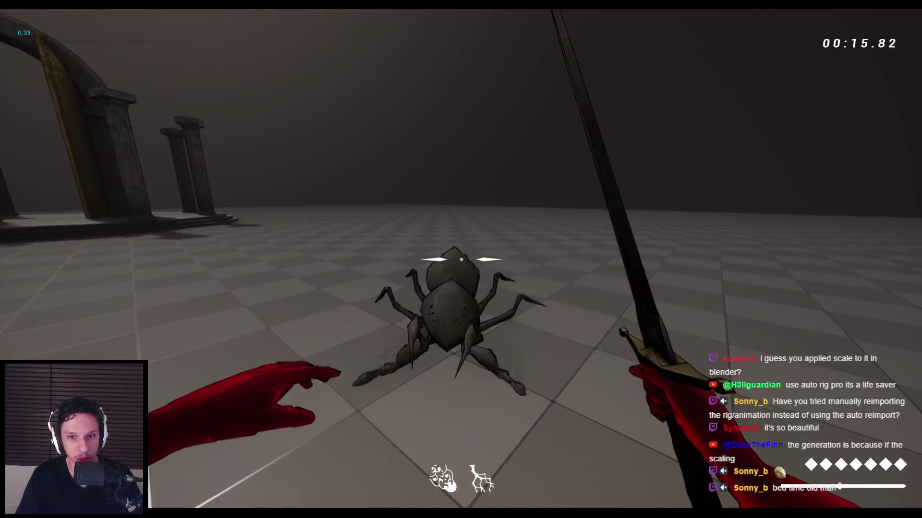
Restart the level, slash the red demon with the sword, then stop play.
{"action": "key", "text": "r"}
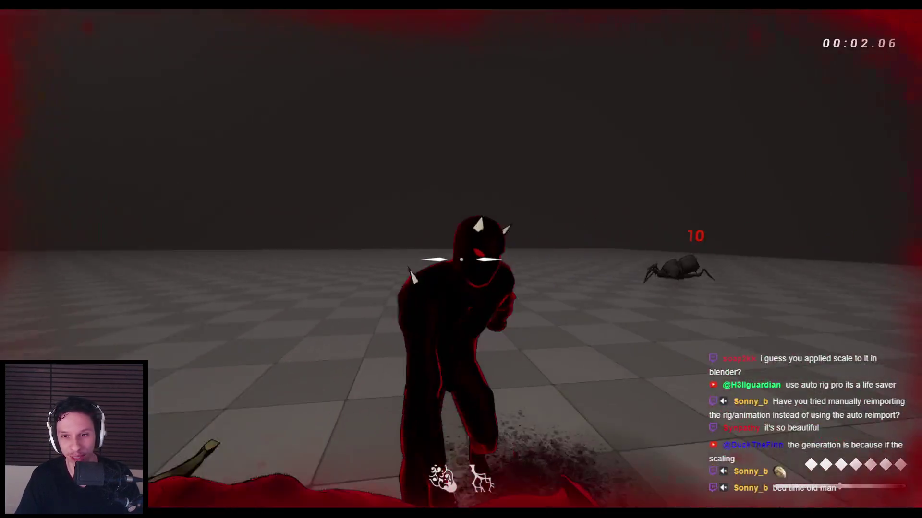
{"action": "left_click", "coordinate": [461, 259]}
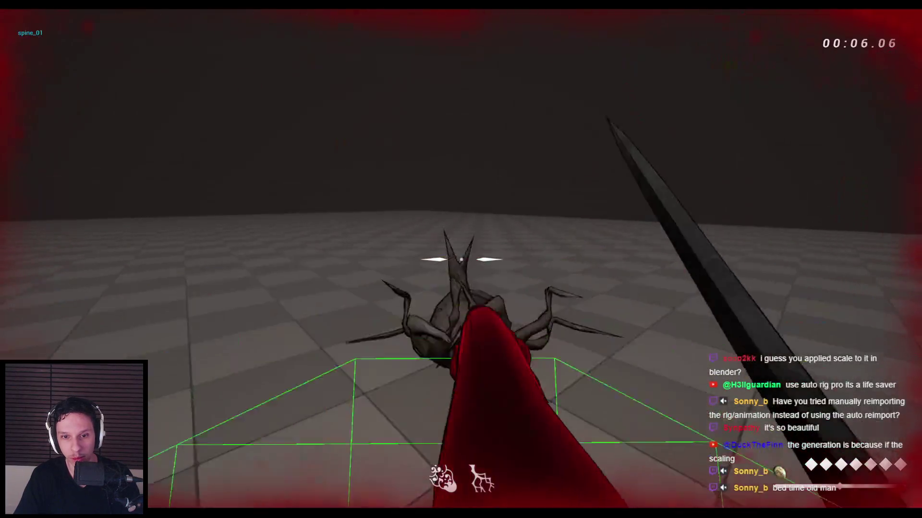
{"action": "left_click", "coordinate": [461, 259]}
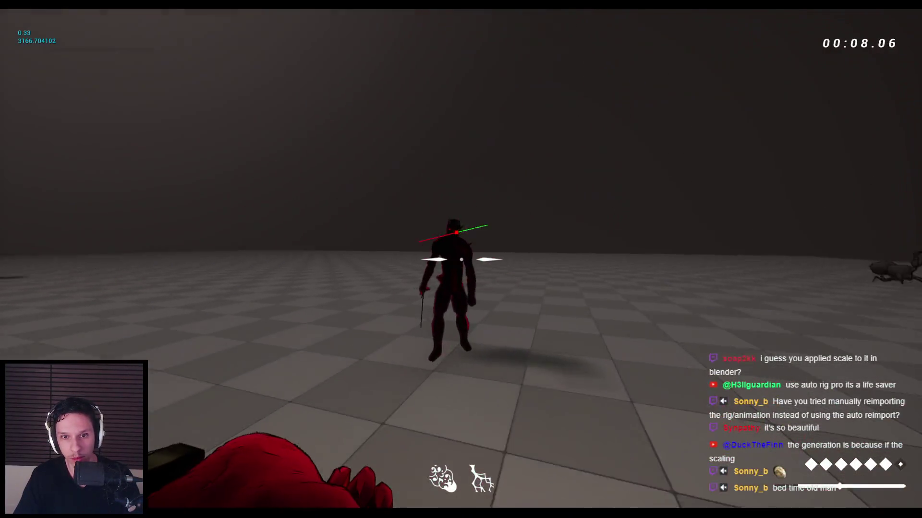
{"action": "left_click", "coordinate": [460, 259]}
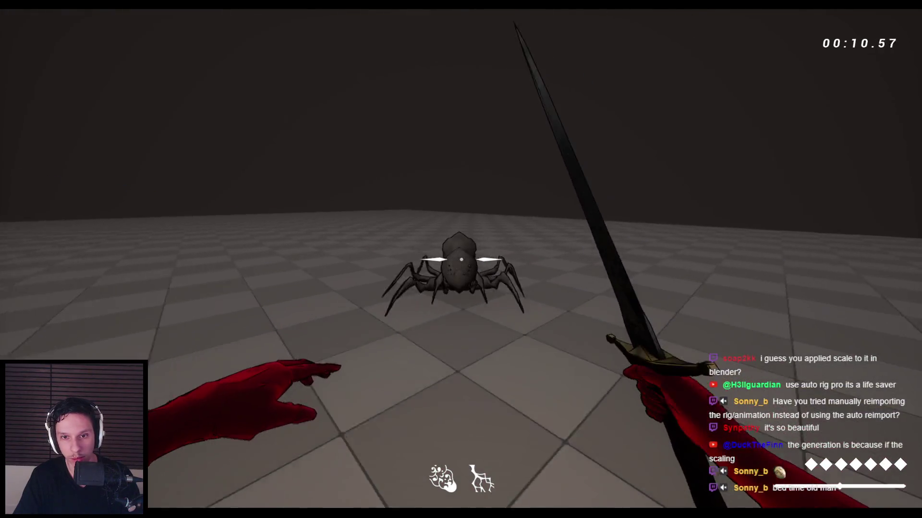
{"action": "key", "text": "Escape"}
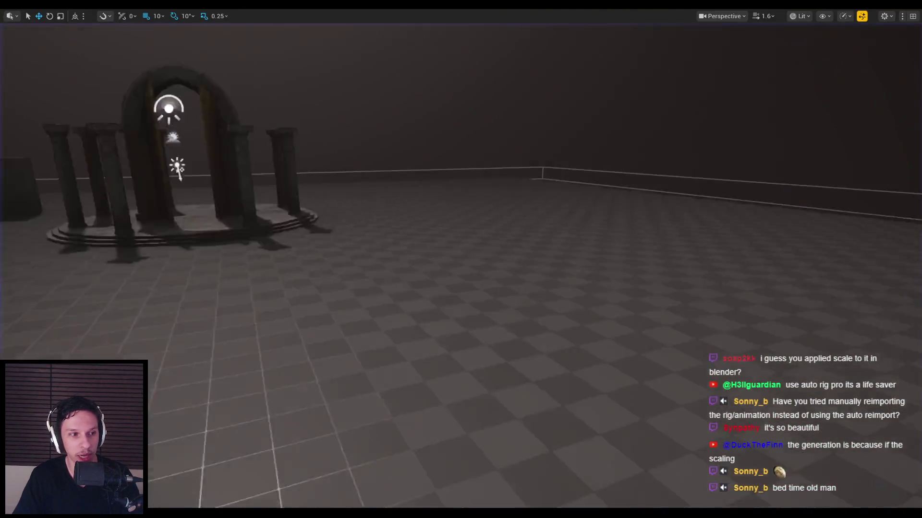
Start a new play session and strike the red demon and the spider with the sword.
{"action": "scroll", "coordinate": [720, 279], "scroll_direction": "down", "scroll_amount": 3}
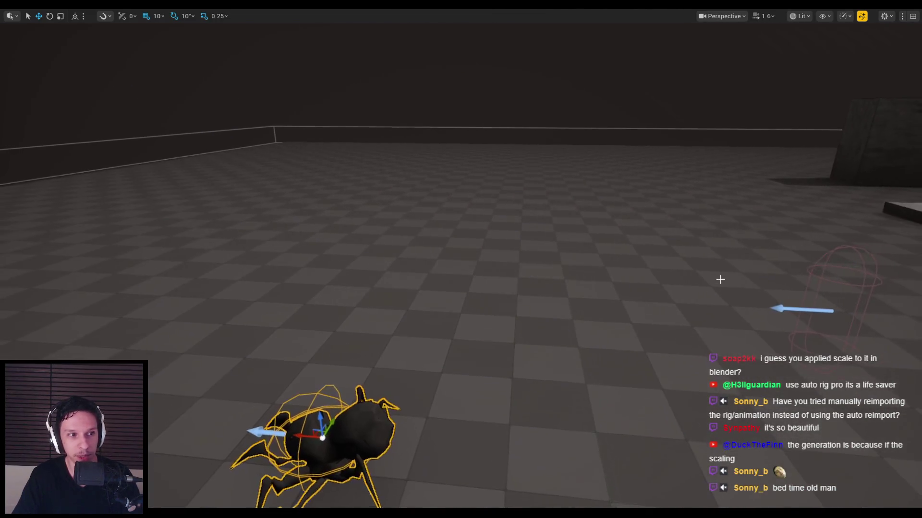
{"action": "key", "text": "alt+p"}
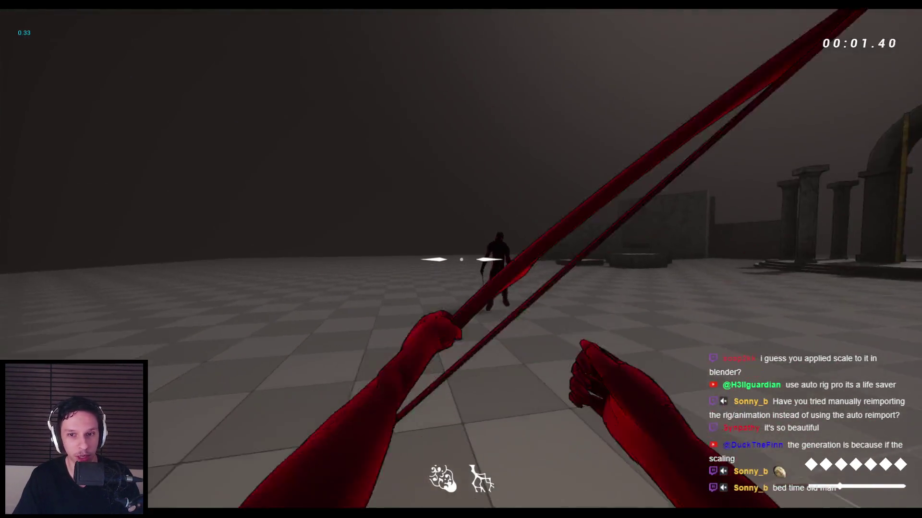
{"action": "left_click", "coordinate": [461, 260]}
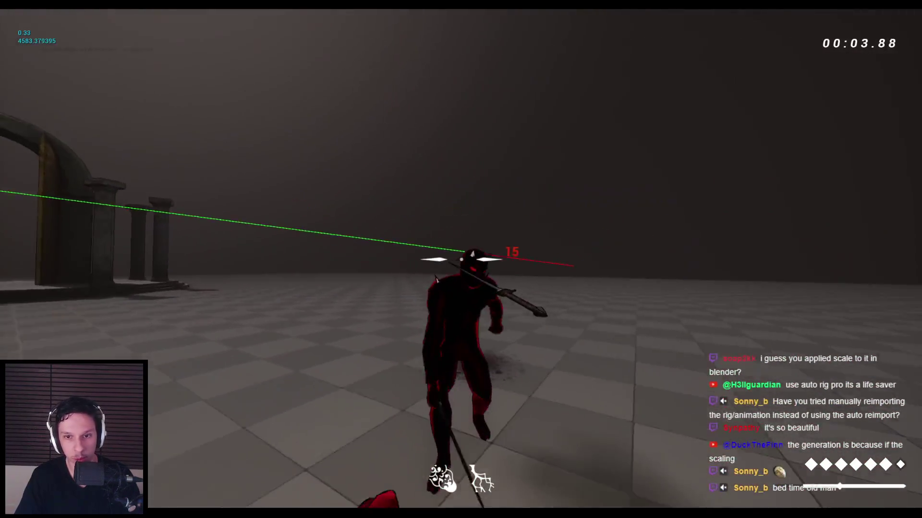
{"action": "left_click", "coordinate": [461, 259]}
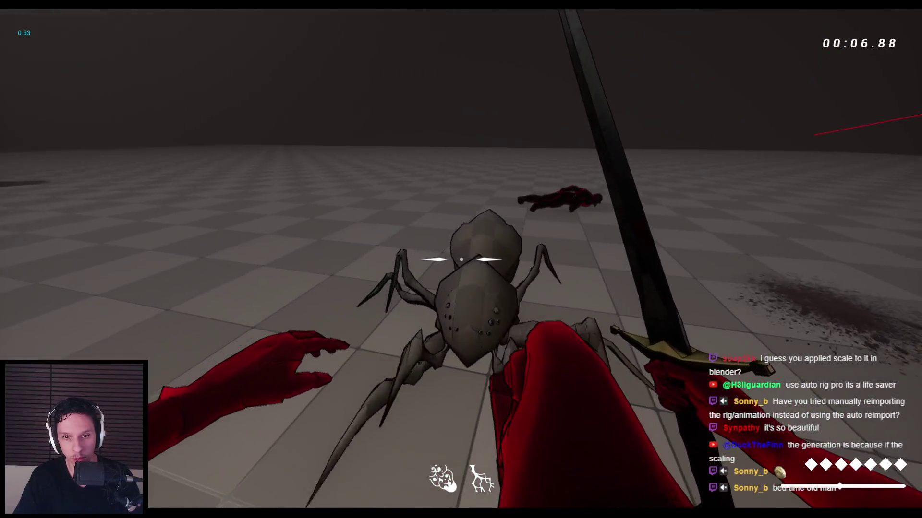
{"action": "left_click", "coordinate": [461, 259]}
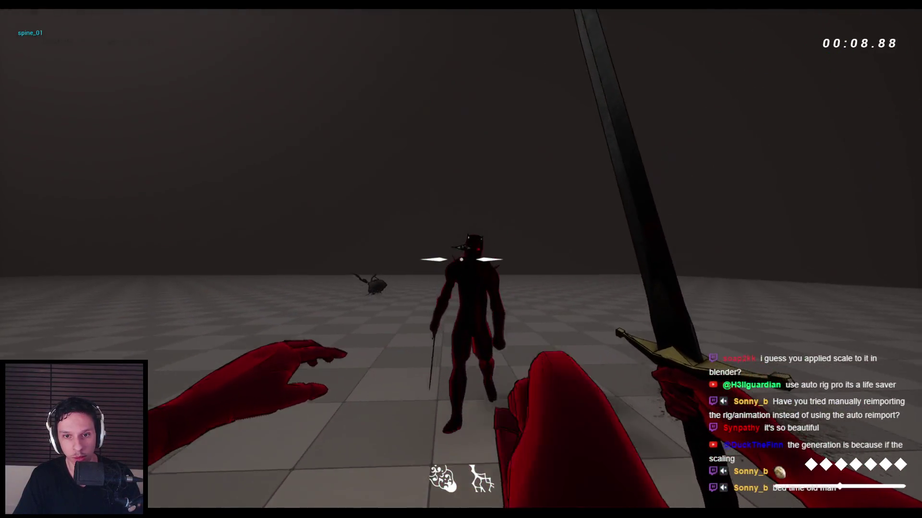
{"action": "left_click", "coordinate": [460, 259]}
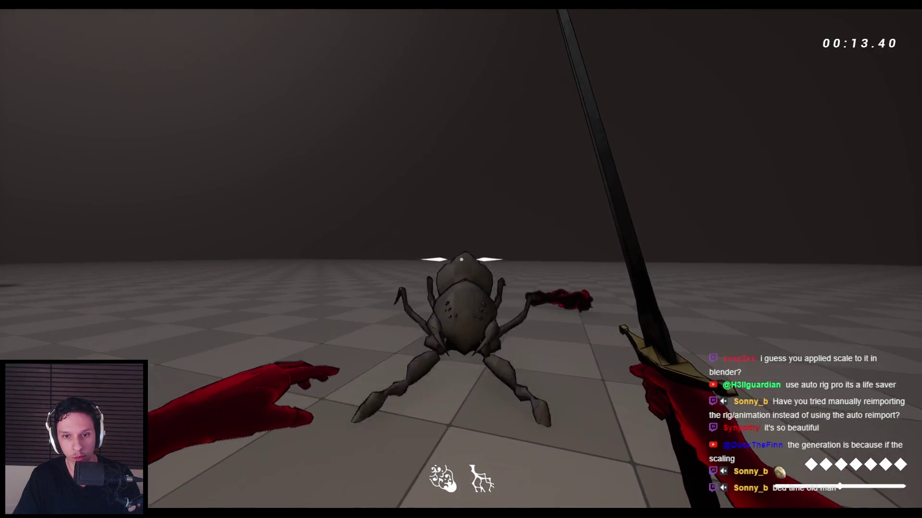
Shoot an arrow into the spider with the bow, switch back to the sword to hit it, then end play.
{"action": "key", "text": "2"}
{"action": "left_click", "coordinate": [461, 259]}
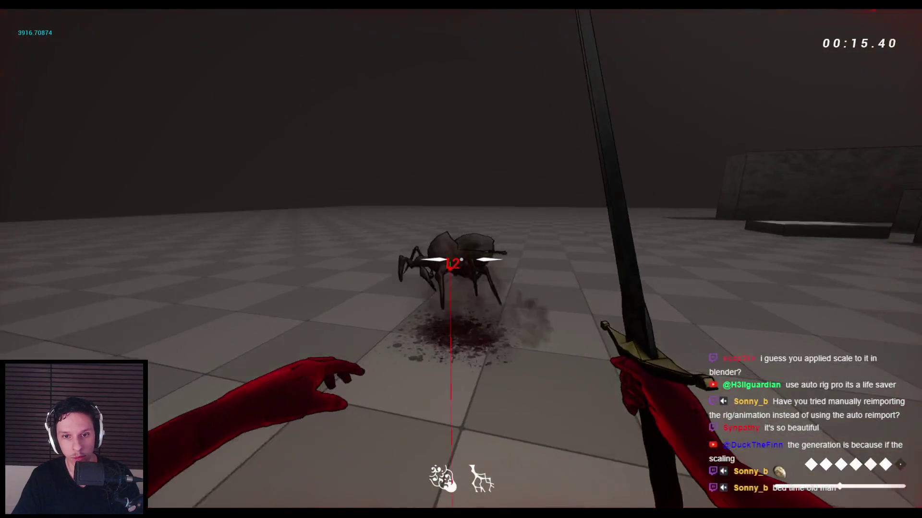
{"action": "key", "text": "1"}
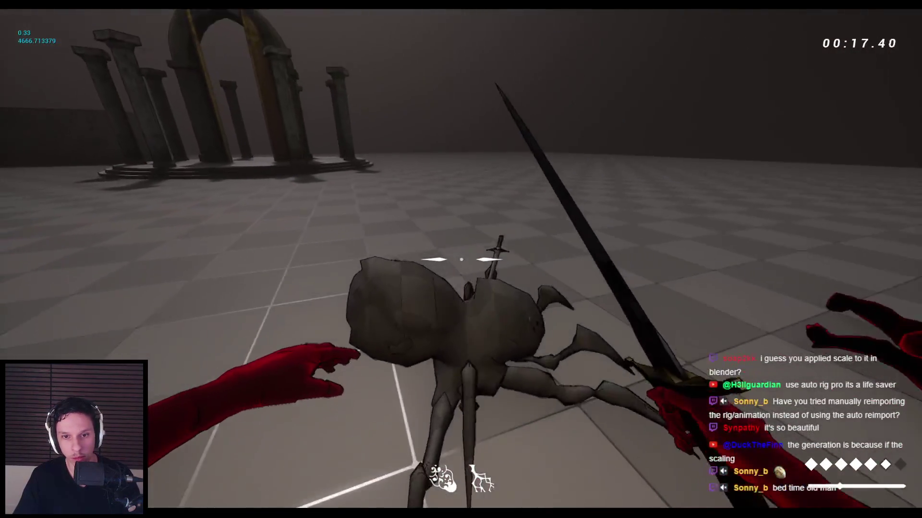
{"action": "left_click", "coordinate": [461, 259]}
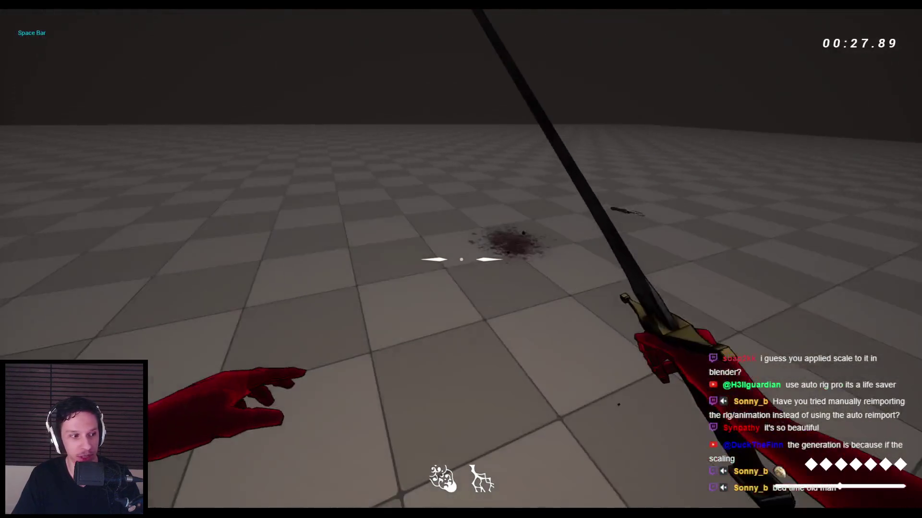
{"action": "key", "text": "Escape"}
Turn the editor view toward the spider, then run and stop another play session.
{"action": "left_click_drag", "start_coordinate": [355, 329], "coordinate": [561, 348]}
{"action": "key", "text": "alt+p"}
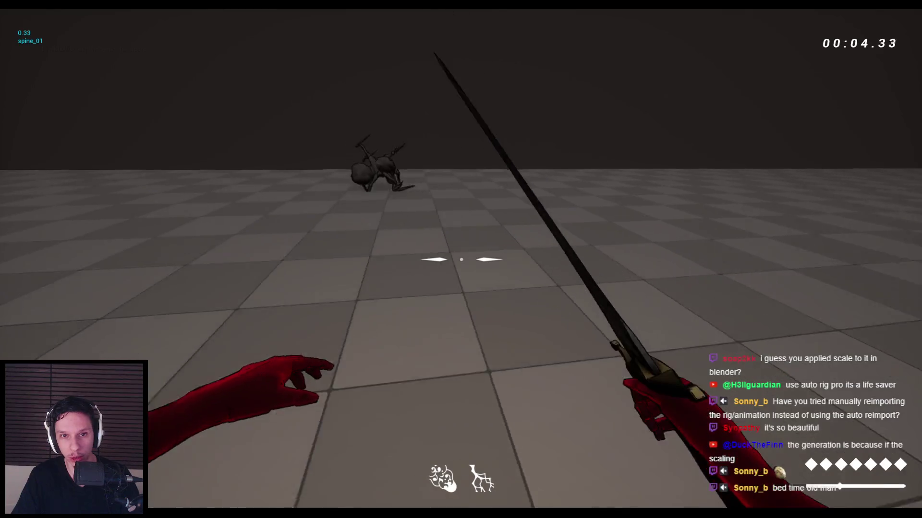
{"action": "key", "text": "Escape"}
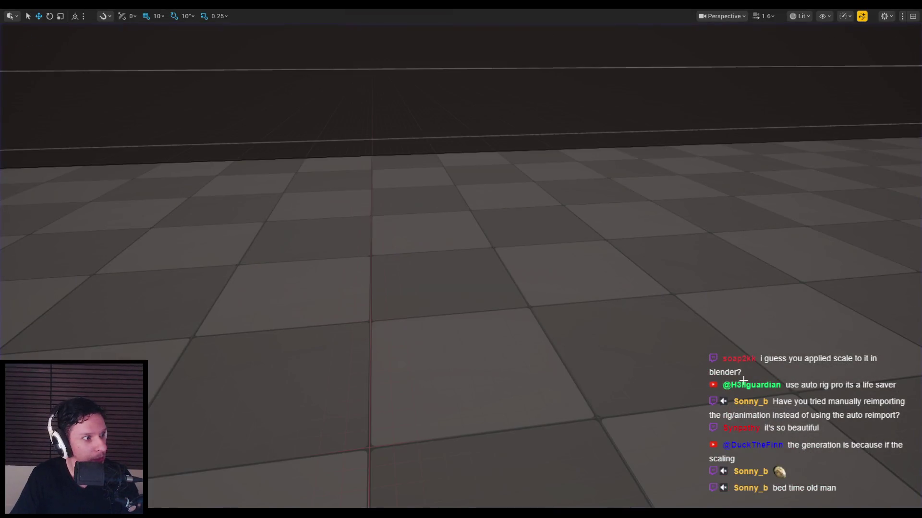
Bring up the behaviour tree editor and compare the EnemyBT-Grunt and EnemyBT-Crawler trees.
{"action": "left_click_drag", "start_coordinate": [585, 363], "coordinate": [377, 451]}
{"action": "key", "text": "alt+Tab"}
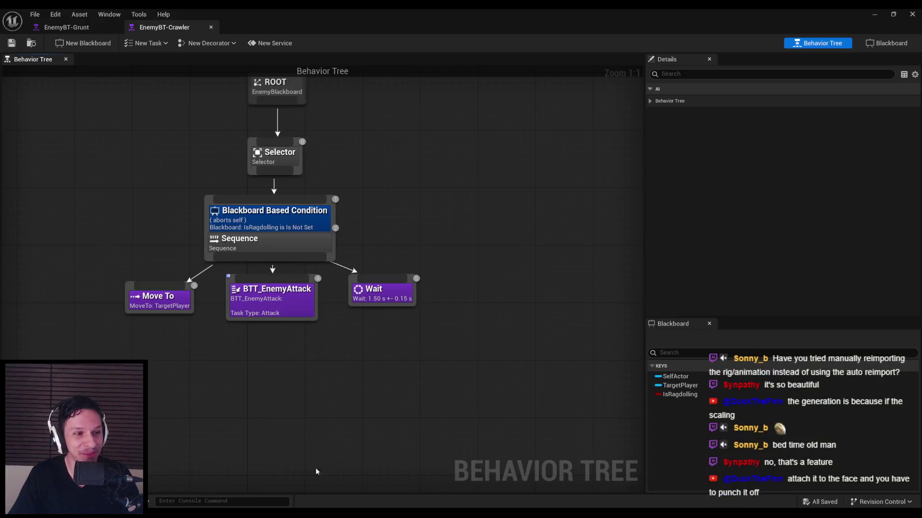
{"action": "left_click", "coordinate": [67, 27]}
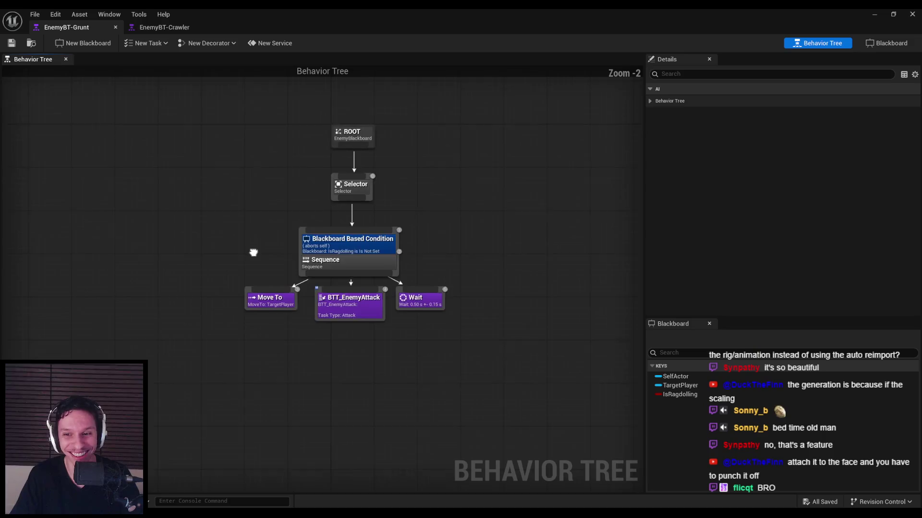
{"action": "left_click", "coordinate": [158, 27]}
Minimize the editor, restore it to recheck EnemyBT-Grunt, then minimize it again.
{"action": "left_click", "coordinate": [880, 20]}
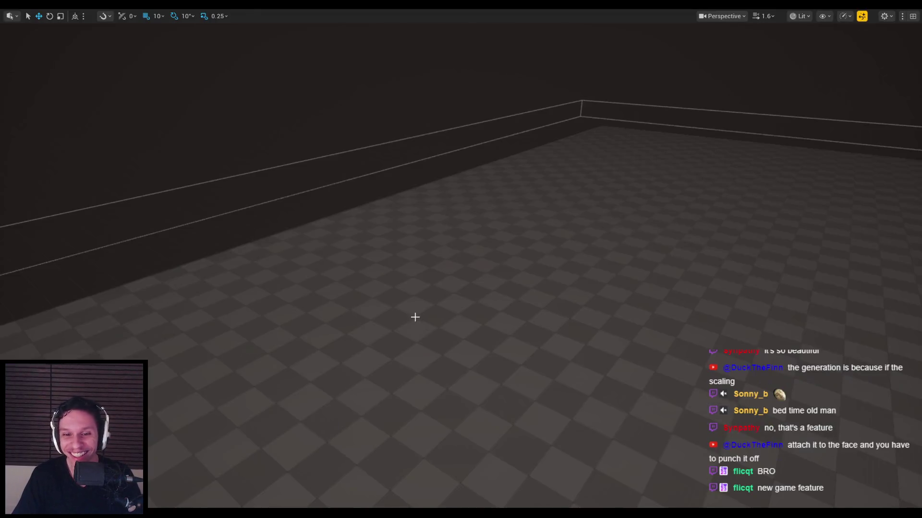
{"action": "left_click", "coordinate": [310, 491]}
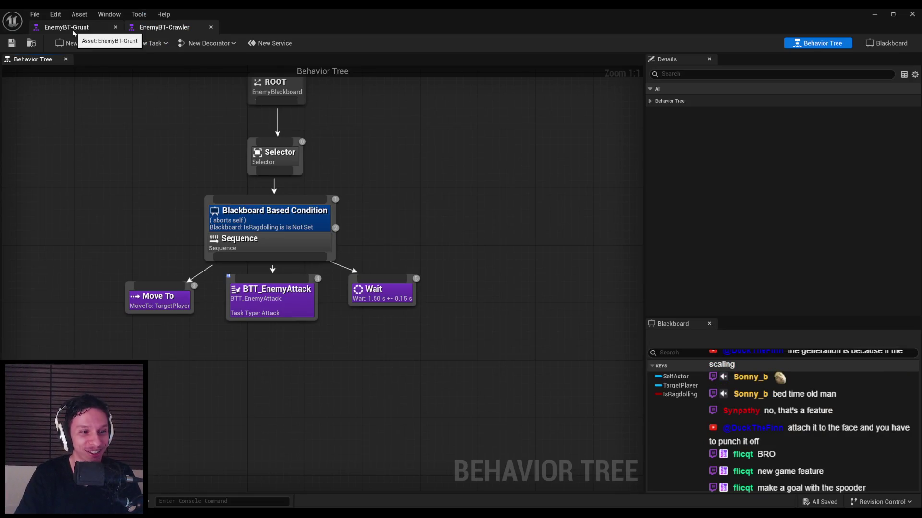
{"action": "left_click", "coordinate": [101, 29]}
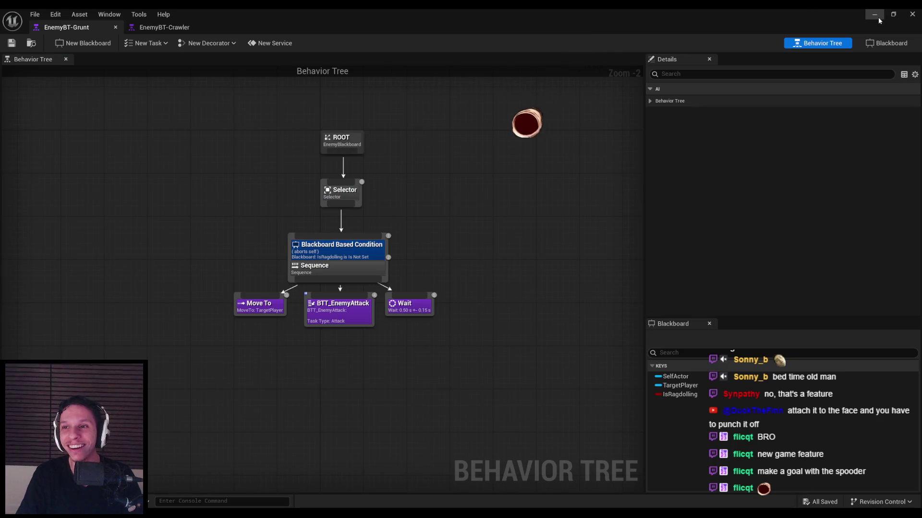
{"action": "left_click", "coordinate": [876, 15]}
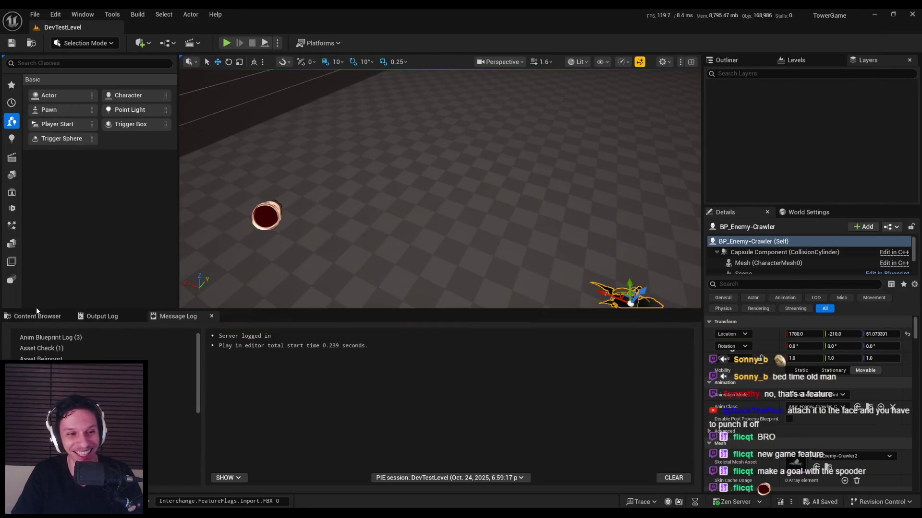
Open the BP_Enemy-Crawler blueprint from the Enemy folder and select its mesh.
{"action": "left_click", "coordinate": [36, 315]}
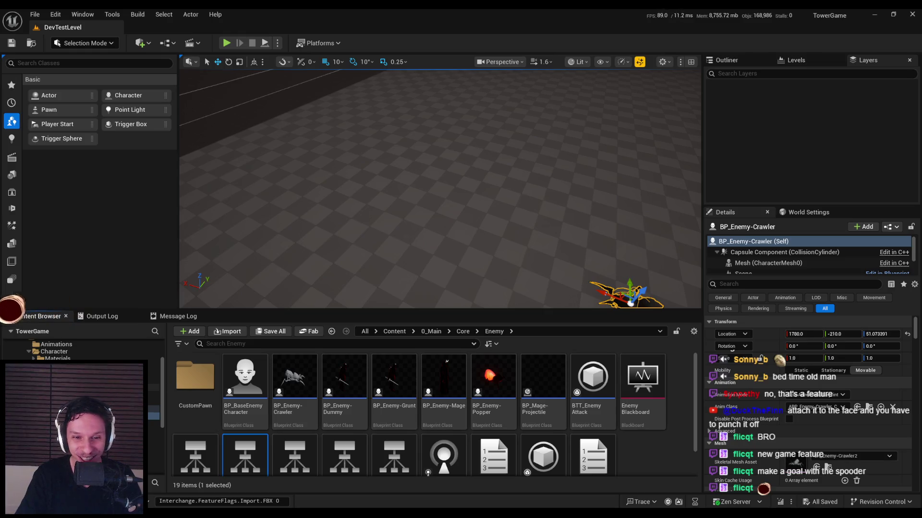
{"action": "double_click", "coordinate": [295, 382]}
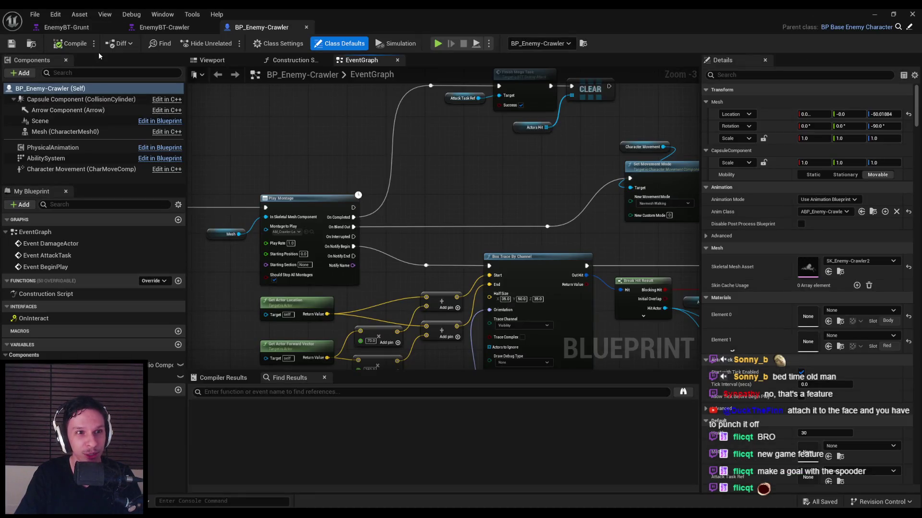
{"action": "left_click", "coordinate": [230, 61]}
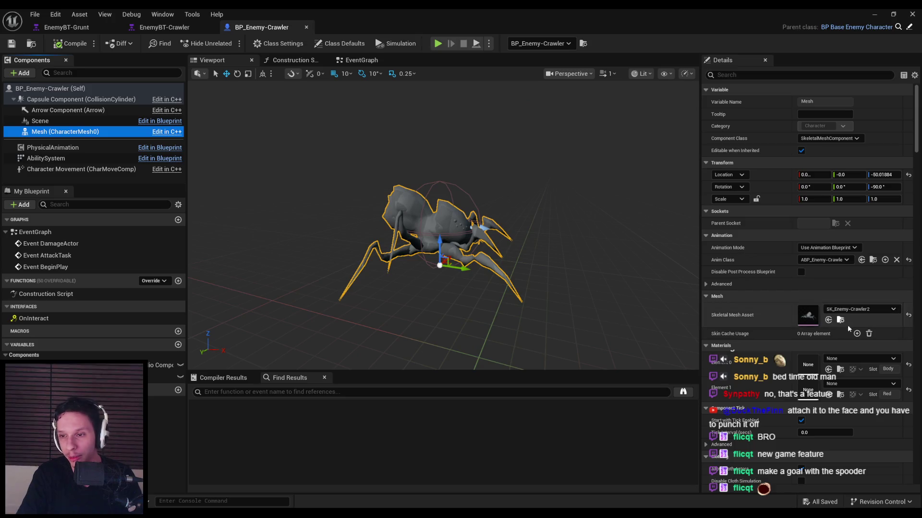
Assign M_EnemyBody to material Element 0.
{"action": "left_click", "coordinate": [859, 358]}
{"action": "type", "text": "enem"}
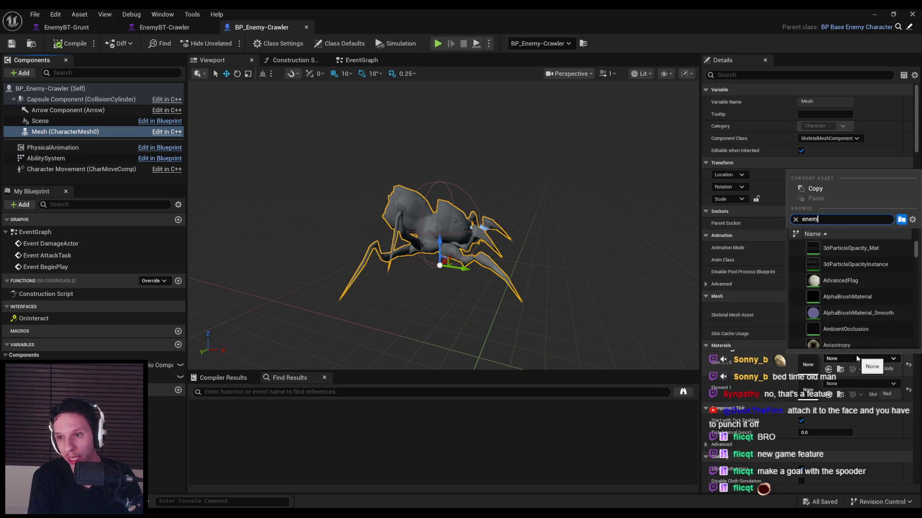
{"action": "type", "text": "y"}
{"action": "scroll", "coordinate": [854, 269], "scroll_direction": "down", "scroll_amount": 3}
{"action": "type", "text": " bod"}
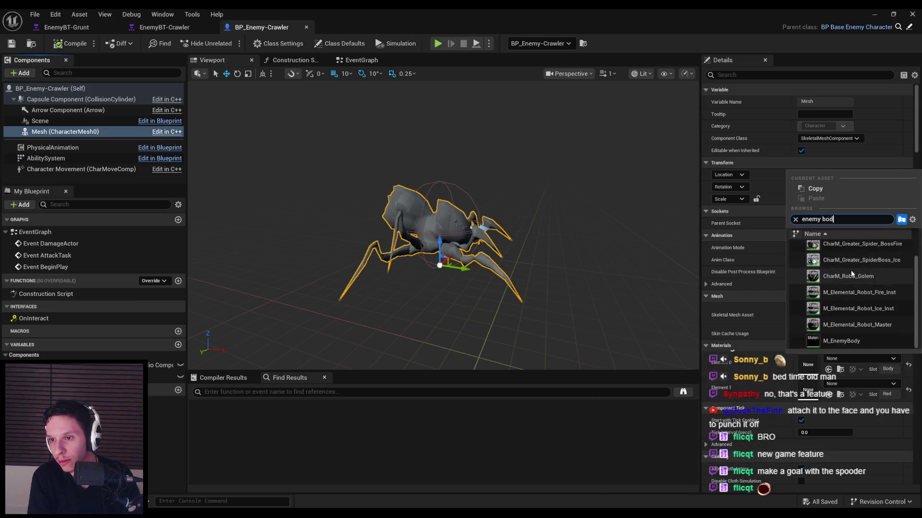
{"action": "left_click", "coordinate": [845, 249]}
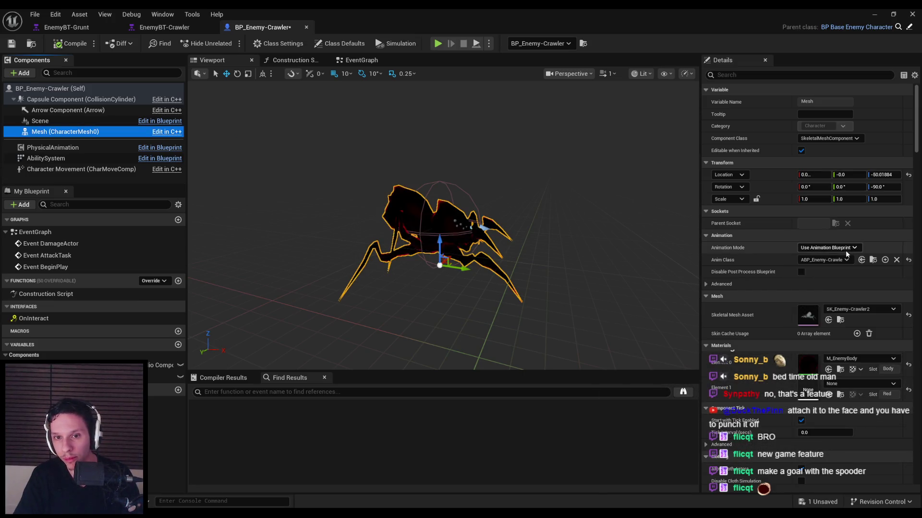
Search the material picker and assign M_EnemyRedEmissive to Element 1.
{"action": "left_click", "coordinate": [859, 383]}
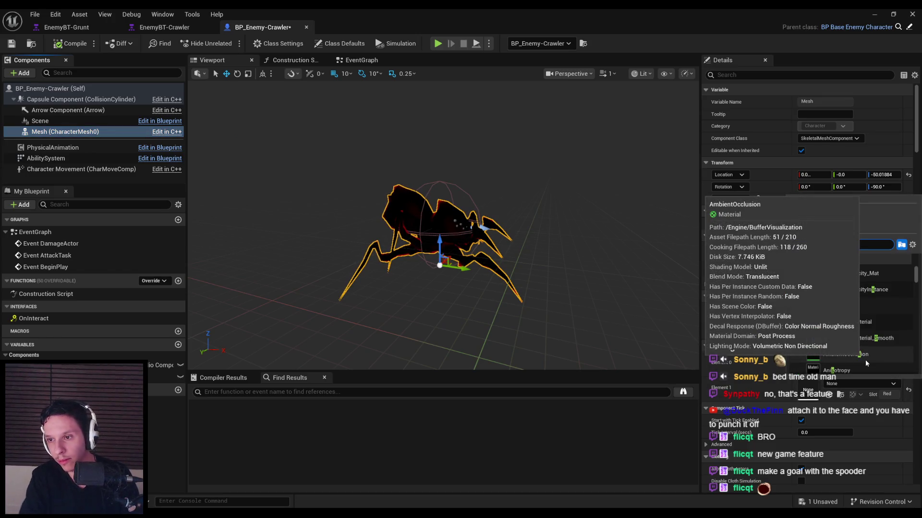
{"action": "type", "text": "spider"}
{"action": "key", "text": "BackSpace"}
{"action": "key", "text": "BackSpace"}
{"action": "key", "text": "BackSpace"}
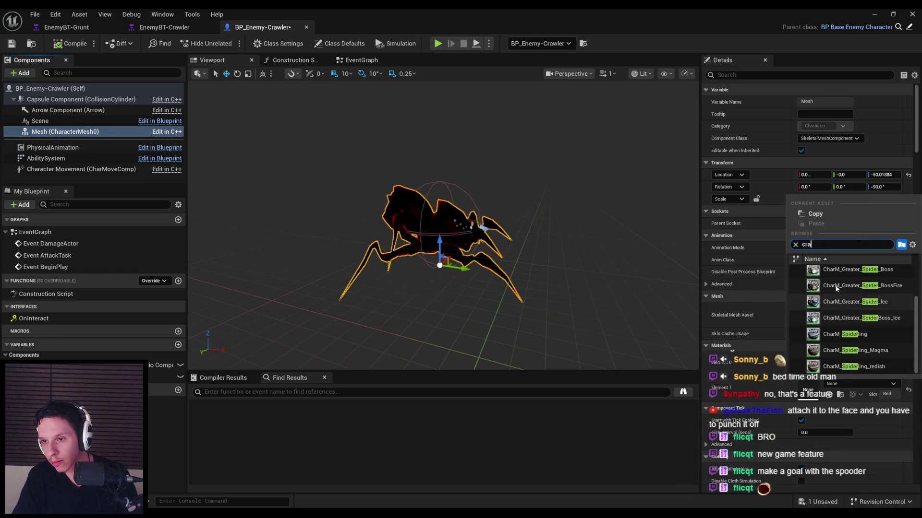
{"action": "type", "text": "enemy"}
{"action": "scroll", "coordinate": [838, 312], "scroll_direction": "down", "scroll_amount": 5}
{"action": "scroll", "coordinate": [839, 320], "scroll_direction": "down", "scroll_amount": 3}
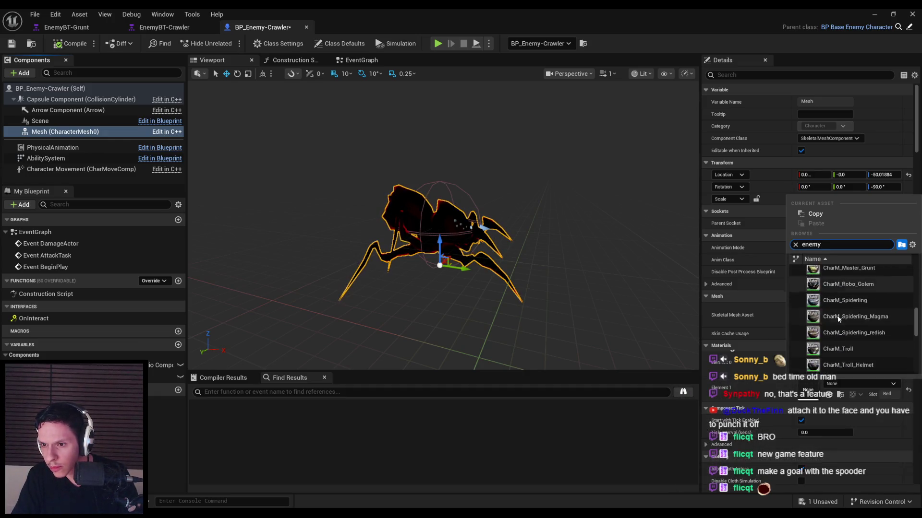
{"action": "scroll", "coordinate": [837, 316], "scroll_direction": "down", "scroll_amount": 5}
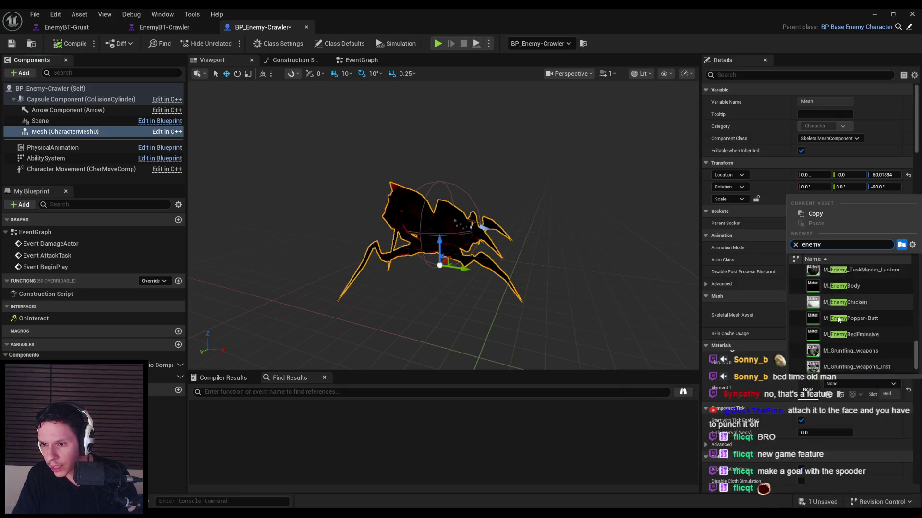
{"action": "left_click", "coordinate": [841, 321]}
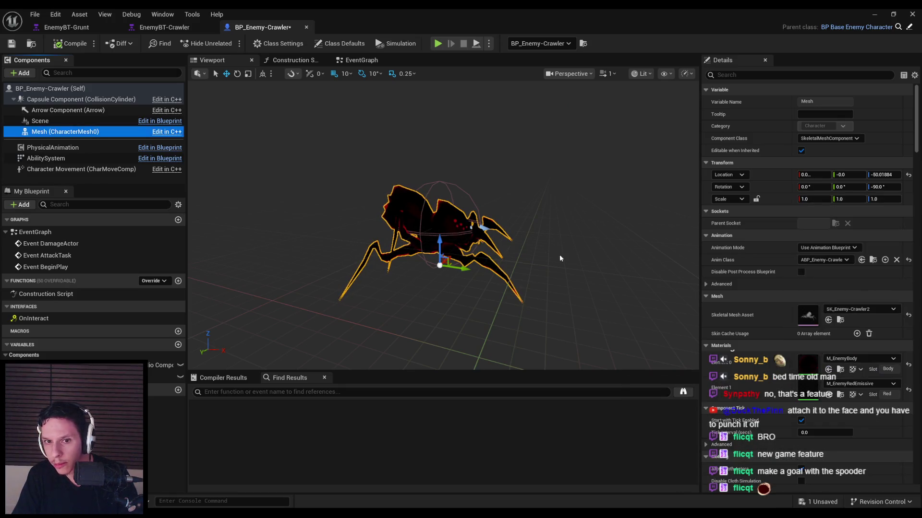
Save the crawler blueprint and orbit the preview around the spider.
{"action": "key", "text": "ctrl+s"}
{"action": "left_click_drag", "start_coordinate": [365, 206], "coordinate": [308, 208]}
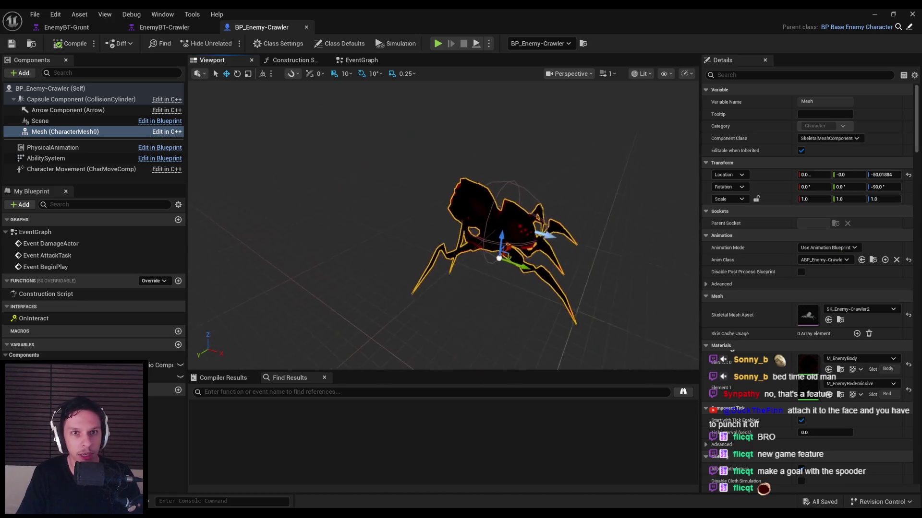
{"action": "scroll", "coordinate": [823, 353], "scroll_direction": "down", "scroll_amount": 4}
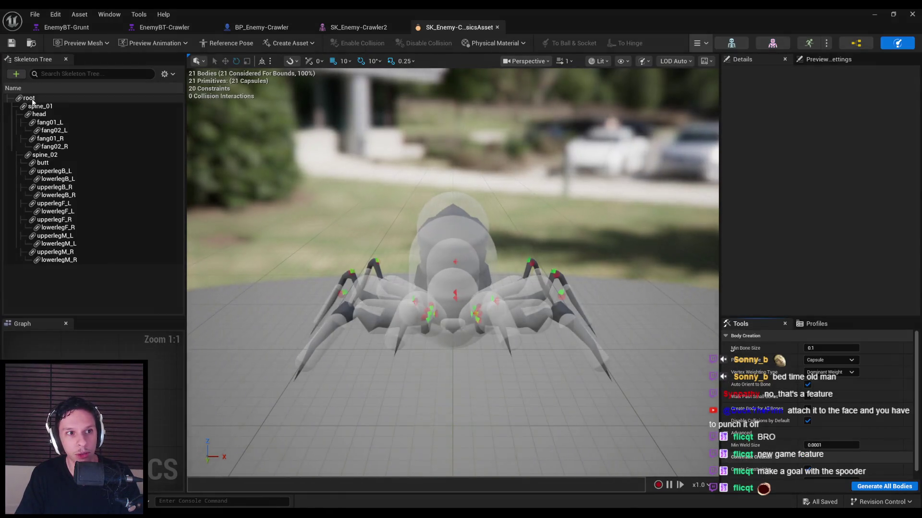
Delete the root body from the crawler's physics asset and save it.
{"action": "left_click", "coordinate": [30, 99]}
{"action": "key", "text": "Delete"}
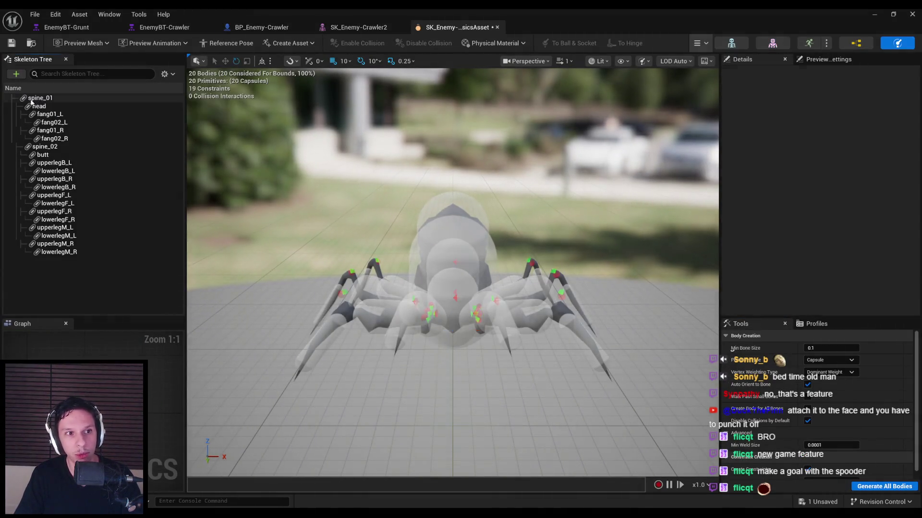
{"action": "key", "text": "ctrl+s"}
Inspect the spine_01 and spine_02 bodies, then go back to the level editor.
{"action": "mouse_move", "coordinate": [446, 147]}
{"action": "left_mouse_down"}
{"action": "mouse_move", "coordinate": [408, 149]}
{"action": "mouse_move", "coordinate": [446, 147]}
{"action": "left_mouse_up"}
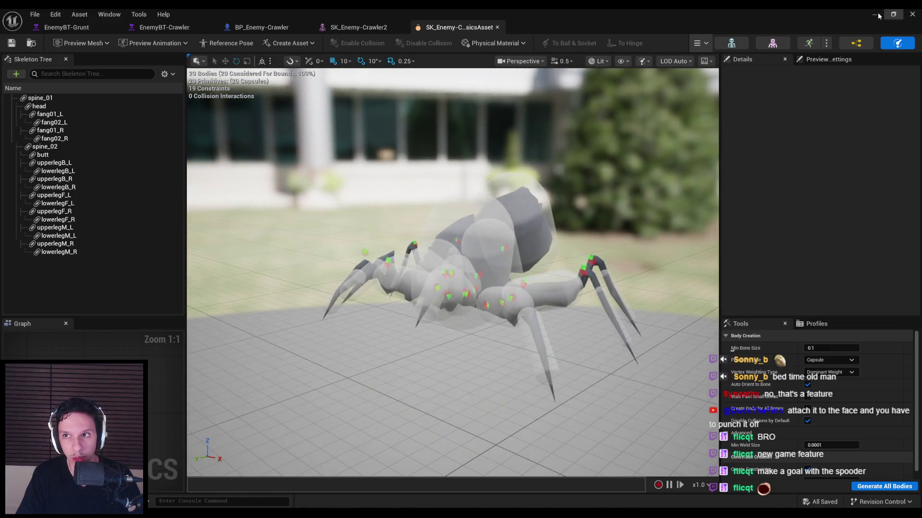
{"action": "left_click", "coordinate": [16, 98]}
{"action": "left_click", "coordinate": [43, 147]}
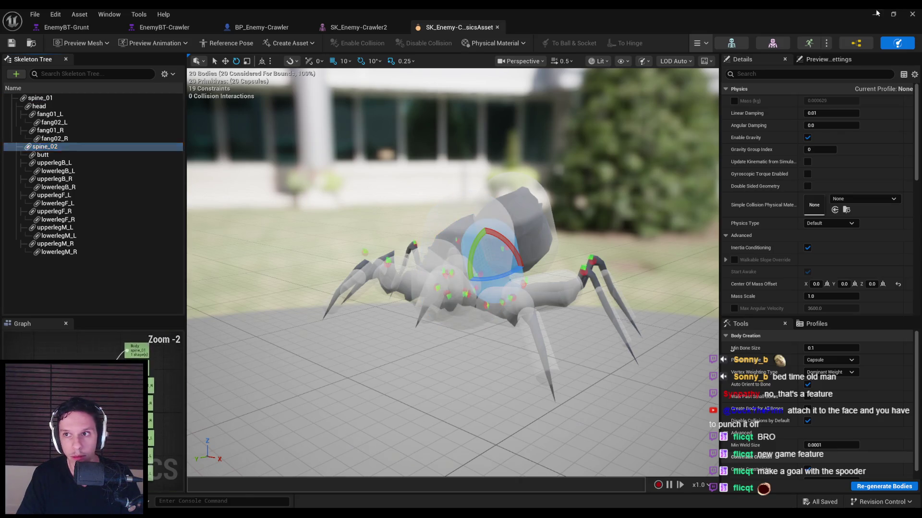
{"action": "left_click", "coordinate": [874, 13]}
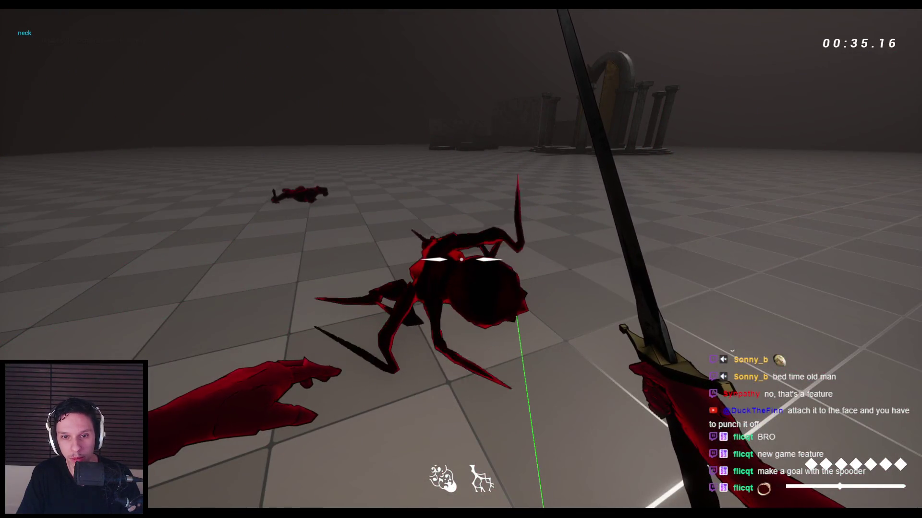
Stop play, return to the physics asset, and select the front-left upper and lower leg bodies.
{"action": "key", "text": "Escape"}
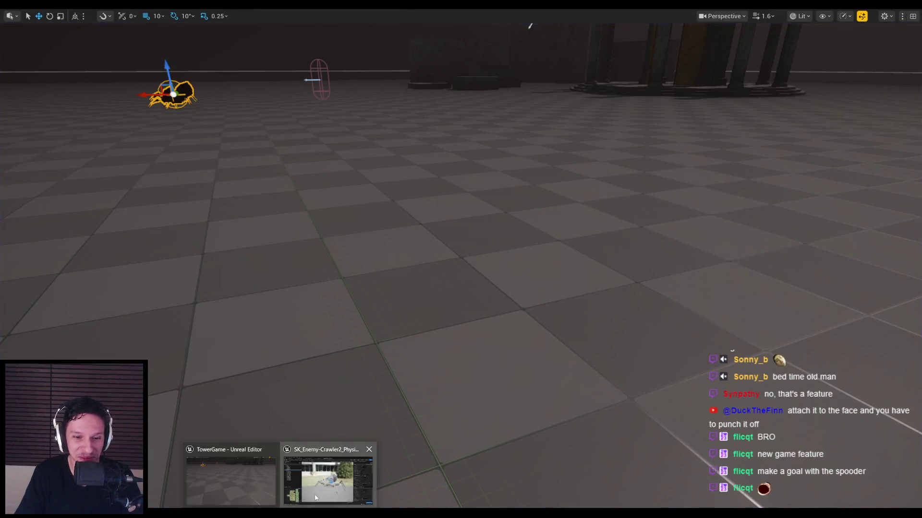
{"action": "left_click", "coordinate": [315, 498]}
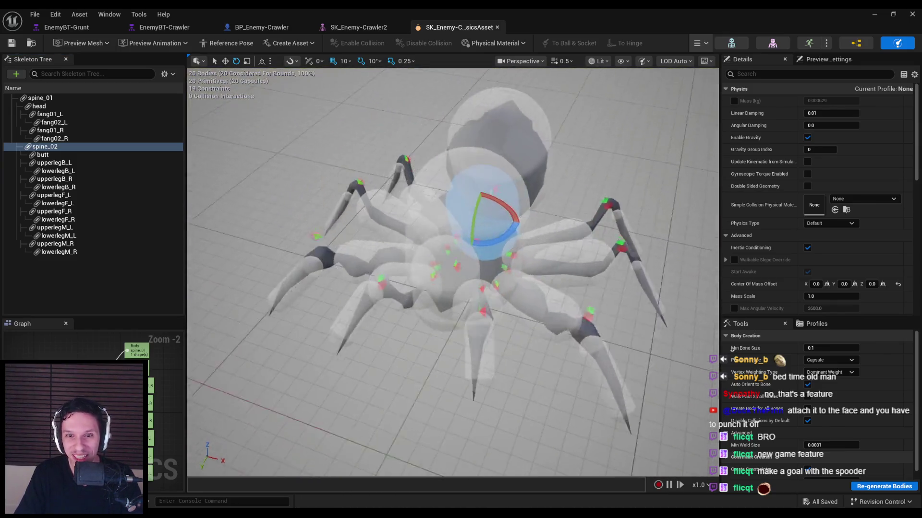
{"action": "left_click", "coordinate": [528, 339]}
{"action": "key", "text": "f"}
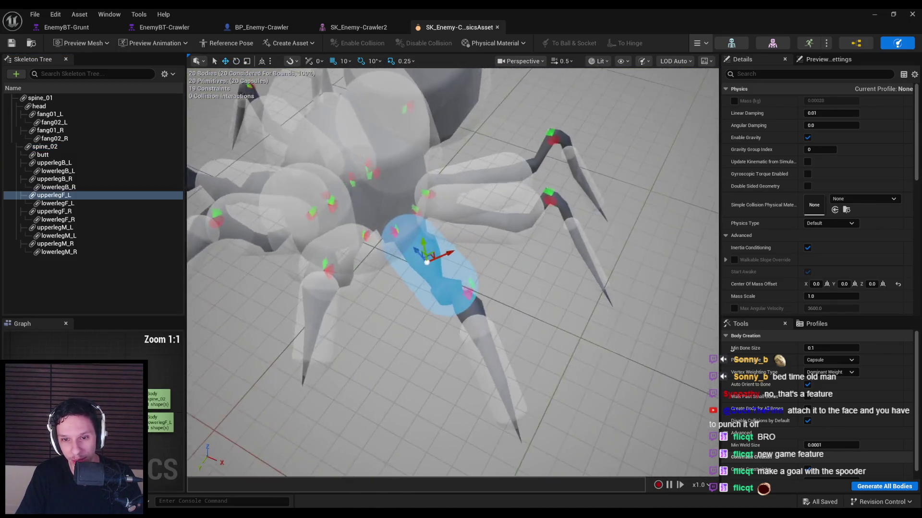
{"action": "left_click", "coordinate": [485, 321]}
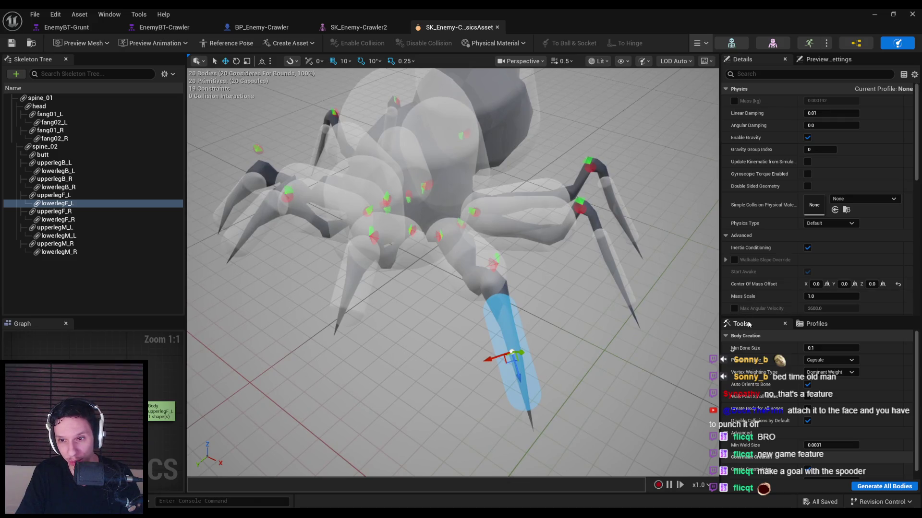
Add the remaining lower leg bodies and both fang02 bodies to the selection.
{"action": "left_click", "coordinate": [612, 265], "text": "ctrl"}
{"action": "left_click", "coordinate": [620, 216], "text": "ctrl"}
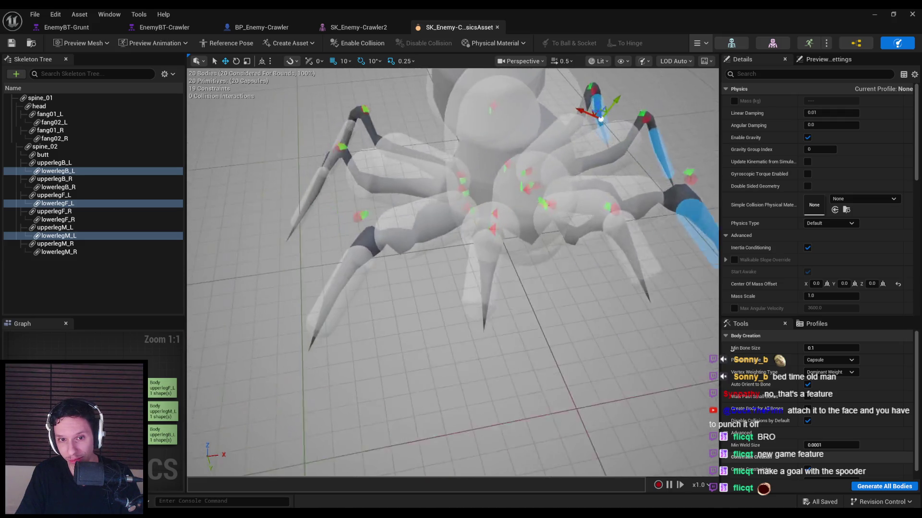
{"action": "left_click", "coordinate": [493, 279], "text": "ctrl"}
{"action": "left_click_drag", "start_coordinate": [509, 249], "coordinate": [563, 247]}
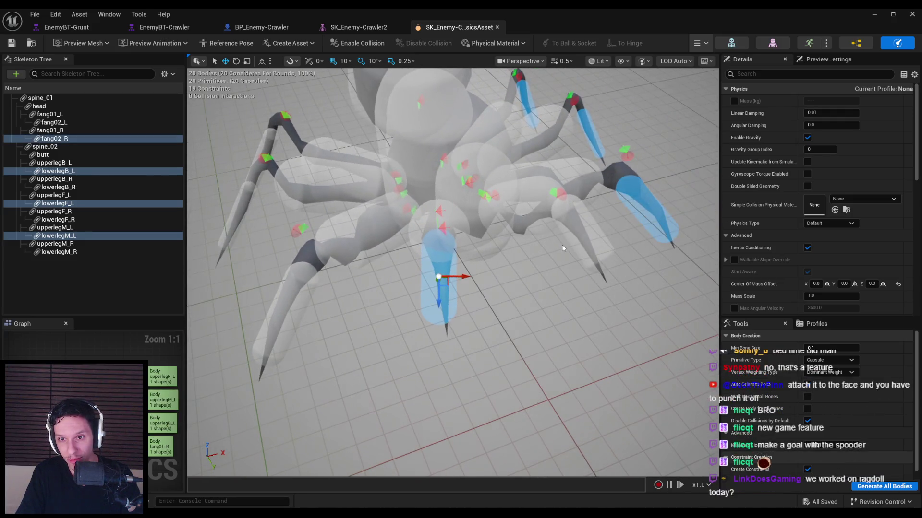
{"action": "left_click", "coordinate": [586, 233], "text": "ctrl"}
{"action": "left_click", "coordinate": [302, 264], "text": "ctrl"}
{"action": "left_click", "coordinate": [237, 210], "text": "ctrl"}
{"action": "left_click", "coordinate": [379, 167], "text": "ctrl"}
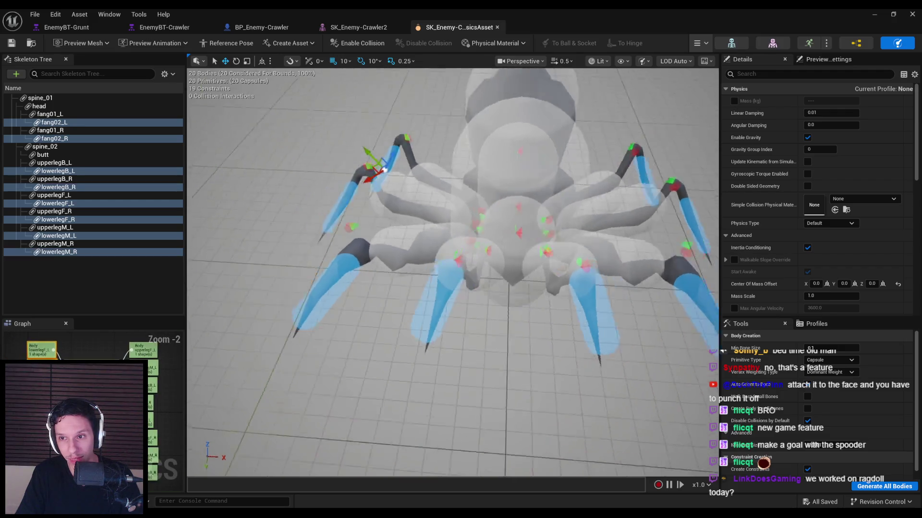
Select all joint constraints to show their shared settings.
{"action": "scroll", "coordinate": [379, 167], "scroll_direction": "down", "scroll_amount": 3}
{"action": "scroll", "coordinate": [791, 287], "scroll_direction": "down", "scroll_amount": 10}
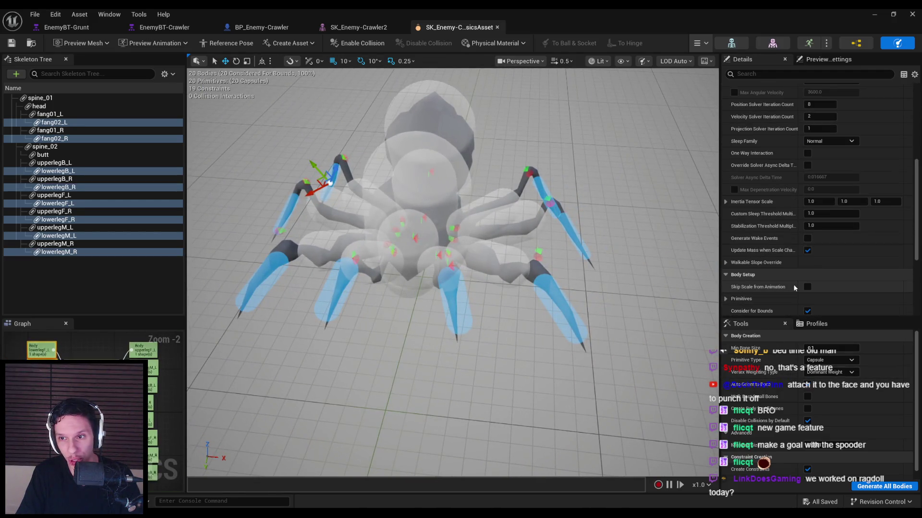
{"action": "scroll", "coordinate": [793, 288], "scroll_direction": "down", "scroll_amount": 1}
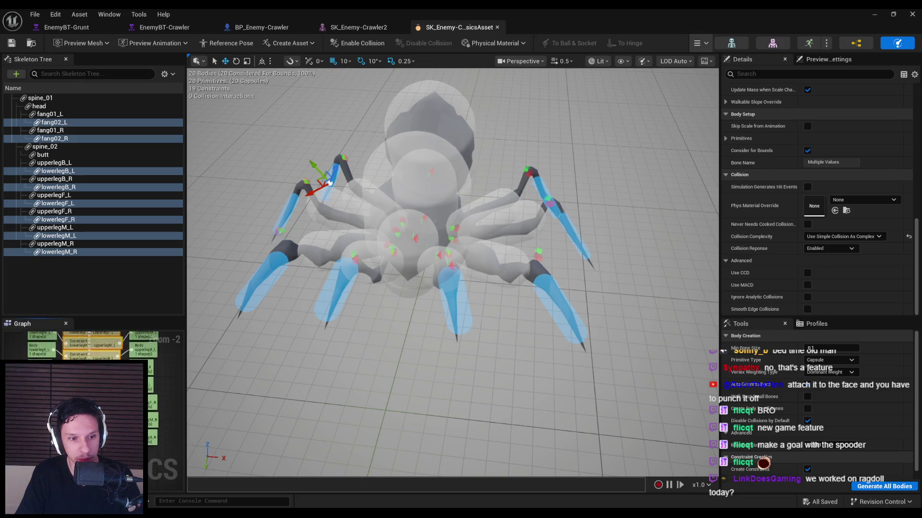
{"action": "key", "text": "ctrl+alt+a"}
{"action": "scroll", "coordinate": [791, 268], "scroll_direction": "down", "scroll_amount": 10}
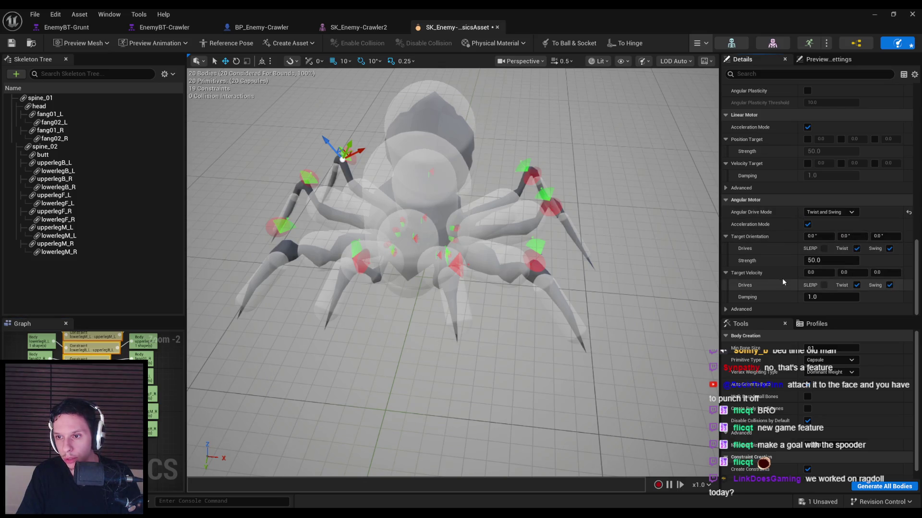
Toggle Twist and Swing 2 Motion to Locked, then return both to Limited.
{"action": "scroll", "coordinate": [768, 283], "scroll_direction": "up", "scroll_amount": 5}
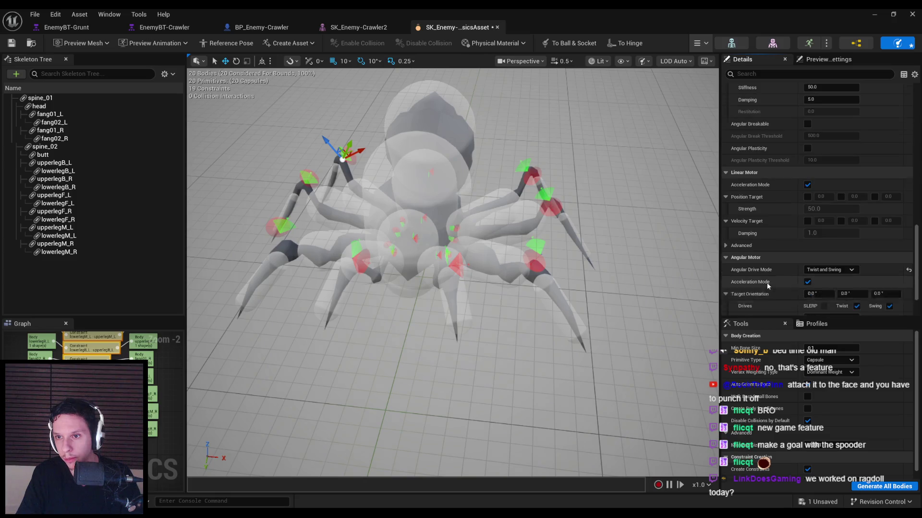
{"action": "scroll", "coordinate": [767, 285], "scroll_direction": "up", "scroll_amount": 3}
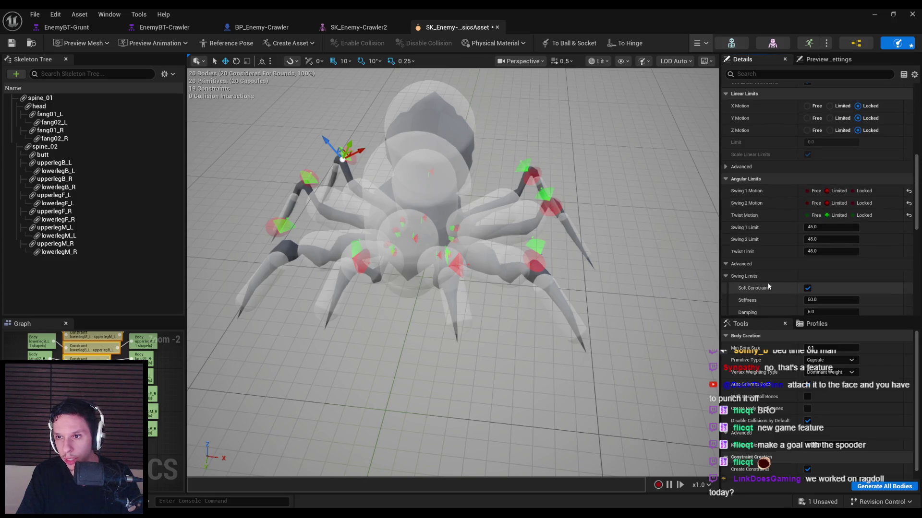
{"action": "left_click", "coordinate": [853, 215]}
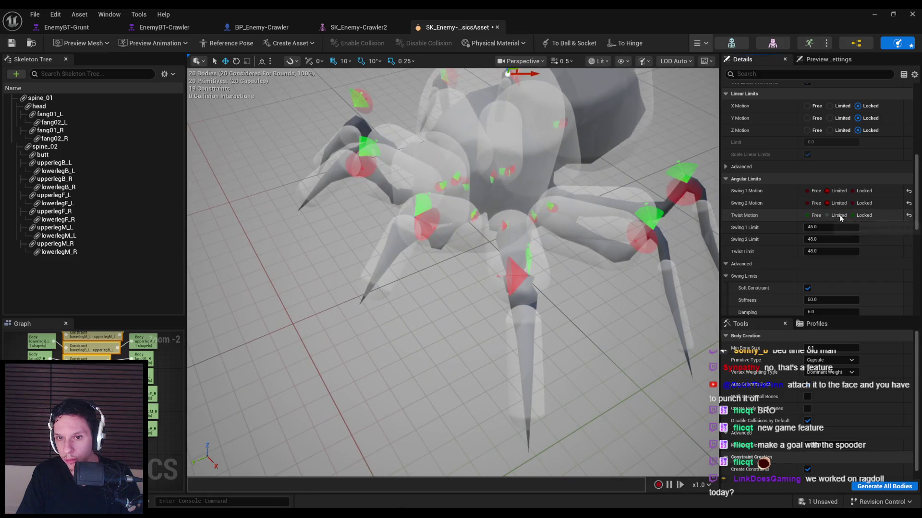
{"action": "left_click", "coordinate": [839, 216]}
{"action": "left_click_drag", "start_coordinate": [614, 243], "coordinate": [614, 243]}
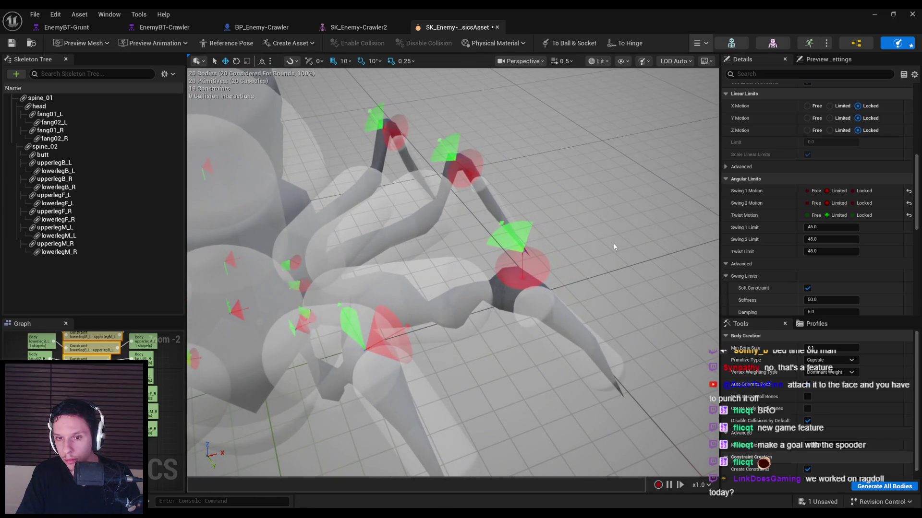
{"action": "left_click", "coordinate": [853, 204]}
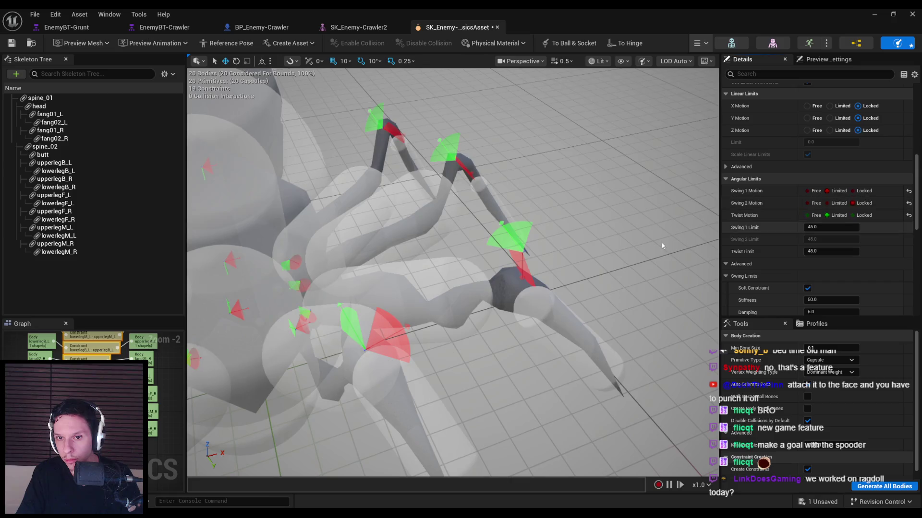
{"action": "left_click", "coordinate": [828, 204]}
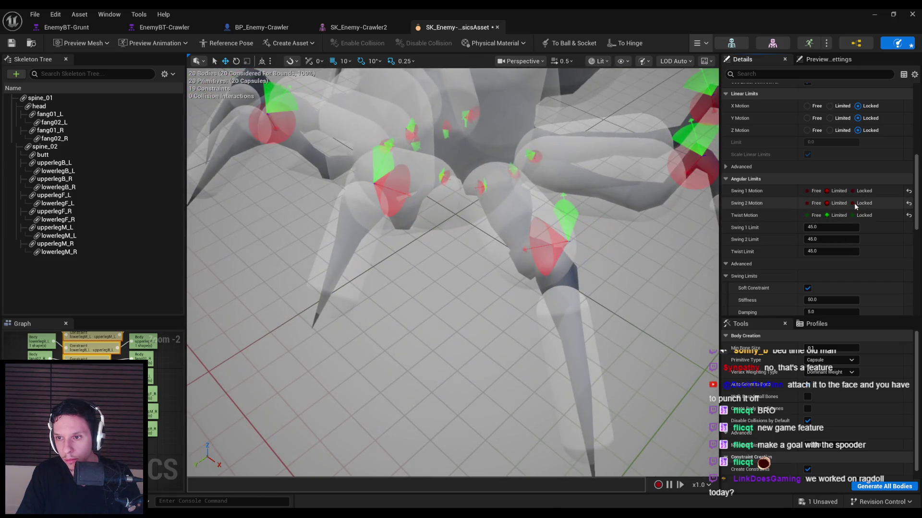
Lock Swing 1 Motion and start simulating the spider ragdoll.
{"action": "left_click", "coordinate": [853, 191]}
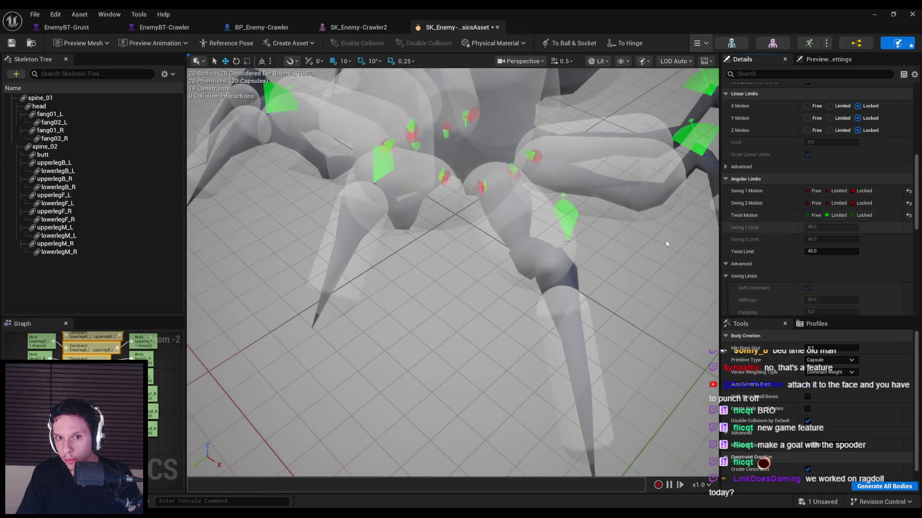
{"action": "left_click", "coordinate": [699, 43]}
{"action": "left_click", "coordinate": [717, 87]}
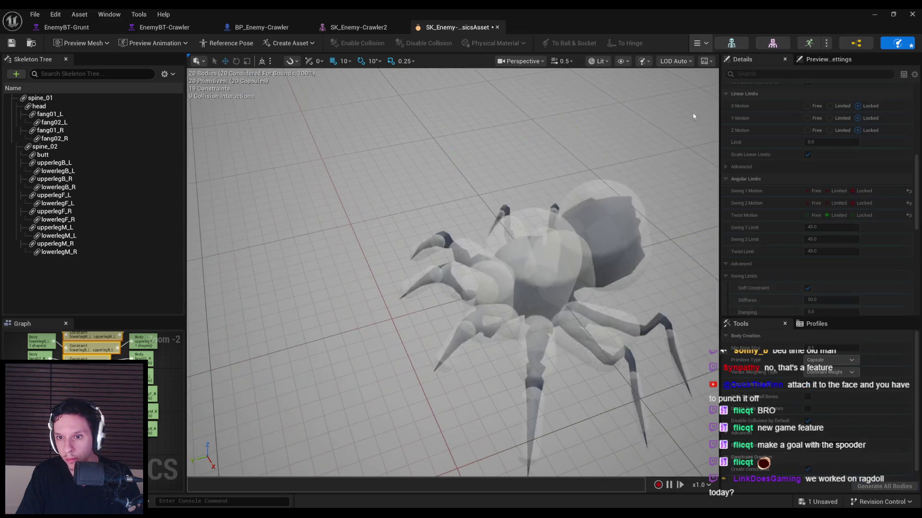
Drag the simulating spider across the floor several times, then stop the simulation.
{"action": "left_click_drag", "start_coordinate": [515, 169], "coordinate": [624, 146]}
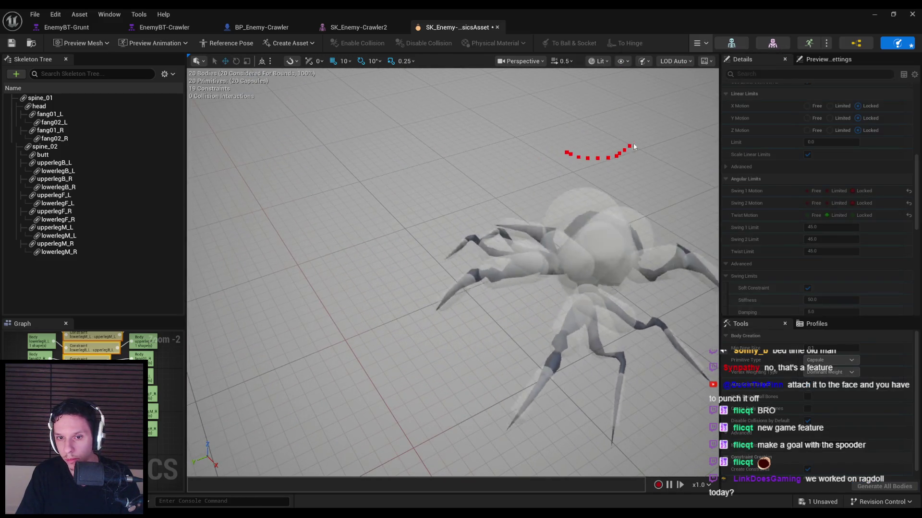
{"action": "mouse_move", "coordinate": [612, 251]}
{"action": "left_mouse_down"}
{"action": "mouse_move", "coordinate": [597, 134]}
{"action": "mouse_move", "coordinate": [518, 78]}
{"action": "mouse_move", "coordinate": [463, 200]}
{"action": "mouse_move", "coordinate": [427, 207]}
{"action": "mouse_move", "coordinate": [569, 110]}
{"action": "left_mouse_up"}
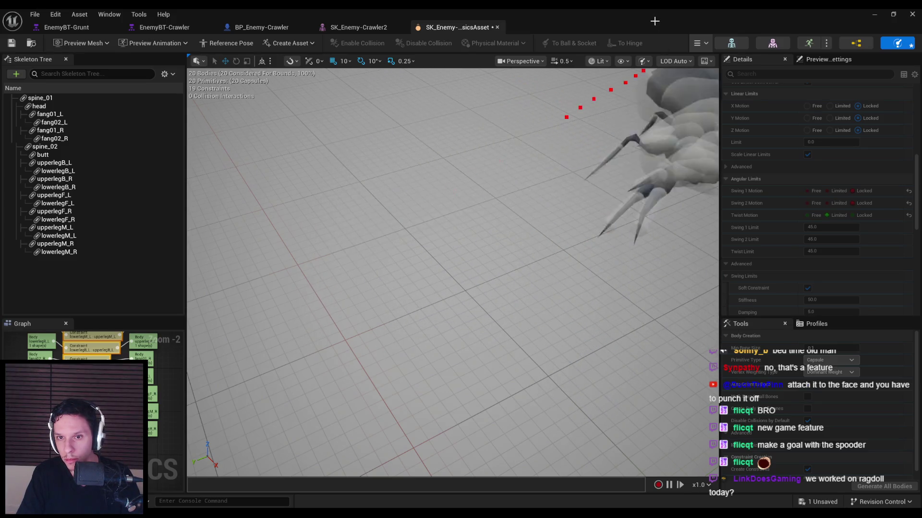
{"action": "key", "text": "f"}
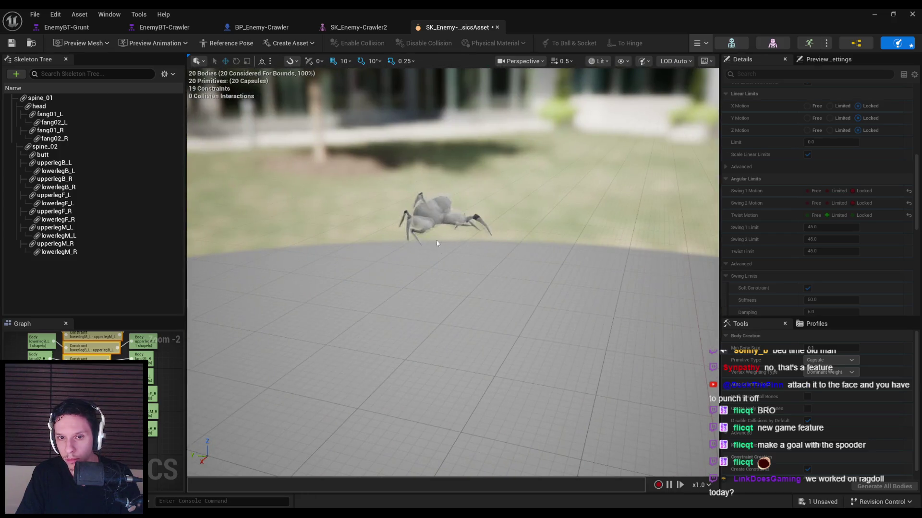
{"action": "left_click_drag", "start_coordinate": [503, 174], "coordinate": [525, 151]}
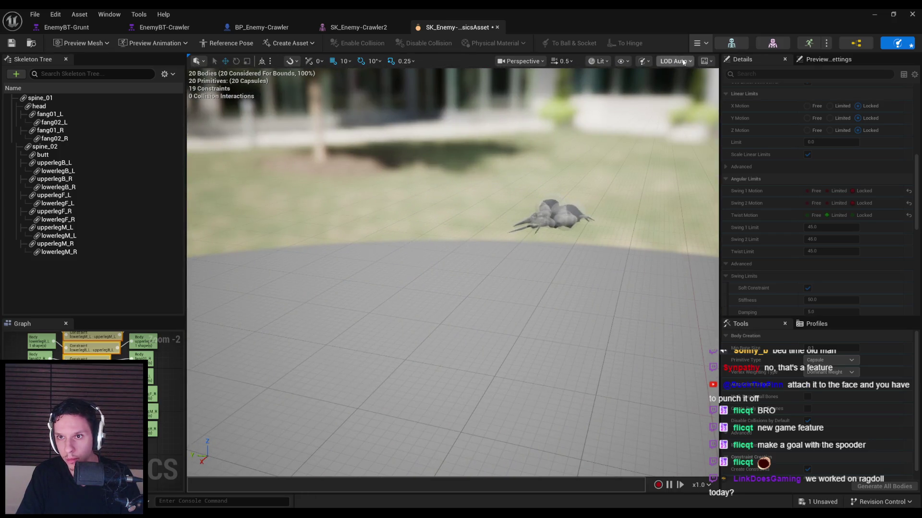
{"action": "left_click", "coordinate": [695, 85]}
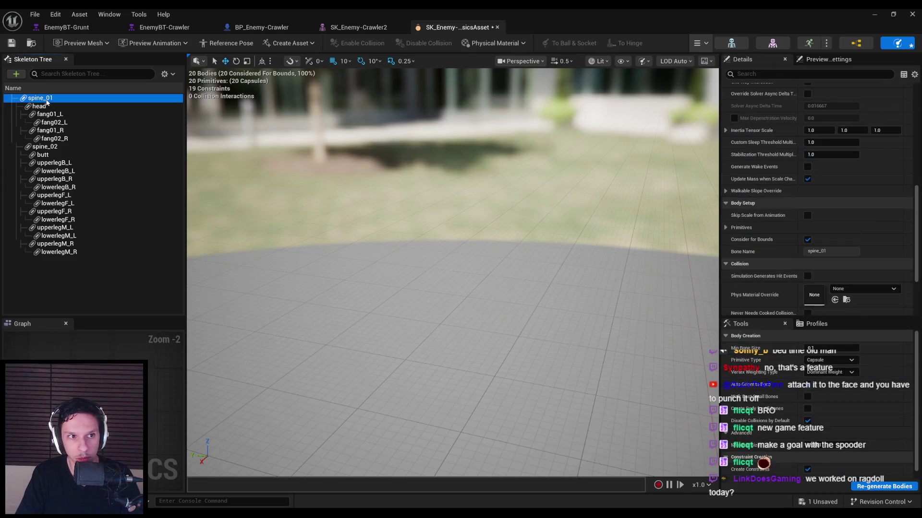
Select all bones and constraints and set Angular Drive Mode to Twist and Swing.
{"action": "left_click", "coordinate": [55, 252], "text": "shift"}
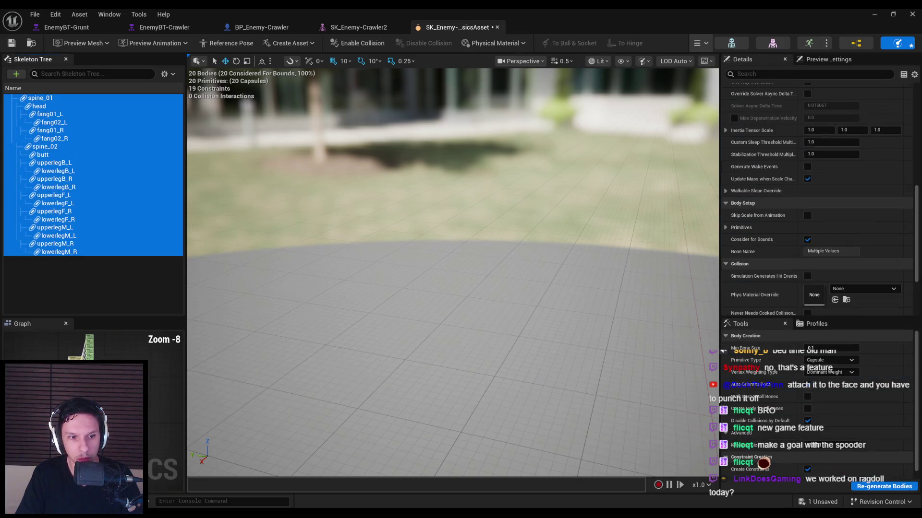
{"action": "key", "text": "ctrl+alt+a"}
{"action": "scroll", "coordinate": [752, 290], "scroll_direction": "down", "scroll_amount": 10}
{"action": "left_click", "coordinate": [819, 229]}
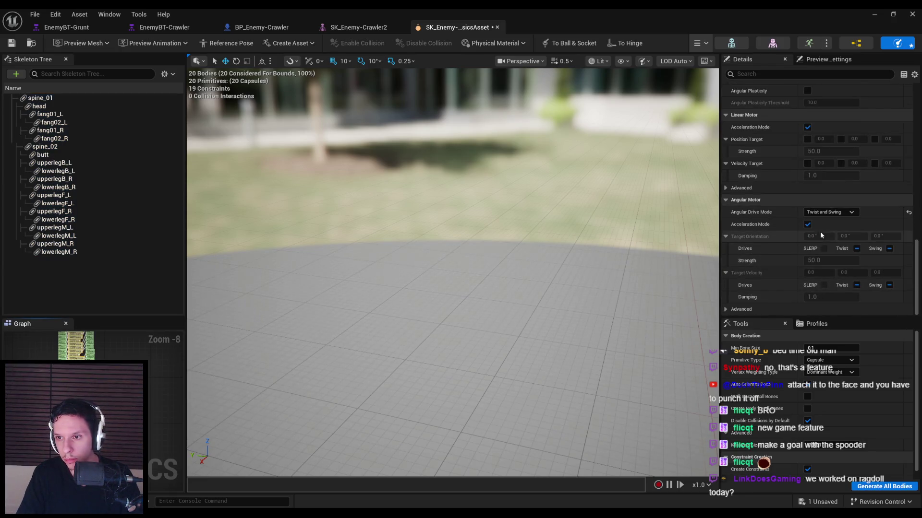
Enable the Swing orientation drive and Twist and Swing velocity drives, save, and close the editor.
{"action": "left_click", "coordinate": [888, 249]}
{"action": "left_click", "coordinate": [889, 249]}
{"action": "left_click", "coordinate": [857, 286]}
{"action": "left_click", "coordinate": [890, 285]}
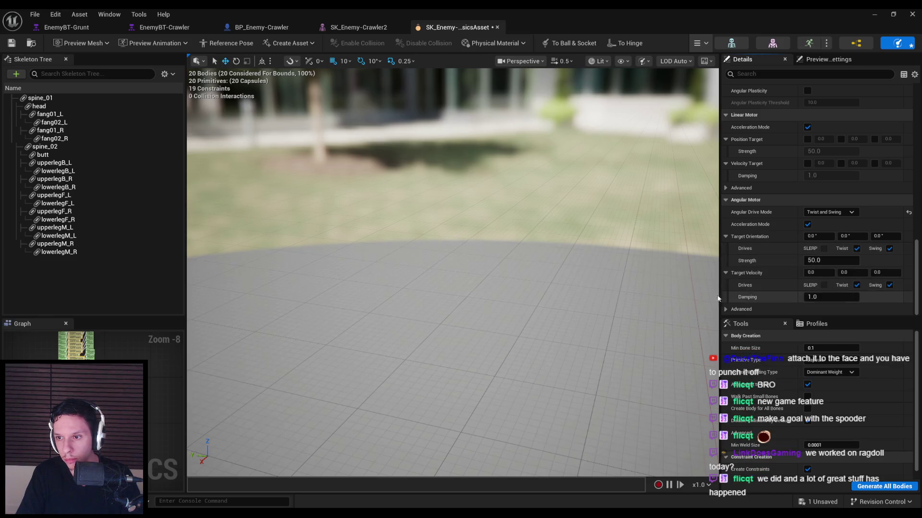
{"action": "key", "text": "ctrl+s"}
{"action": "left_click", "coordinate": [875, 14]}
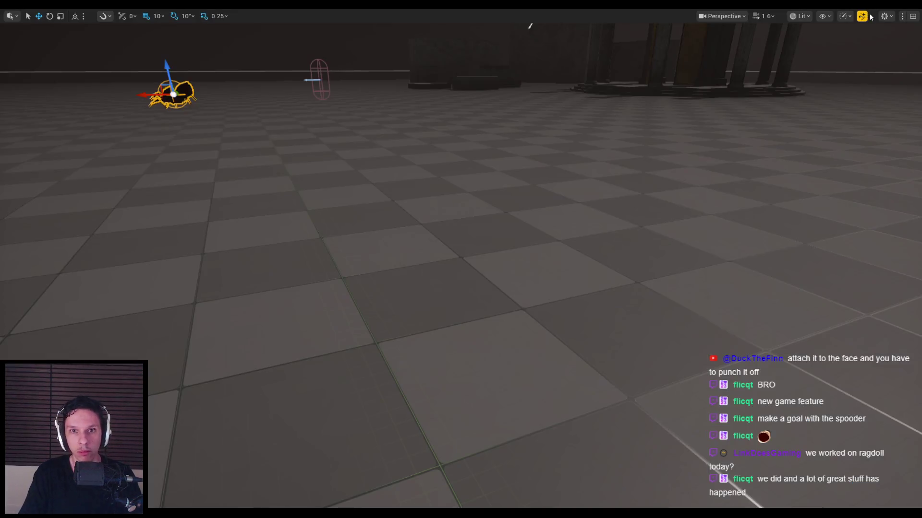
Play the level, switch to the sword, strike the spider and enemy into ragdoll, then stop.
{"action": "key", "text": "alt+p"}
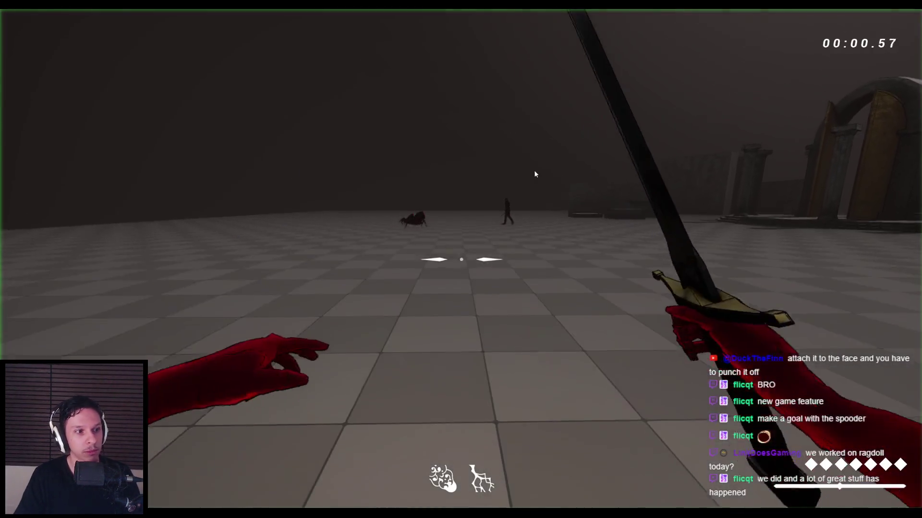
{"action": "key", "text": "2"}
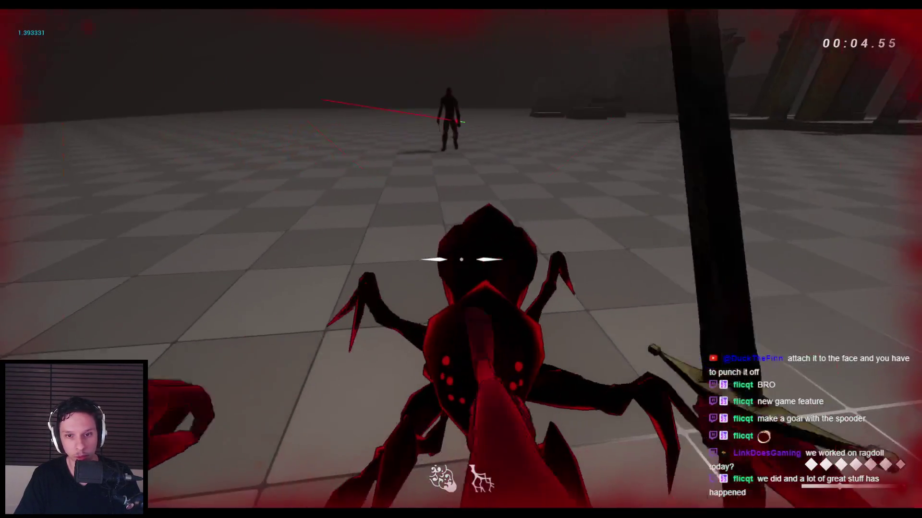
{"action": "left_click", "coordinate": [461, 259]}
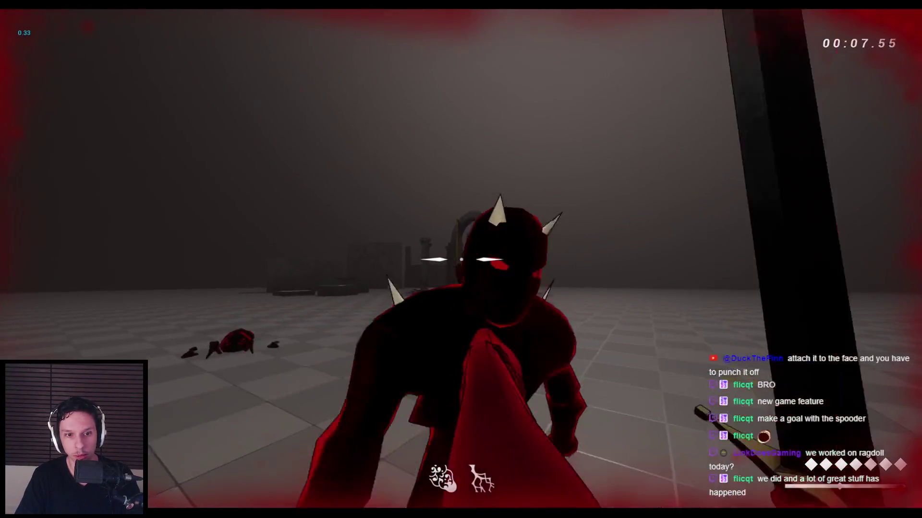
{"action": "left_click", "coordinate": [460, 259]}
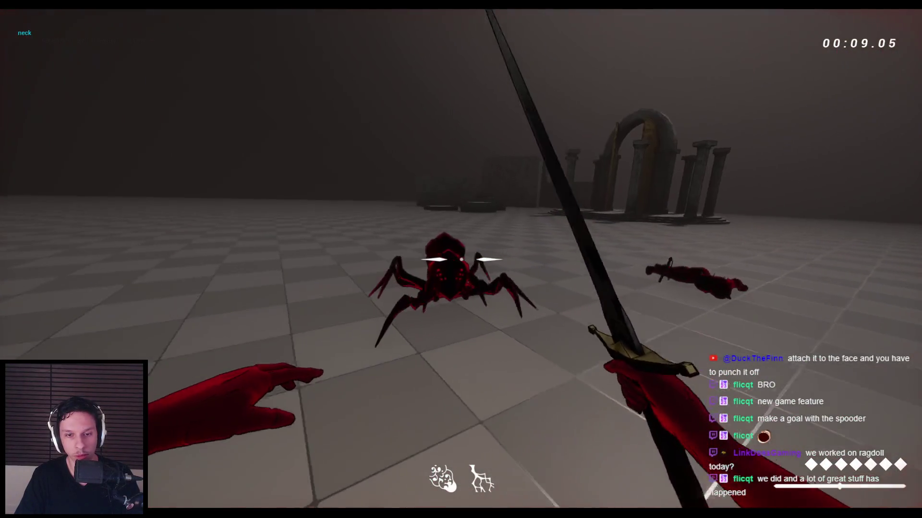
{"action": "left_click", "coordinate": [461, 259]}
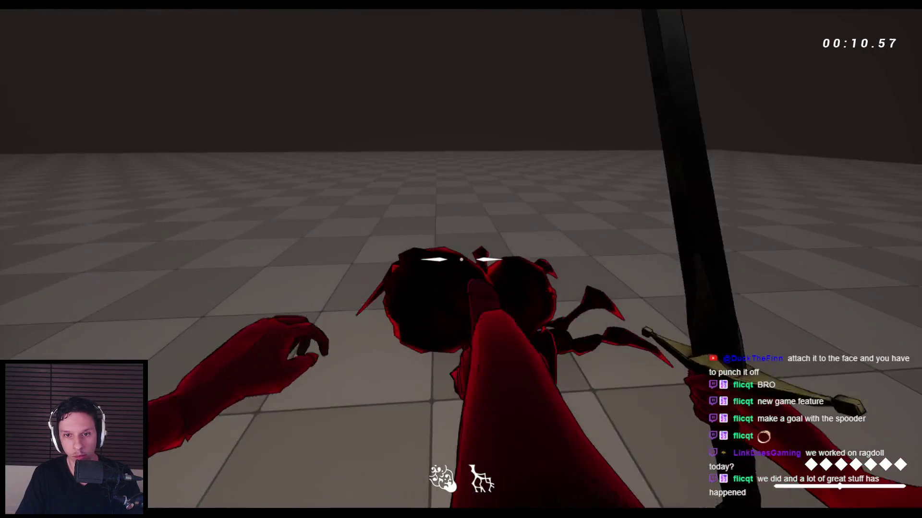
{"action": "left_click", "coordinate": [461, 259]}
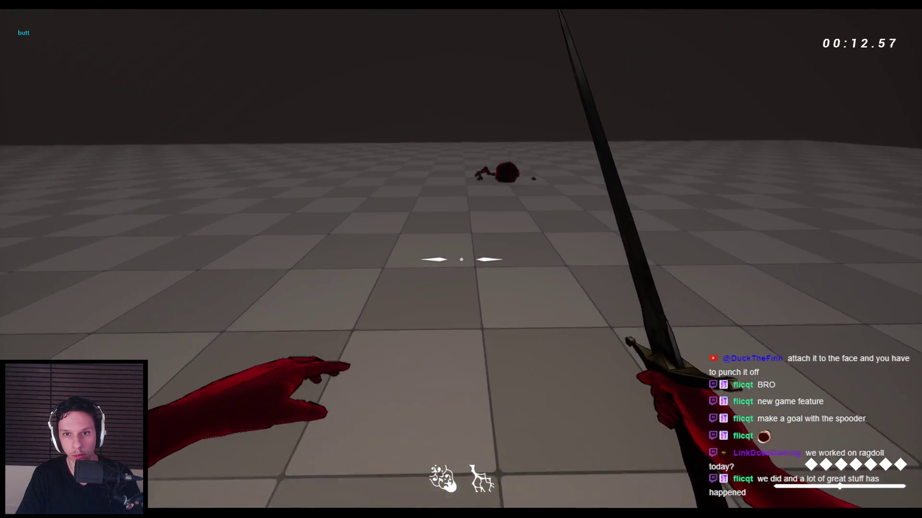
{"action": "key", "text": "Escape"}
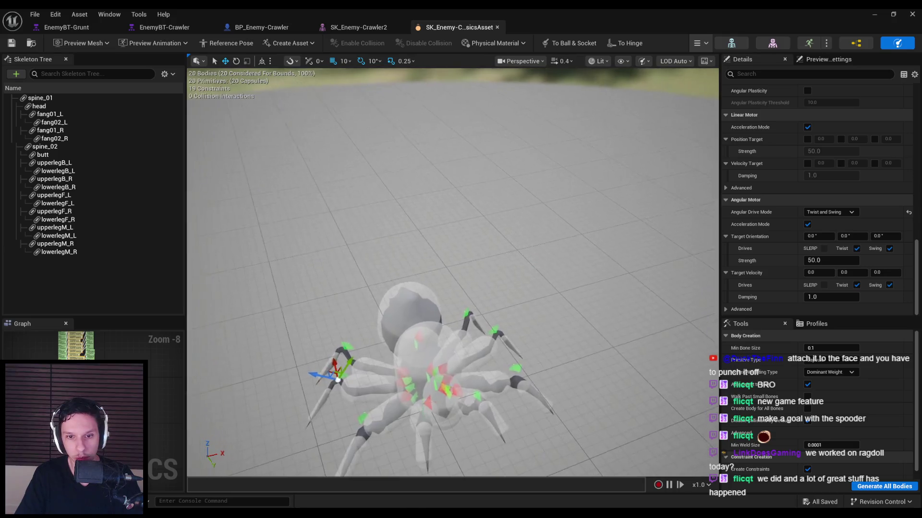
Rotate the spine_01 capsule by -90 degrees.
{"action": "left_click", "coordinate": [467, 225]}
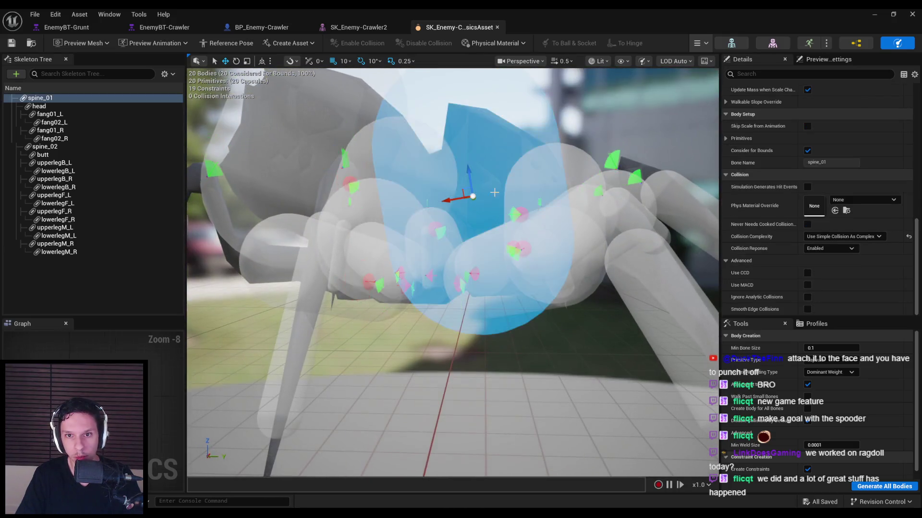
{"action": "mouse_move", "coordinate": [468, 225]}
{"action": "left_mouse_down"}
{"action": "mouse_move", "coordinate": [449, 283]}
{"action": "mouse_move", "coordinate": [475, 300]}
{"action": "mouse_move", "coordinate": [462, 296]}
{"action": "left_mouse_up"}
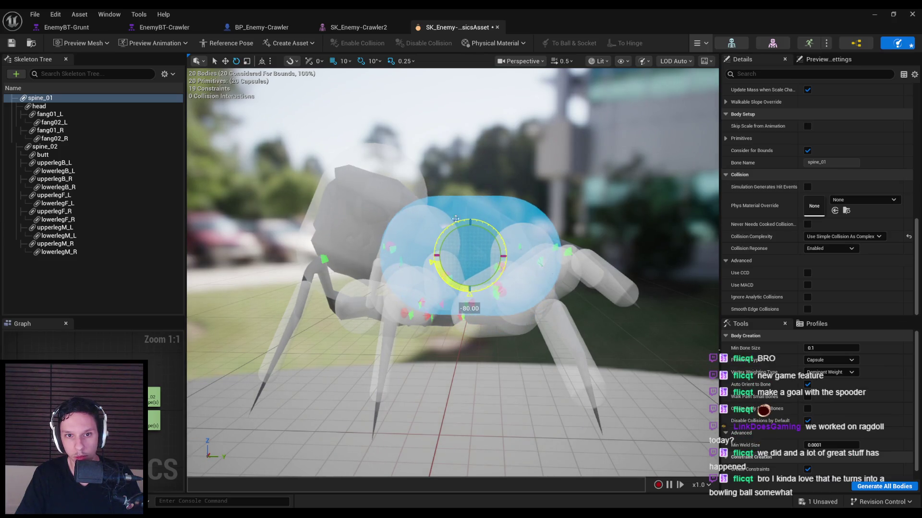
{"action": "key", "text": "w"}
Resize the butt body's collision sphere, undo it, and switch to Blender to check the armature.
{"action": "left_click", "coordinate": [393, 174]}
{"action": "left_click_drag", "start_coordinate": [371, 204], "coordinate": [374, 190]}
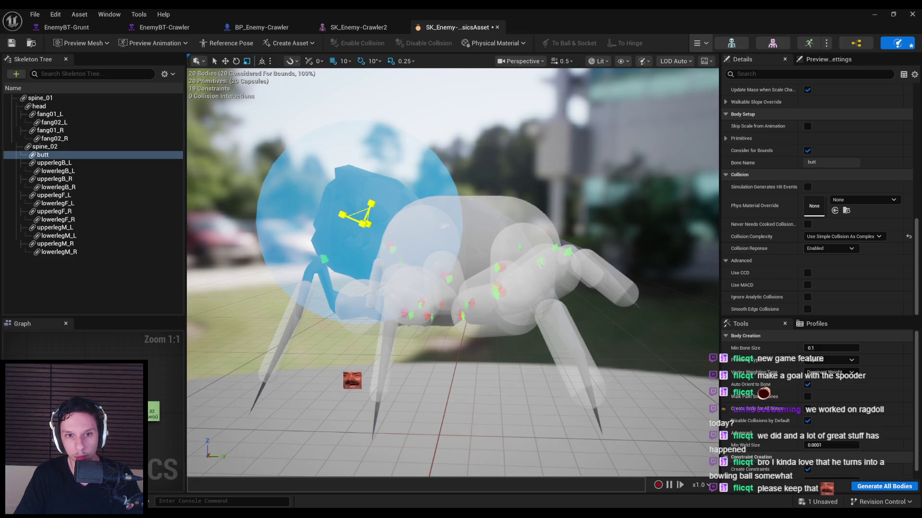
{"action": "mouse_move", "coordinate": [358, 216]}
{"action": "left_mouse_down"}
{"action": "mouse_move", "coordinate": [357, 230]}
{"action": "mouse_move", "coordinate": [432, 192]}
{"action": "mouse_move", "coordinate": [373, 197]}
{"action": "left_mouse_up"}
{"action": "key", "text": "ctrl+z"}
{"action": "key", "text": "w"}
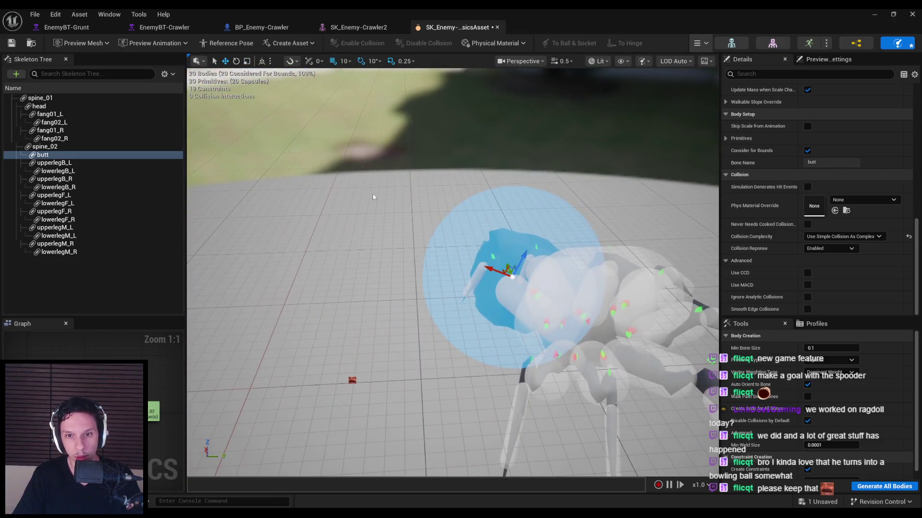
{"action": "key", "text": "alt+Tab"}
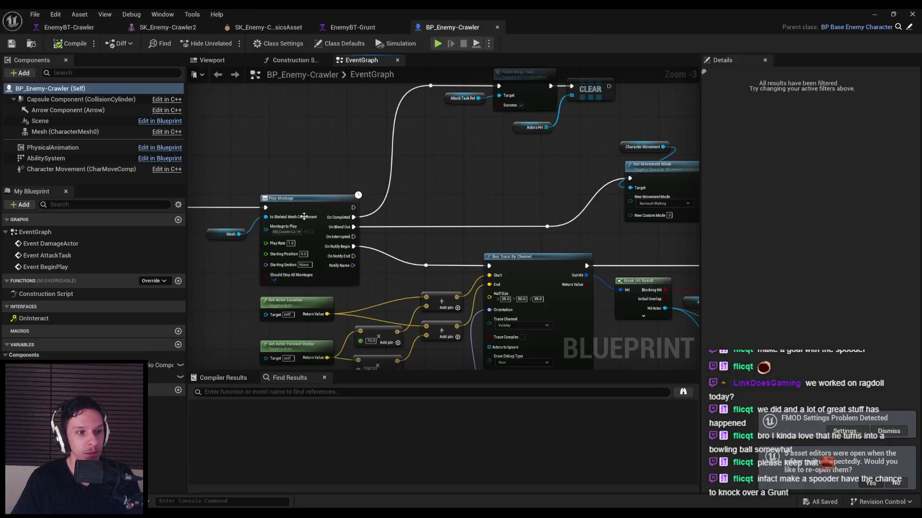
Return via the EnemyBT-Grunt tab to the SK_Enemy-Crawler physics asset and select the spine_01 body.
{"action": "scroll", "coordinate": [313, 174], "scroll_direction": "down", "scroll_amount": 3}
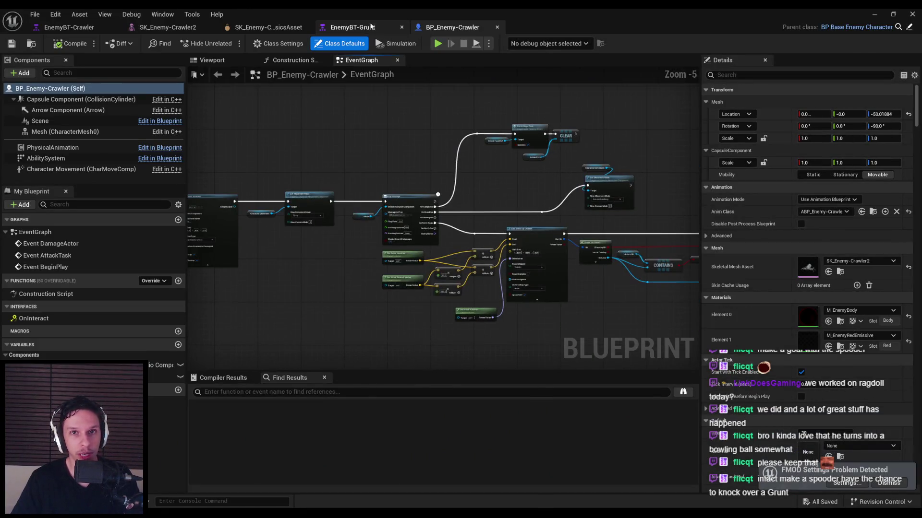
{"action": "left_click", "coordinate": [372, 27]}
{"action": "left_click", "coordinate": [287, 28]}
{"action": "mouse_move", "coordinate": [424, 194]}
{"action": "left_mouse_down"}
{"action": "mouse_move", "coordinate": [485, 225]}
{"action": "mouse_move", "coordinate": [472, 276]}
{"action": "left_mouse_up"}
{"action": "left_click", "coordinate": [501, 238]}
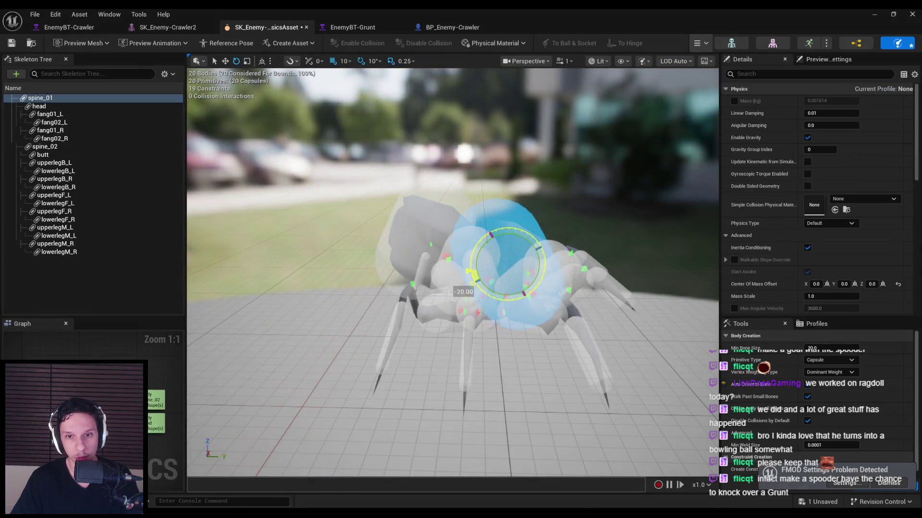
Select the spine_02 and butt bodies and switch to the rotate gizmo.
{"action": "left_click", "coordinate": [452, 199]}
{"action": "left_click", "coordinate": [62, 148]}
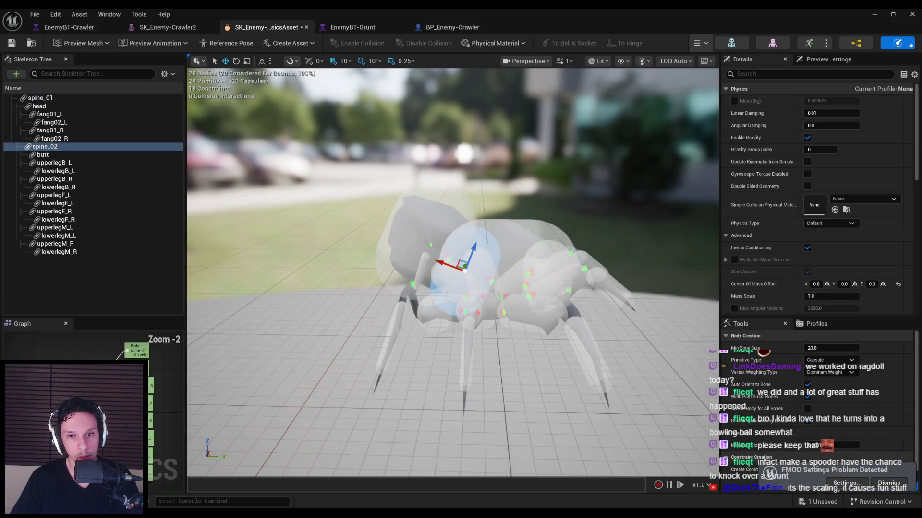
{"action": "scroll", "coordinate": [452, 272], "scroll_direction": "up", "scroll_amount": 2}
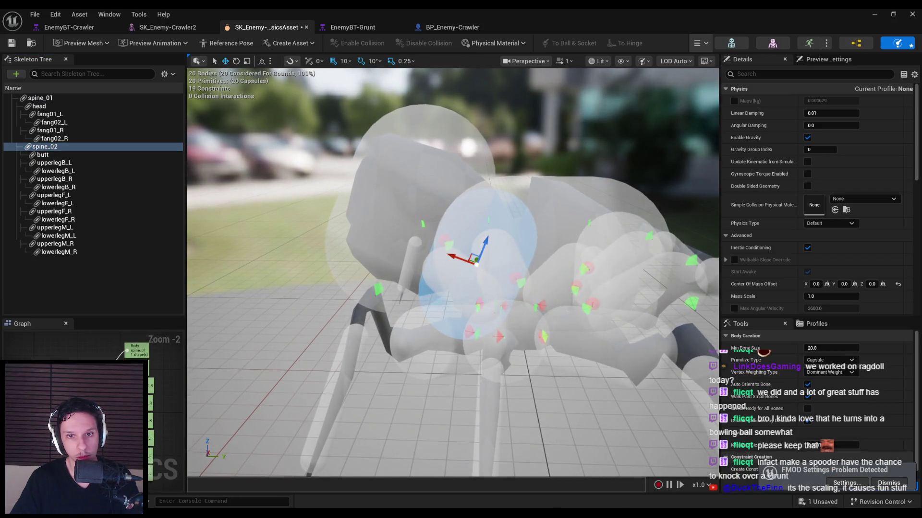
{"action": "left_click", "coordinate": [43, 155]}
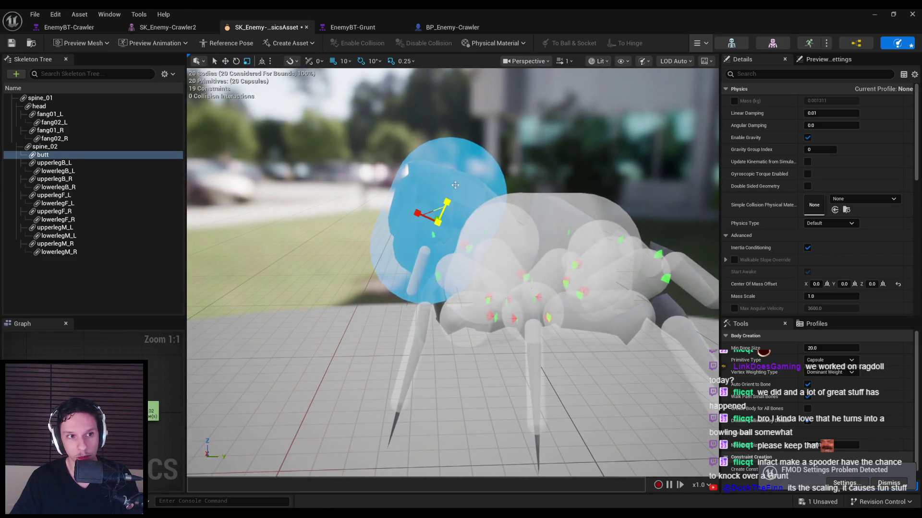
{"action": "key", "text": "e"}
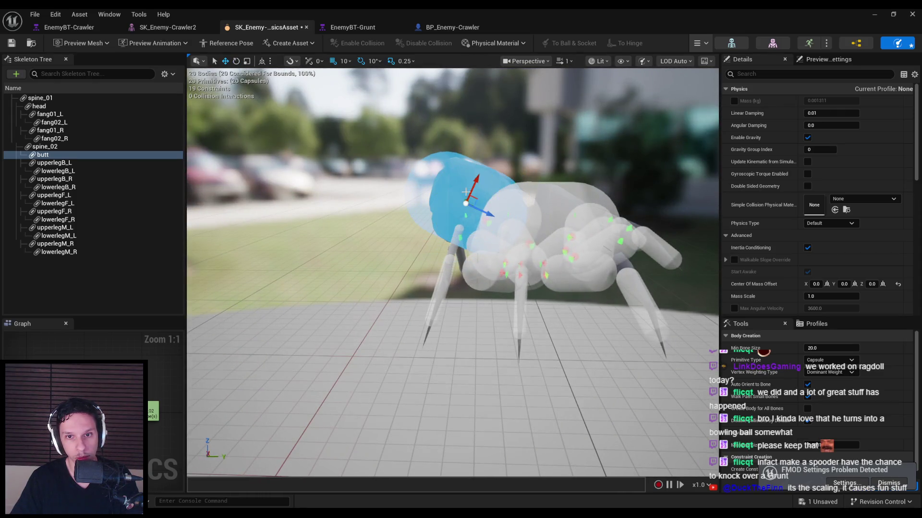
Save the physics asset, then reselect the spine_02 and butt bodies.
{"action": "key", "text": "ctrl+s"}
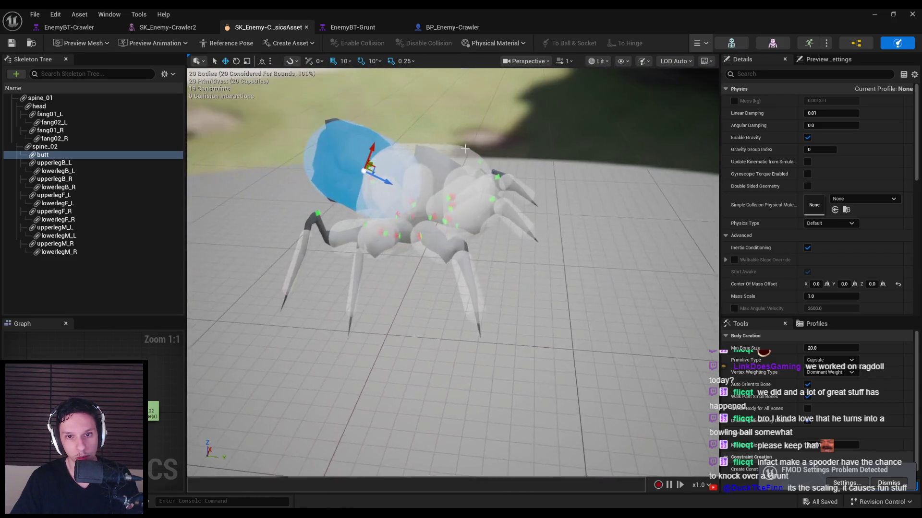
{"action": "left_click", "coordinate": [68, 148]}
{"action": "left_click", "coordinate": [66, 156]}
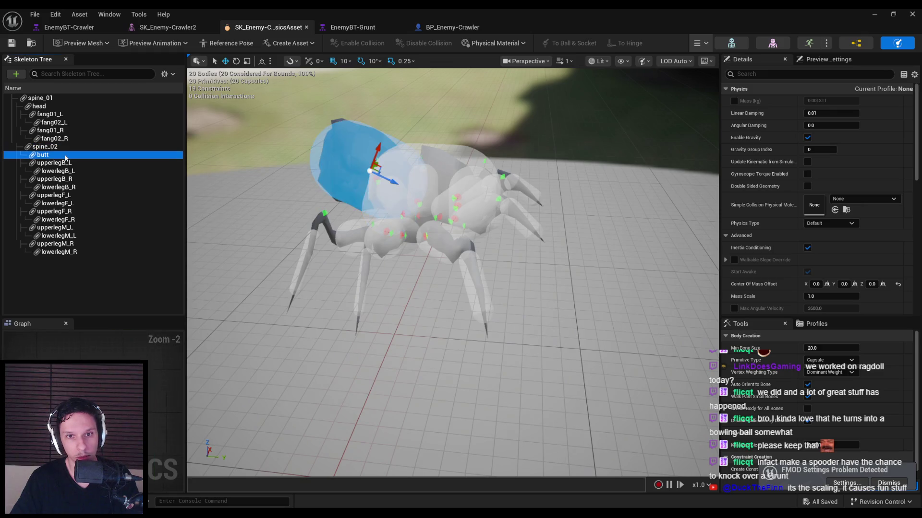
Frame the butt body and delete the four fang bodies from the physics asset.
{"action": "left_click", "coordinate": [64, 148]}
{"action": "left_click", "coordinate": [65, 155]}
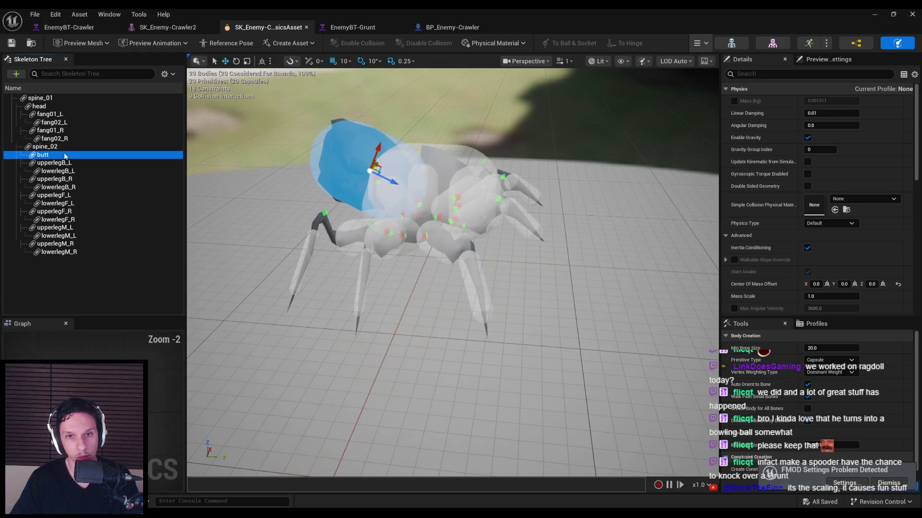
{"action": "left_click", "coordinate": [52, 98]}
{"action": "left_click", "coordinate": [57, 154]}
{"action": "key", "text": "f"}
{"action": "left_click", "coordinate": [480, 364]}
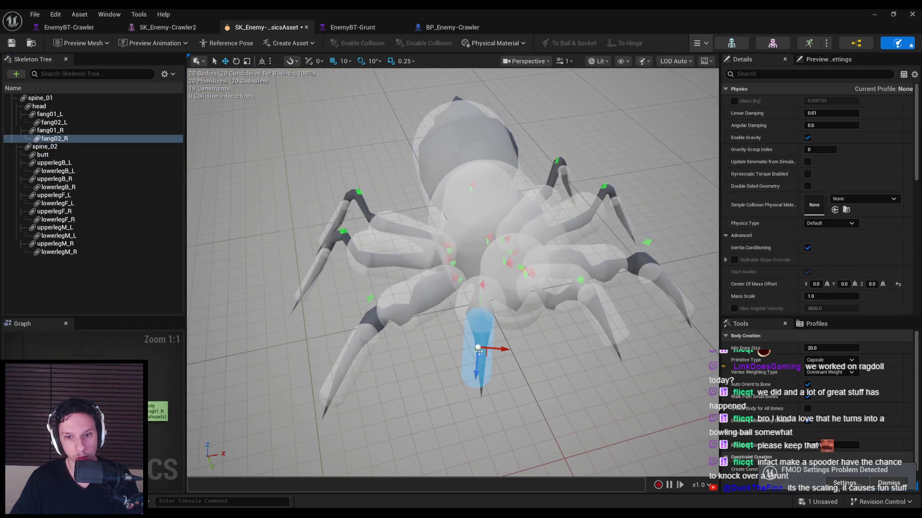
{"action": "key", "text": "Delete"}
{"action": "key", "text": "Delete"}
{"action": "key", "text": "Delete"}
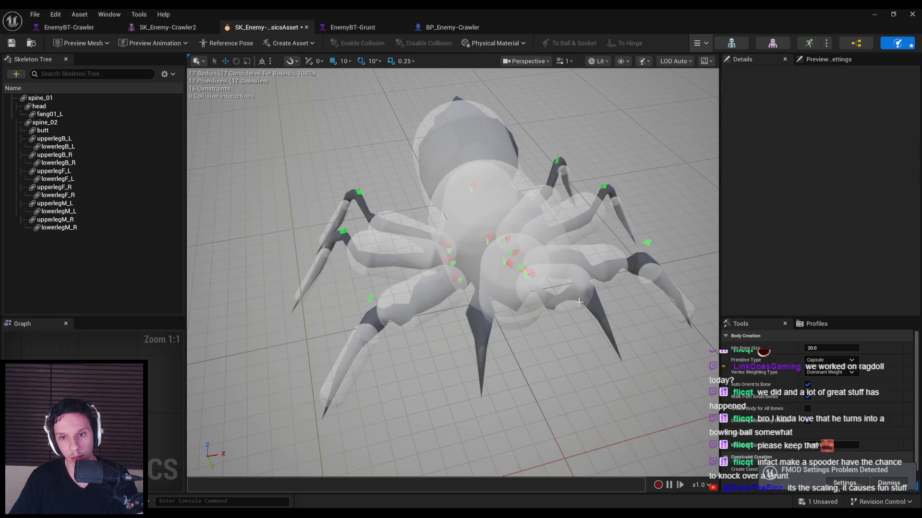
Simulate the spider ragdoll, yanking it up-right, then lifting and dropping it.
{"action": "left_click_drag", "start_coordinate": [570, 348], "coordinate": [546, 361]}
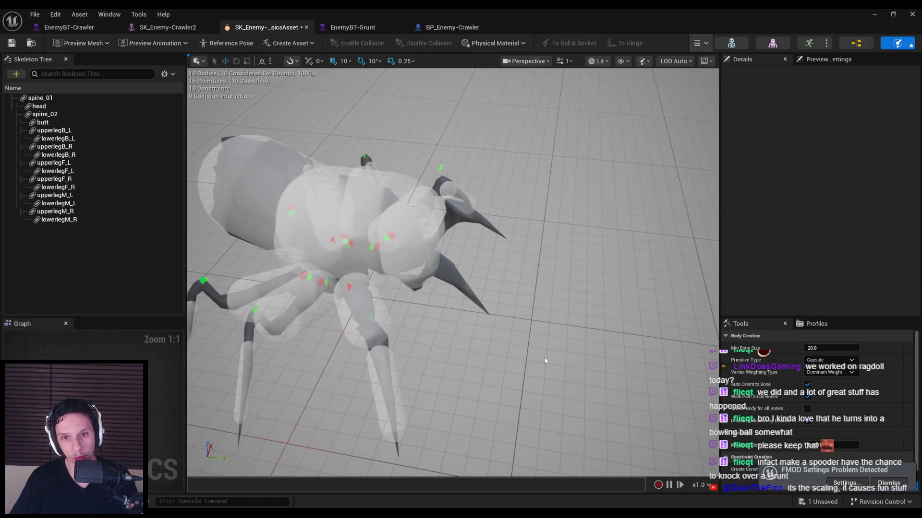
{"action": "left_click", "coordinate": [698, 88]}
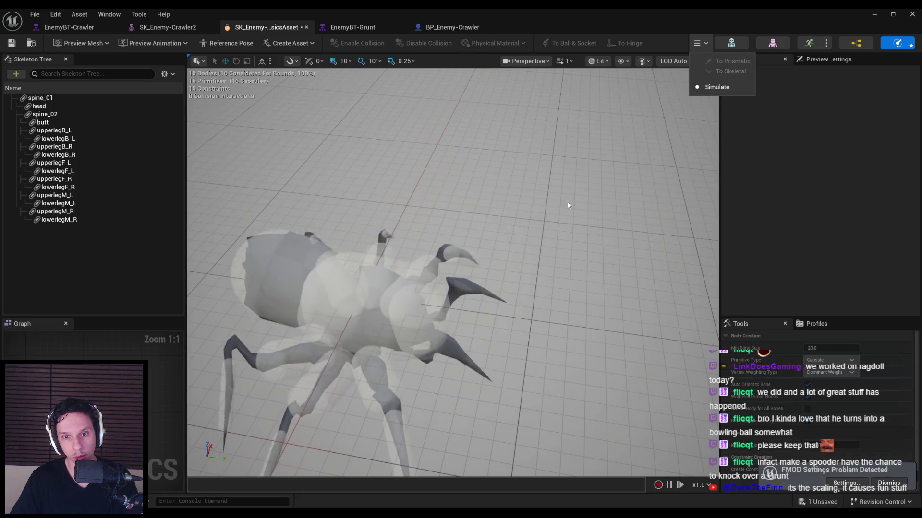
{"action": "mouse_move", "coordinate": [362, 312]}
{"action": "left_mouse_down"}
{"action": "mouse_move", "coordinate": [403, 207]}
{"action": "mouse_move", "coordinate": [555, 139]}
{"action": "mouse_move", "coordinate": [548, 184]}
{"action": "mouse_move", "coordinate": [539, 175]}
{"action": "mouse_move", "coordinate": [537, 127]}
{"action": "left_mouse_up"}
{"action": "scroll", "coordinate": [451, 268], "scroll_direction": "down", "scroll_amount": 5}
{"action": "left_click_drag", "start_coordinate": [423, 288], "coordinate": [432, 144]}
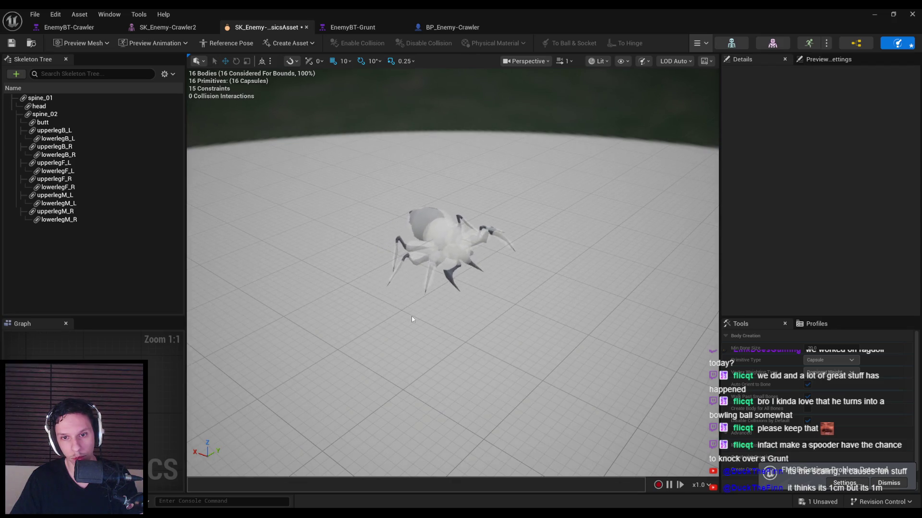
{"action": "left_click", "coordinate": [701, 43]}
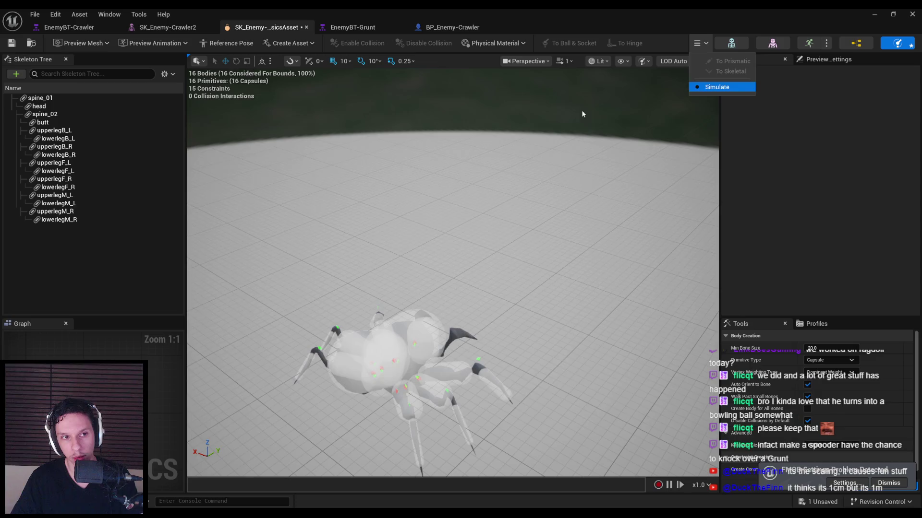
Stop the simulation and select only the spine_01 body.
{"action": "left_click", "coordinate": [24, 100]}
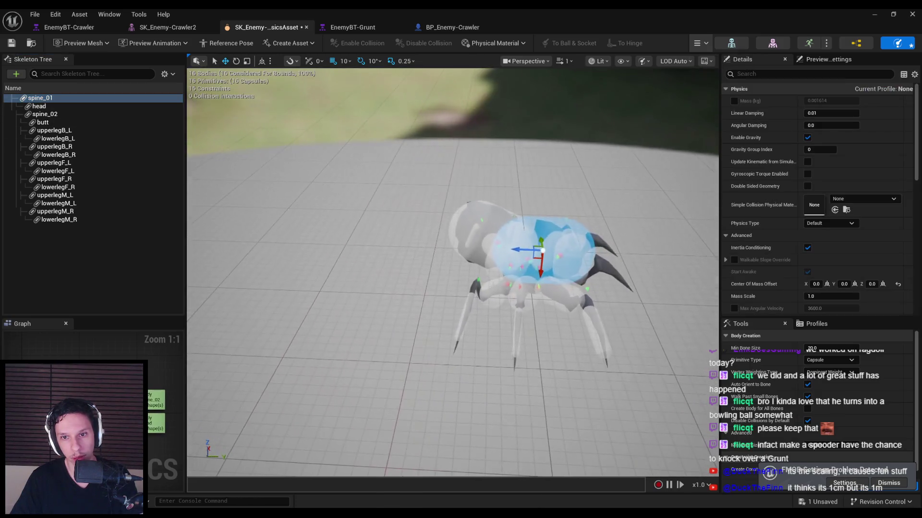
{"action": "left_click", "coordinate": [487, 223], "text": "ctrl"}
{"action": "left_click", "coordinate": [491, 228], "text": "ctrl"}
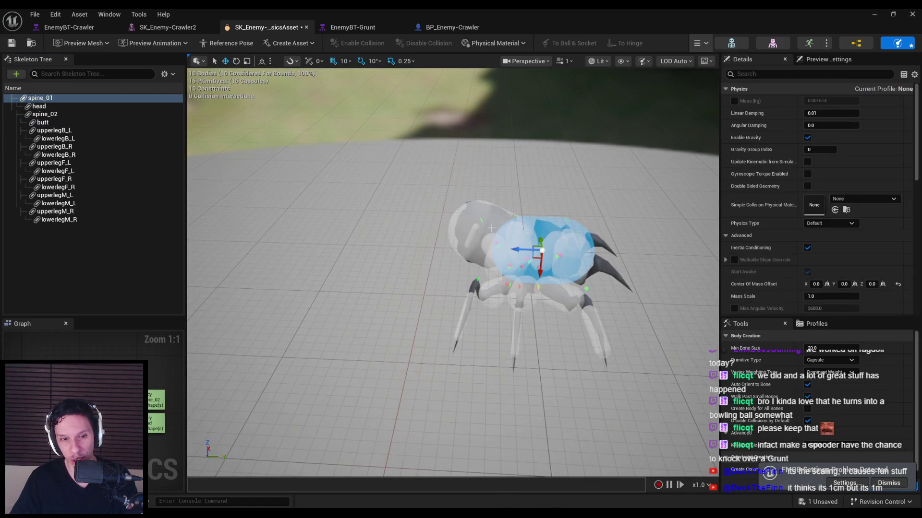
{"action": "scroll", "coordinate": [820, 269], "scroll_direction": "down", "scroll_amount": 8}
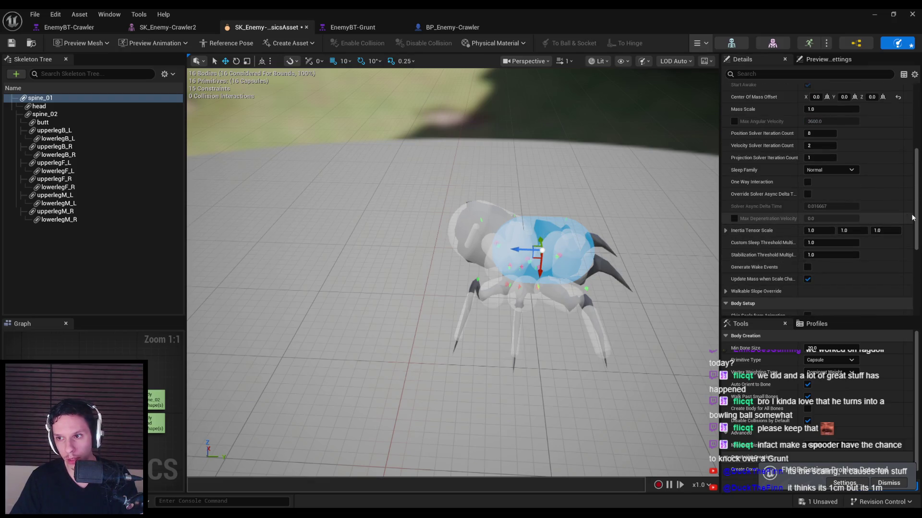
{"action": "left_click_drag", "start_coordinate": [917, 208], "coordinate": [917, 136]}
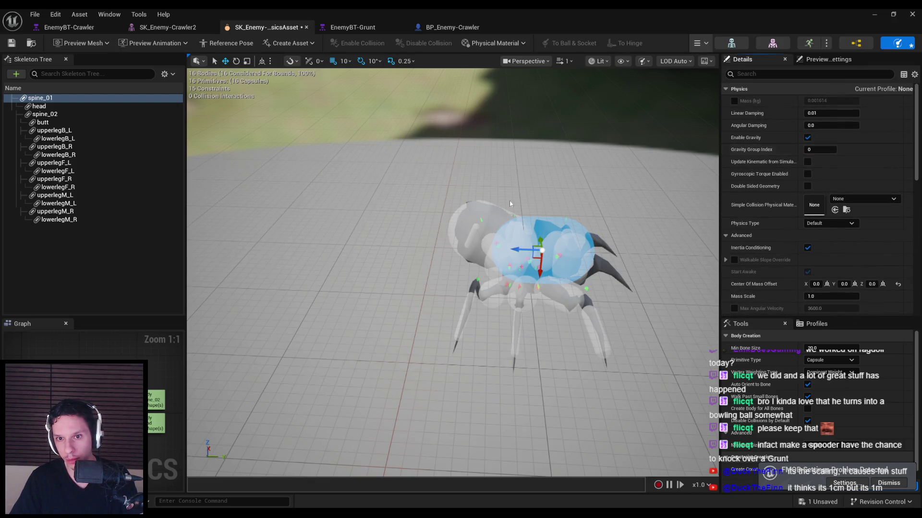
Set the butt body's Mass (kg) to 5.
{"action": "left_click", "coordinate": [479, 211]}
{"action": "left_click", "coordinate": [503, 220]}
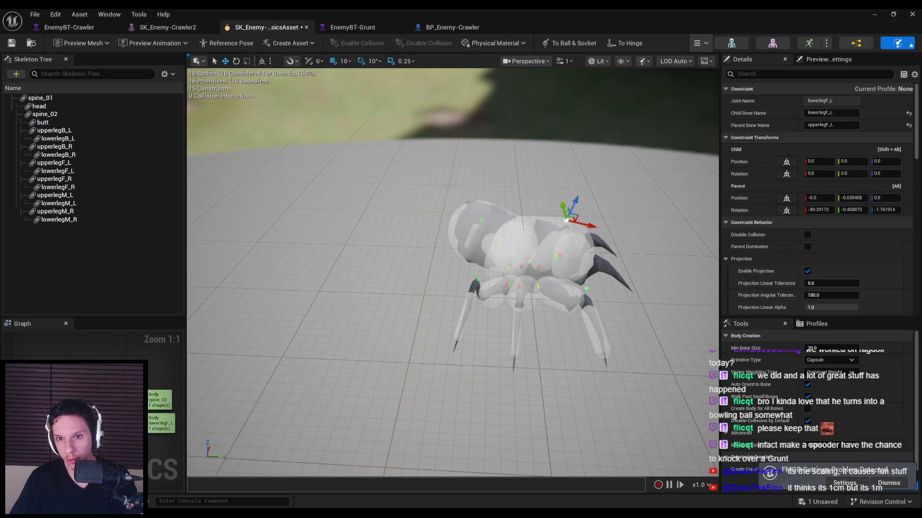
{"action": "left_click", "coordinate": [538, 240]}
{"action": "left_click", "coordinate": [473, 229]}
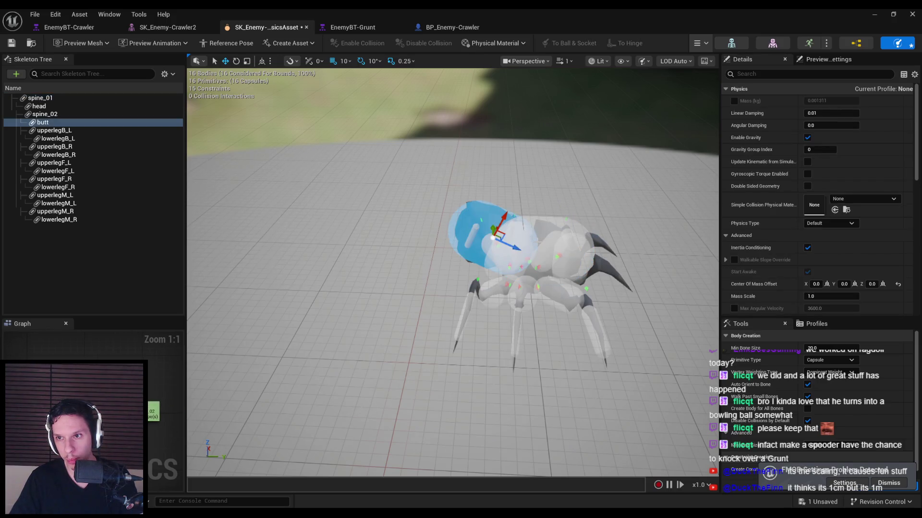
{"action": "left_click", "coordinate": [537, 243], "text": "ctrl"}
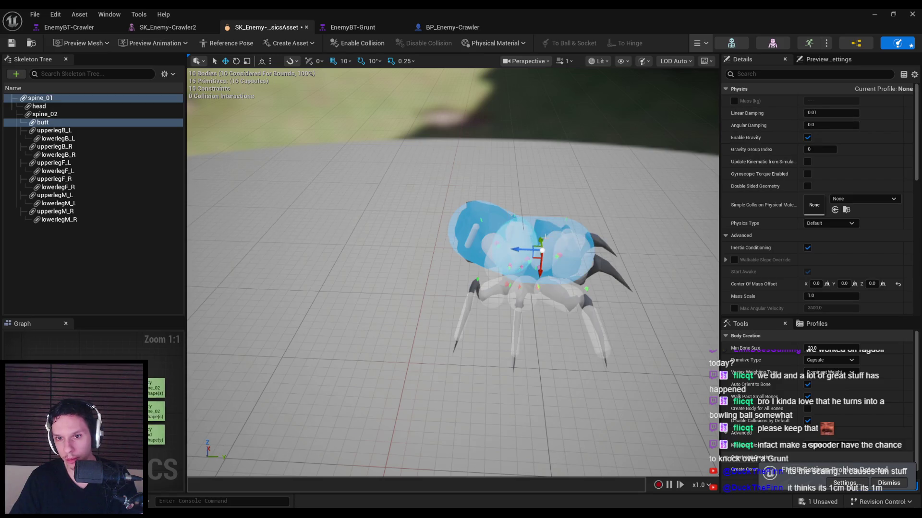
{"action": "left_click", "coordinate": [543, 236]}
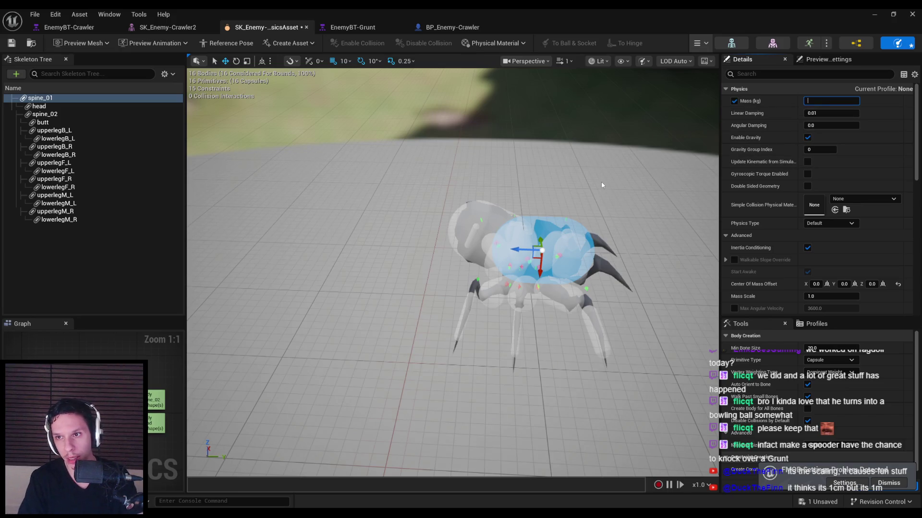
{"action": "left_click", "coordinate": [456, 234]}
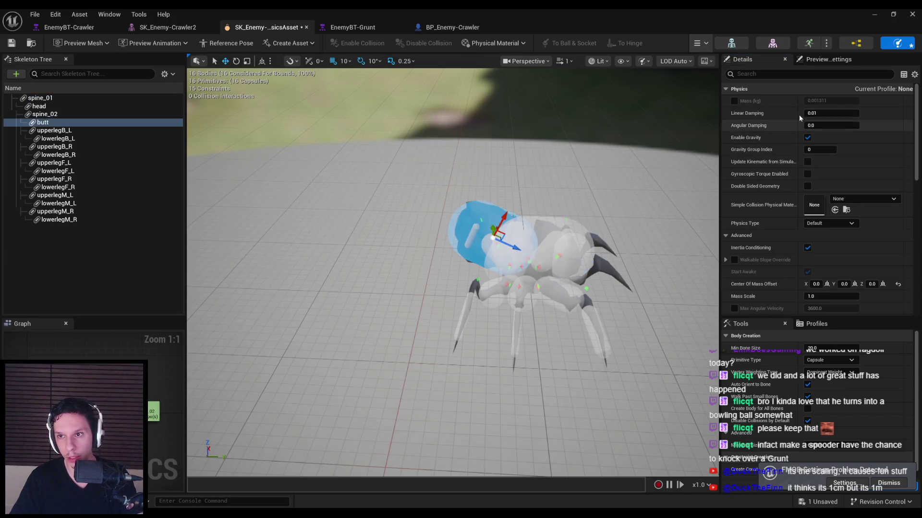
{"action": "key", "text": "Return"}
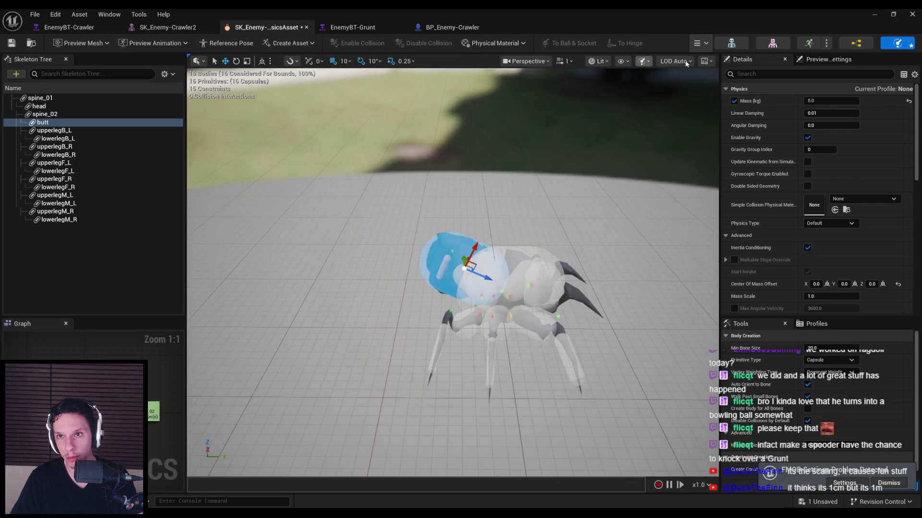
Simulate again, lift and drop the spider, then stop and reset its pose.
{"action": "left_click", "coordinate": [708, 86]}
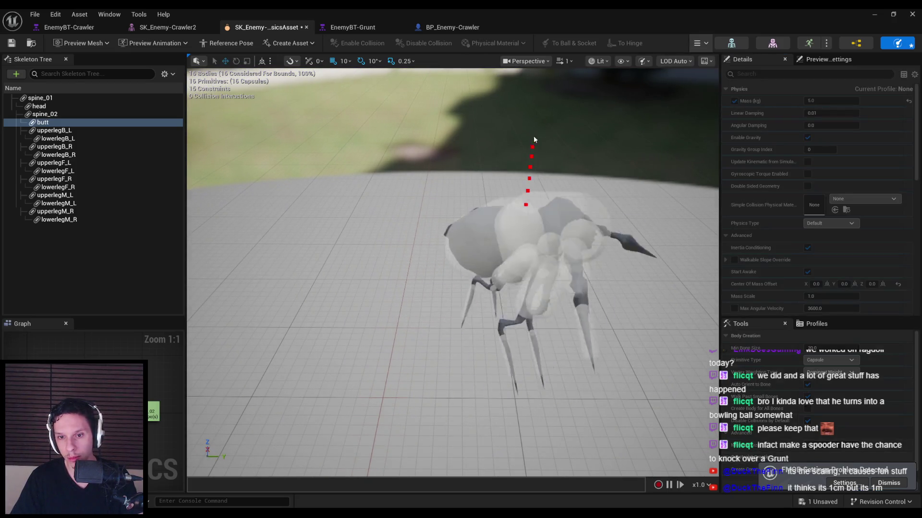
{"action": "mouse_move", "coordinate": [615, 261]}
{"action": "left_mouse_down"}
{"action": "mouse_move", "coordinate": [597, 274]}
{"action": "mouse_move", "coordinate": [578, 144]}
{"action": "mouse_move", "coordinate": [595, 260]}
{"action": "mouse_move", "coordinate": [590, 193]}
{"action": "mouse_move", "coordinate": [524, 103]}
{"action": "mouse_move", "coordinate": [545, 153]}
{"action": "left_mouse_up"}
{"action": "left_click_drag", "start_coordinate": [484, 216], "coordinate": [473, 118]}
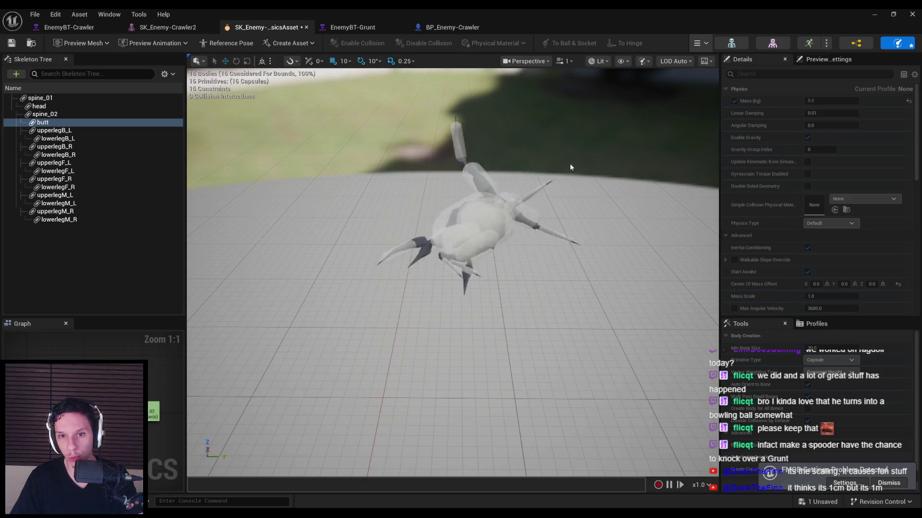
{"action": "left_click", "coordinate": [703, 43]}
{"action": "left_click", "coordinate": [717, 86]}
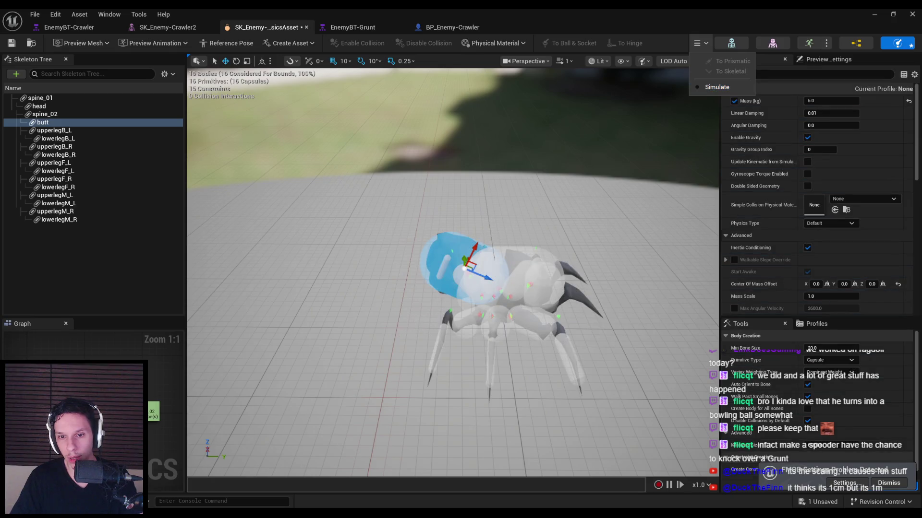
{"action": "scroll", "coordinate": [453, 272], "scroll_direction": "up", "scroll_amount": 3}
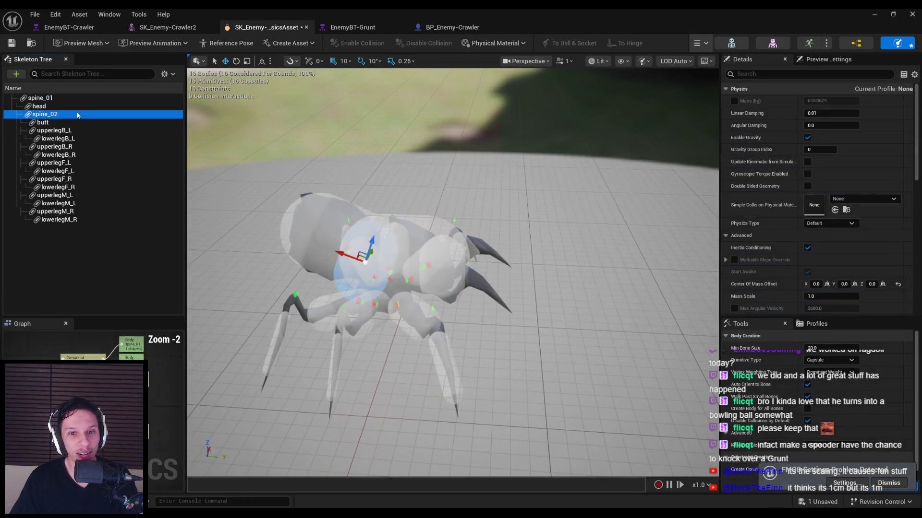
Select the spine_02 body and rotate its capsule about 90 degrees.
{"action": "left_click", "coordinate": [408, 254]}
{"action": "mouse_move", "coordinate": [411, 252]}
{"action": "left_mouse_down"}
{"action": "mouse_move", "coordinate": [460, 245]}
{"action": "mouse_move", "coordinate": [459, 272]}
{"action": "mouse_move", "coordinate": [473, 269]}
{"action": "left_mouse_up"}
{"action": "left_click", "coordinate": [72, 116]}
{"action": "left_click_drag", "start_coordinate": [444, 224], "coordinate": [444, 224]}
{"action": "key", "text": "e"}
{"action": "left_click_drag", "start_coordinate": [406, 265], "coordinate": [430, 263]}
{"action": "key", "text": "w"}
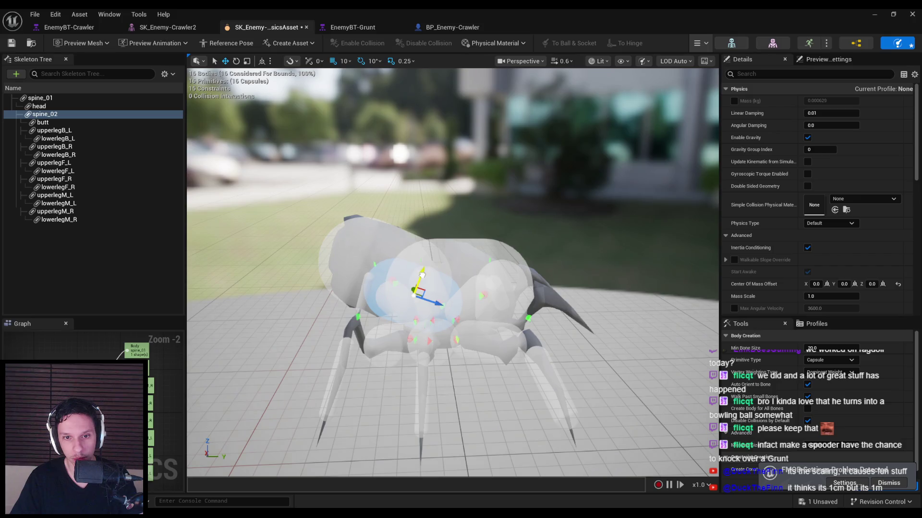
Set spine_02's Physics Type to Simulated, briefly toggling the simulation.
{"action": "left_click", "coordinate": [699, 88]}
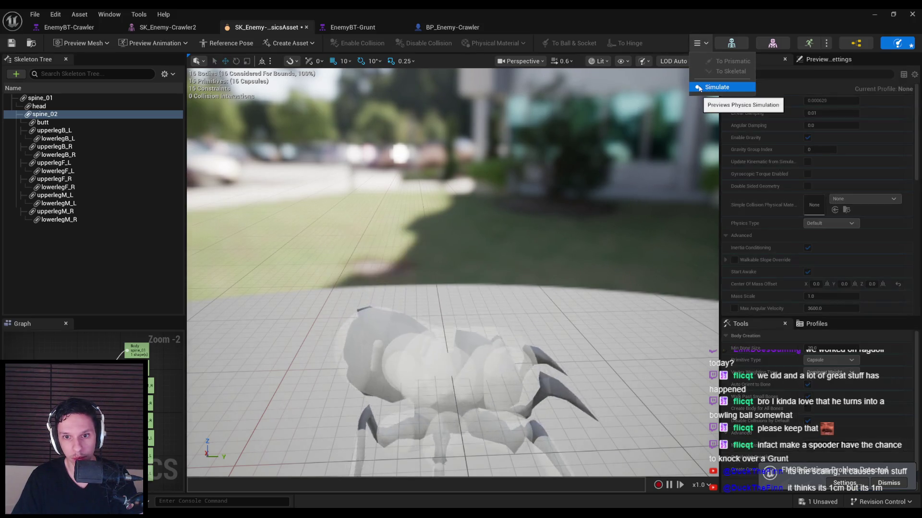
{"action": "left_click", "coordinate": [699, 88]}
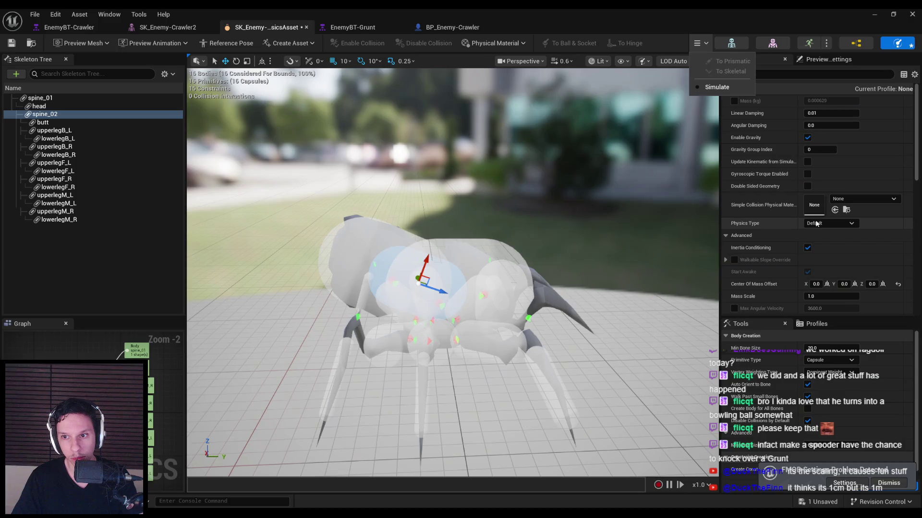
{"action": "left_click", "coordinate": [818, 224]}
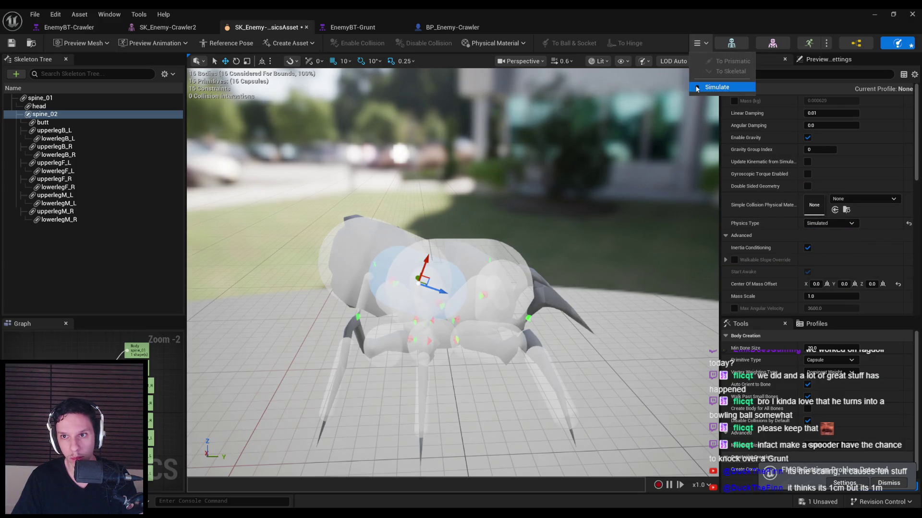
{"action": "left_click", "coordinate": [697, 88]}
{"action": "left_click", "coordinate": [697, 88]}
{"action": "left_click", "coordinate": [815, 225]}
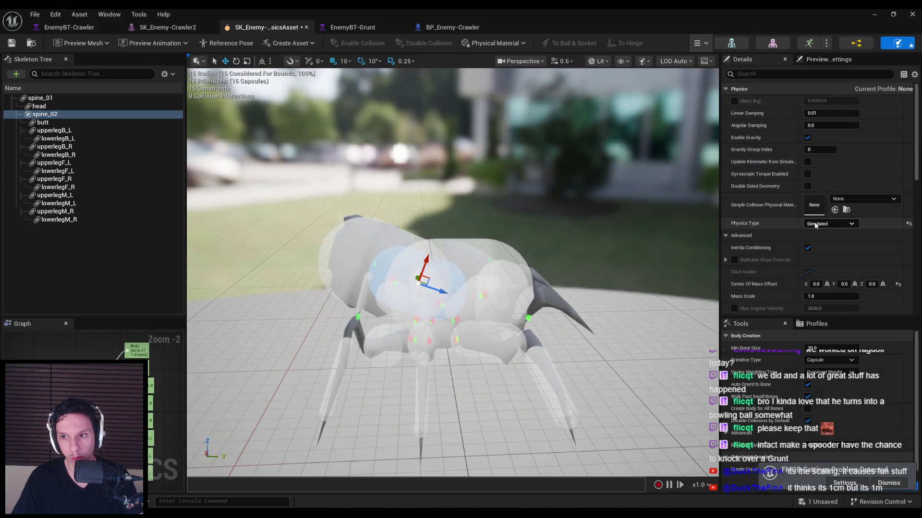
{"action": "scroll", "coordinate": [809, 238], "scroll_direction": "down", "scroll_amount": 10}
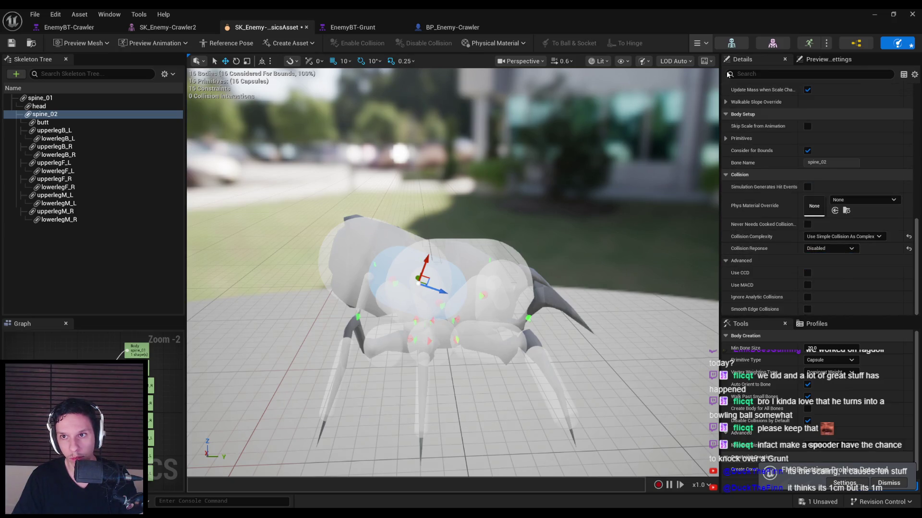
Simulate and pull the spider ragdoll up, right and left, dropping it each time.
{"action": "left_click", "coordinate": [703, 87]}
{"action": "mouse_move", "coordinate": [480, 312]}
{"action": "left_mouse_down"}
{"action": "mouse_move", "coordinate": [499, 138]}
{"action": "mouse_move", "coordinate": [523, 96]}
{"action": "mouse_move", "coordinate": [538, 191]}
{"action": "mouse_move", "coordinate": [393, 106]}
{"action": "mouse_move", "coordinate": [331, 176]}
{"action": "left_mouse_up"}
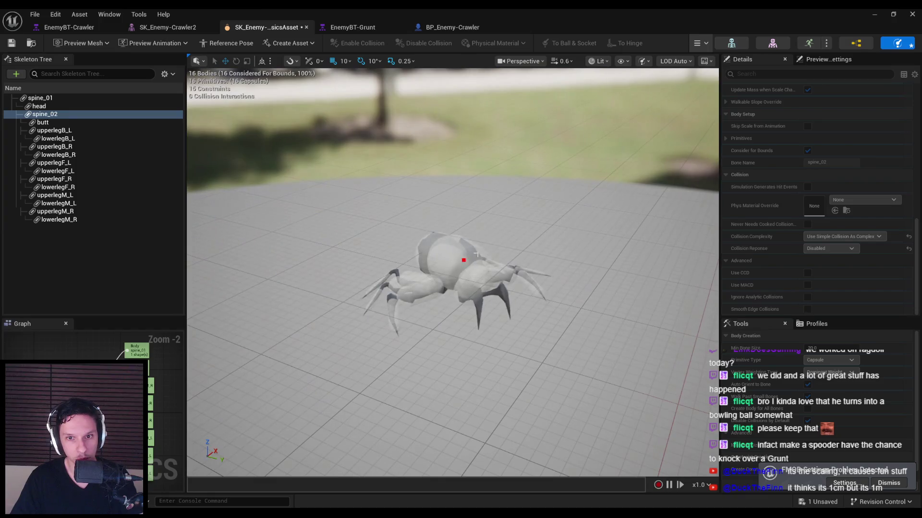
{"action": "mouse_move", "coordinate": [476, 255]}
{"action": "left_mouse_down"}
{"action": "mouse_move", "coordinate": [611, 131]}
{"action": "mouse_move", "coordinate": [618, 137]}
{"action": "left_mouse_up"}
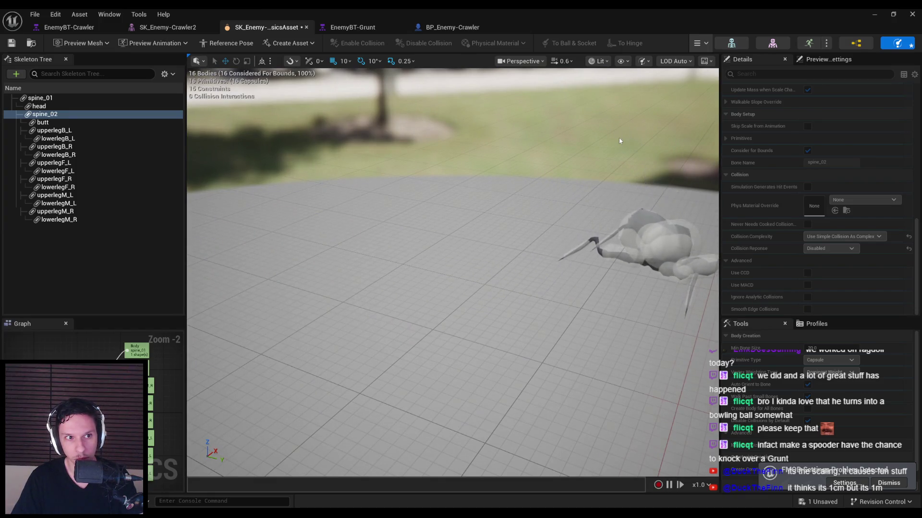
{"action": "left_click", "coordinate": [50, 106]}
{"action": "left_click", "coordinate": [52, 115]}
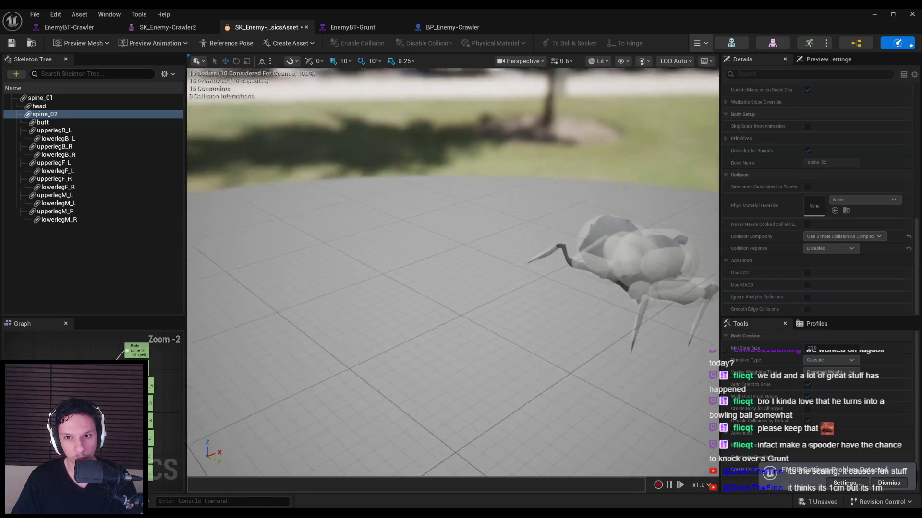
{"action": "mouse_move", "coordinate": [440, 240]}
{"action": "left_mouse_down"}
{"action": "mouse_move", "coordinate": [318, 78]}
{"action": "mouse_move", "coordinate": [303, 306]}
{"action": "left_mouse_up"}
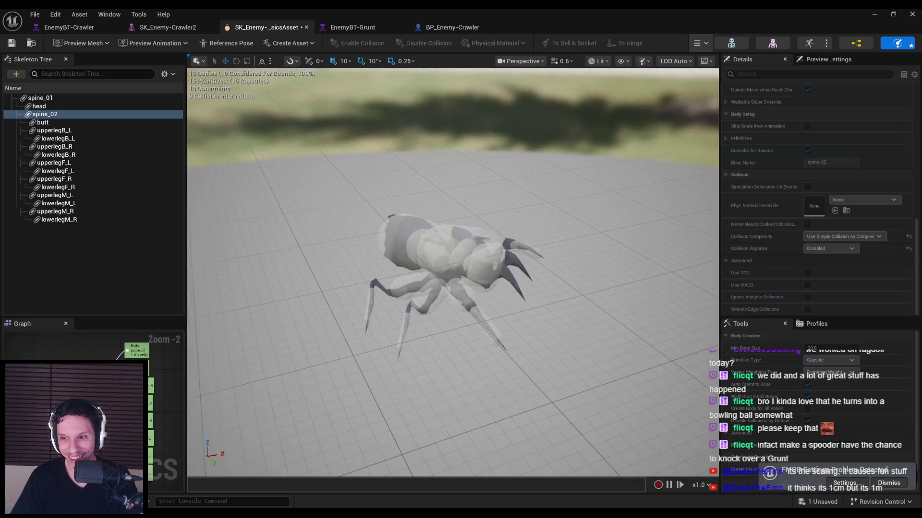
Stop the simulation and inspect the spine_01 and upperlegF_L bodies up close.
{"action": "left_click", "coordinate": [701, 44]}
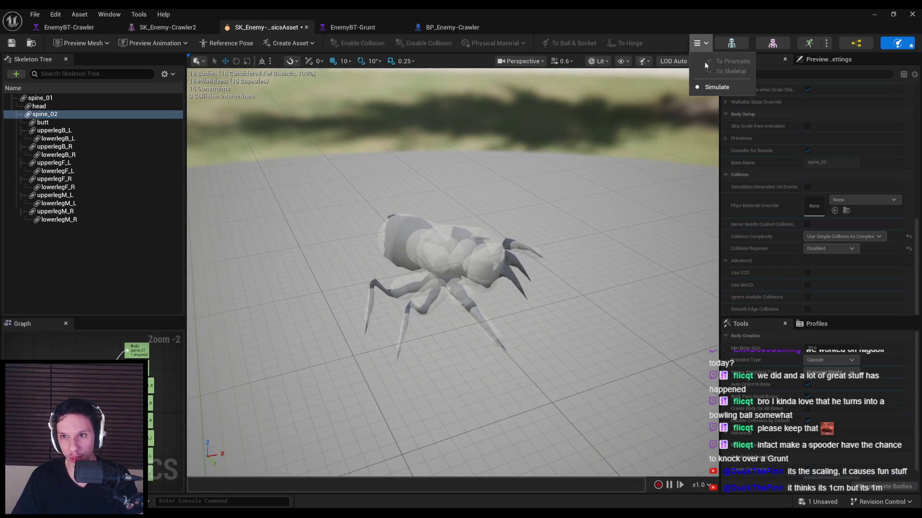
{"action": "left_click", "coordinate": [698, 87]}
{"action": "scroll", "coordinate": [597, 246], "scroll_direction": "up", "scroll_amount": 5}
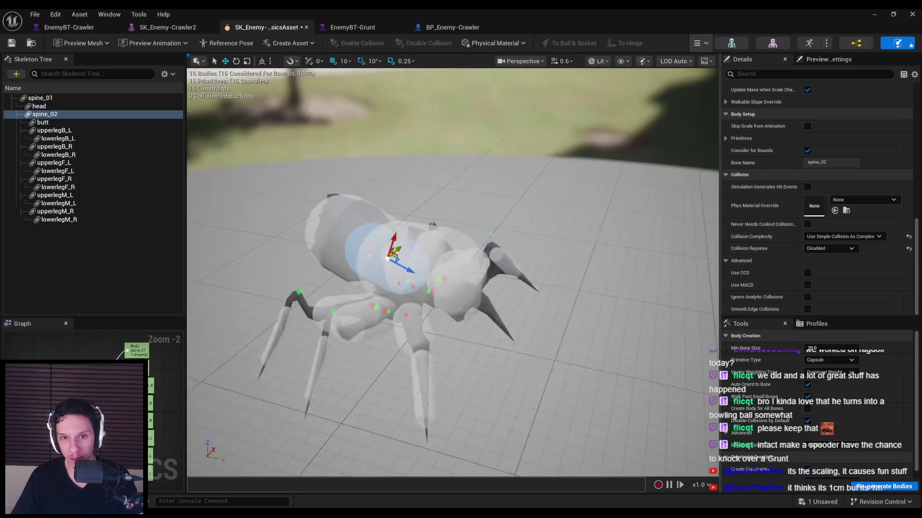
{"action": "left_click", "coordinate": [442, 283]}
{"action": "left_click_drag", "start_coordinate": [441, 283], "coordinate": [419, 317]}
{"action": "left_click", "coordinate": [419, 316]}
{"action": "scroll", "coordinate": [432, 321], "scroll_direction": "down", "scroll_amount": 5}
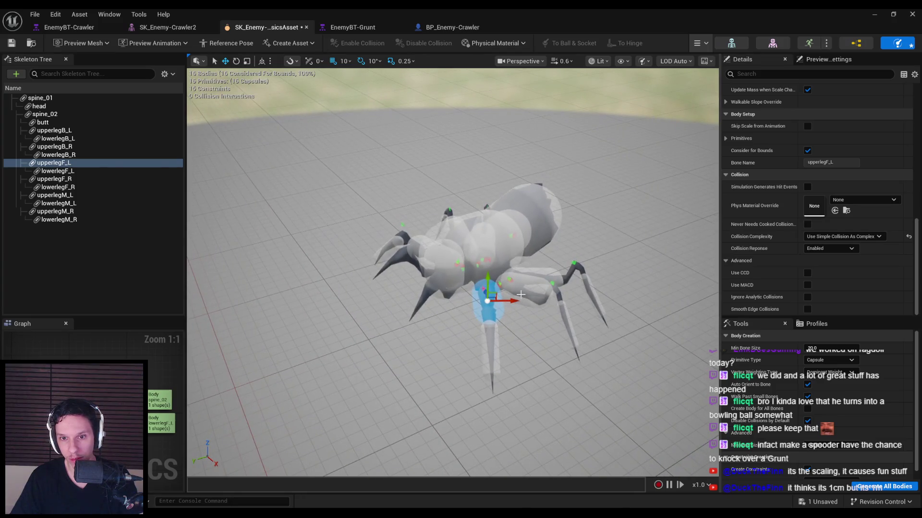
{"action": "left_click_drag", "start_coordinate": [521, 294], "coordinate": [489, 226]}
Preview the ragdoll, pull the spider into the air, then stop the preview.
{"action": "left_click", "coordinate": [700, 42]}
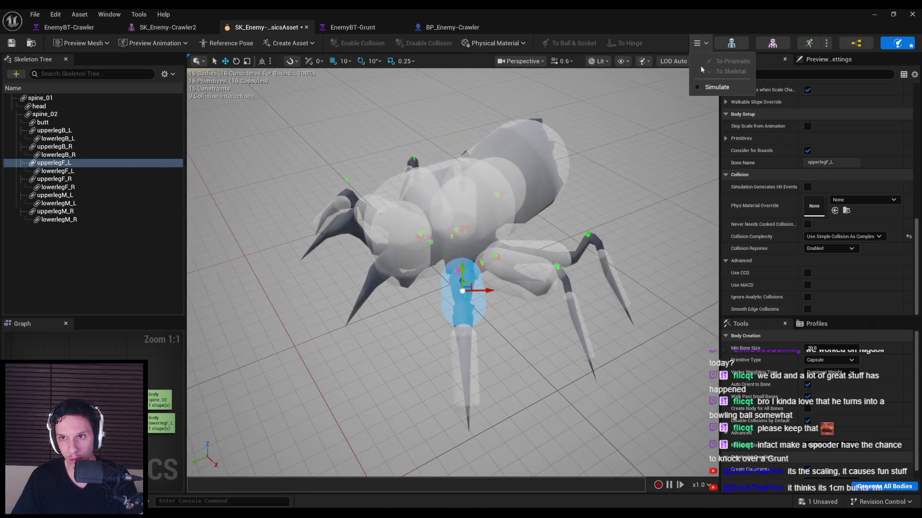
{"action": "left_click", "coordinate": [701, 87]}
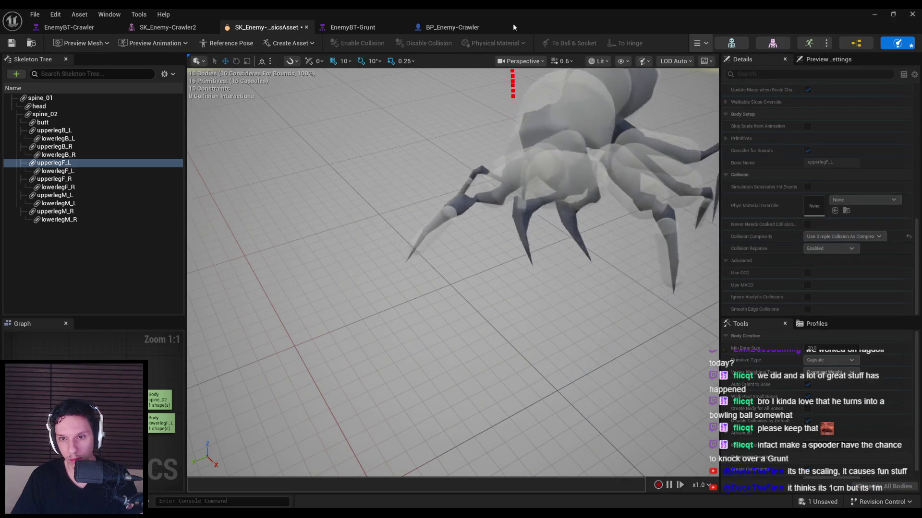
{"action": "left_click_drag", "start_coordinate": [504, 315], "coordinate": [525, 201]}
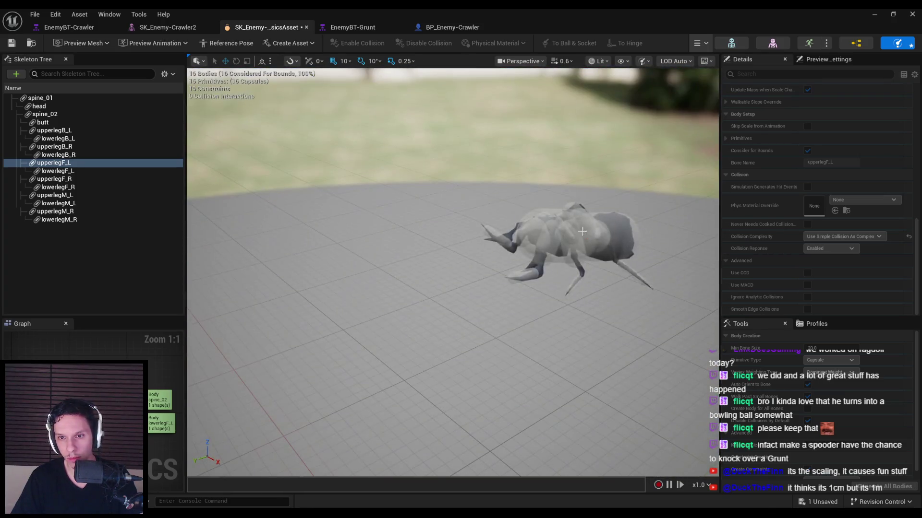
{"action": "mouse_move", "coordinate": [566, 269]}
{"action": "left_mouse_down"}
{"action": "mouse_move", "coordinate": [403, 127]}
{"action": "mouse_move", "coordinate": [368, 211]}
{"action": "left_mouse_up"}
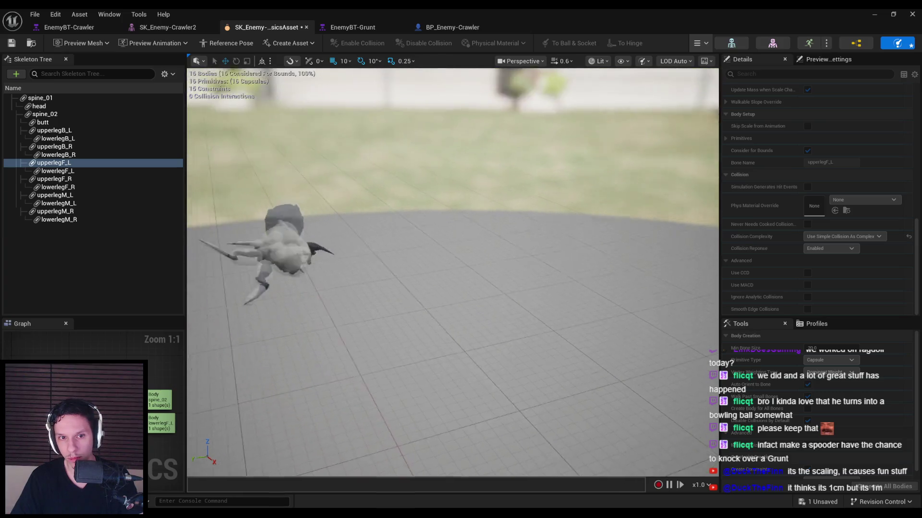
{"action": "left_click_drag", "start_coordinate": [365, 229], "coordinate": [392, 204]}
{"action": "left_click", "coordinate": [699, 43]}
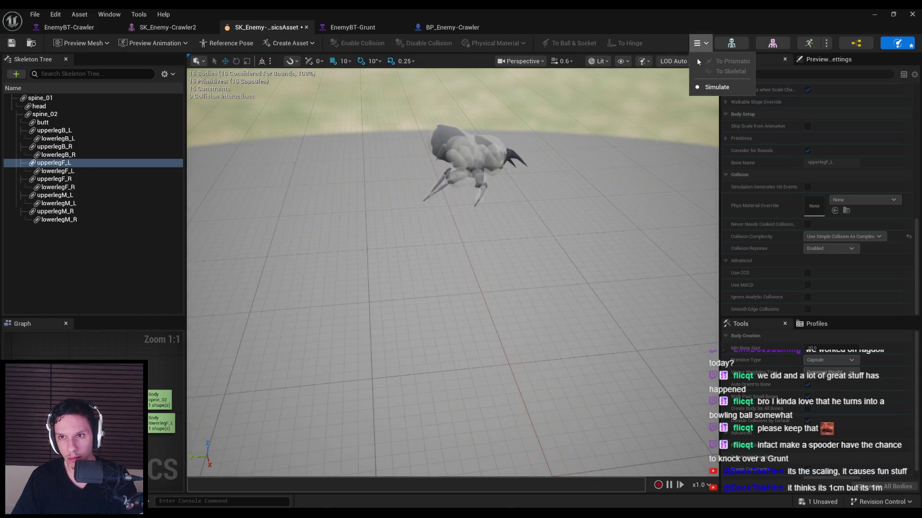
{"action": "left_click", "coordinate": [697, 88]}
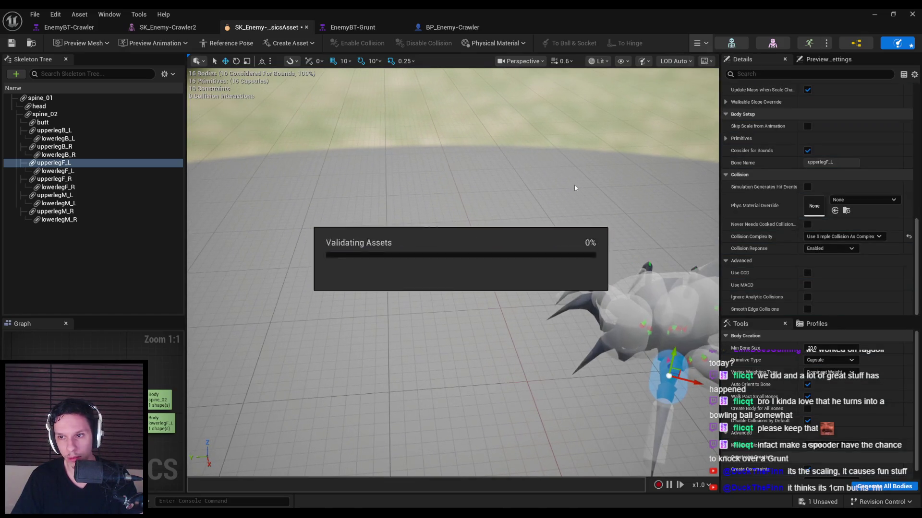
Leave the physics asset editor and load DevTestLevel from Recent Levels.
{"action": "key", "text": "alt+Tab"}
{"action": "left_click", "coordinate": [34, 14]}
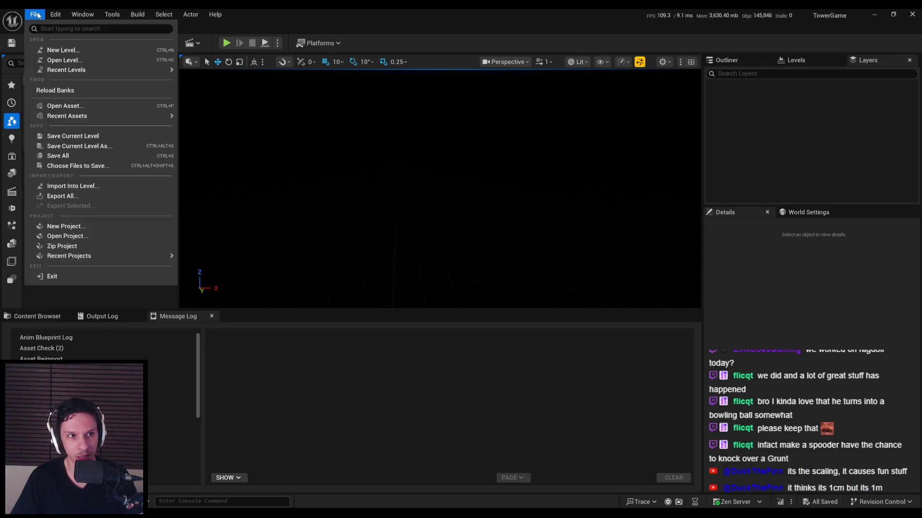
{"action": "mouse_move", "coordinate": [54, 72]}
{"action": "left_click", "coordinate": [193, 77]}
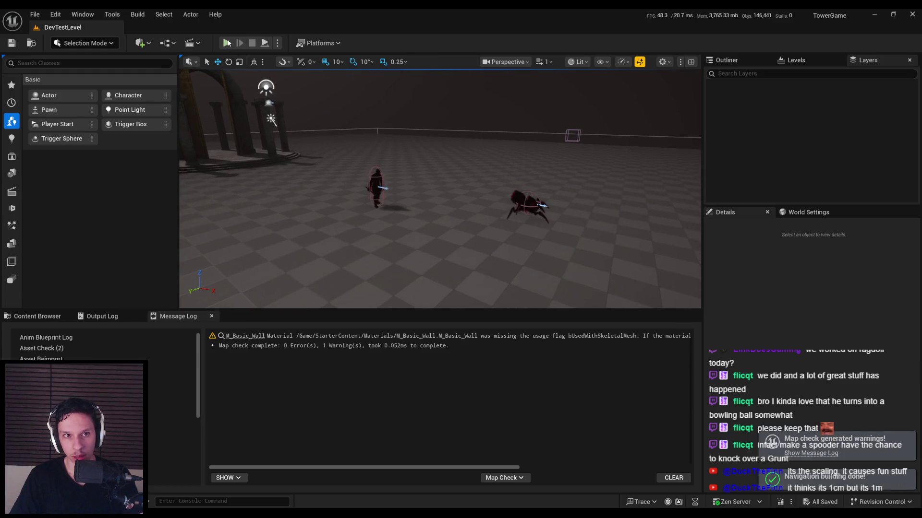
Play DevTestLevel full-screen and strike the spider and the Grunt with the sword.
{"action": "left_click", "coordinate": [227, 42]}
{"action": "key", "text": "F11"}
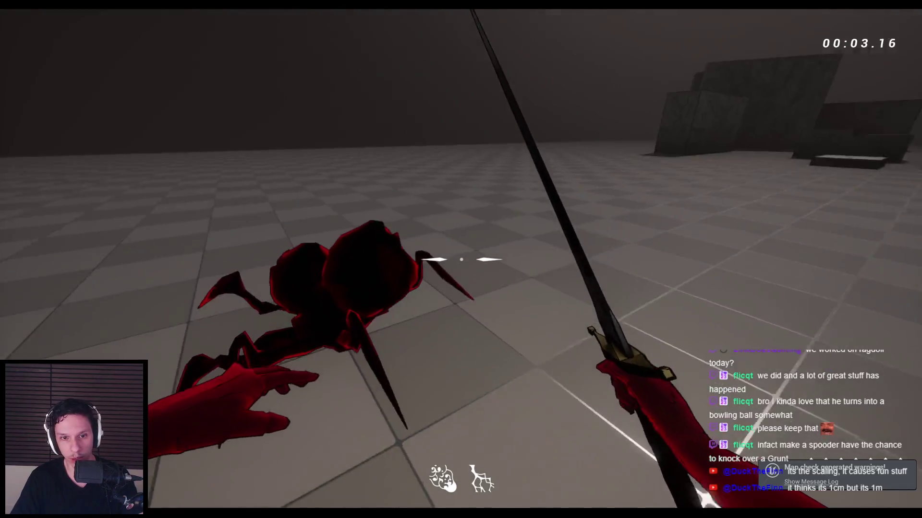
{"action": "left_click", "coordinate": [460, 259]}
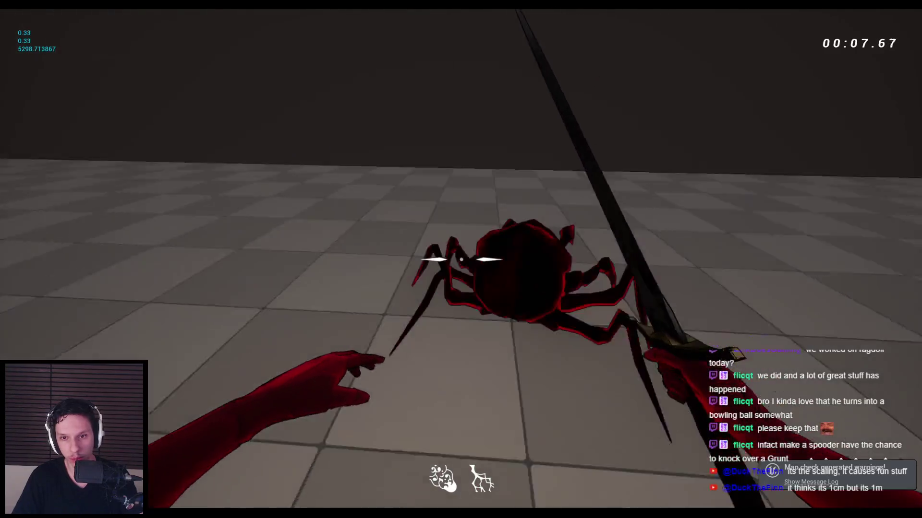
{"action": "left_click", "coordinate": [461, 259]}
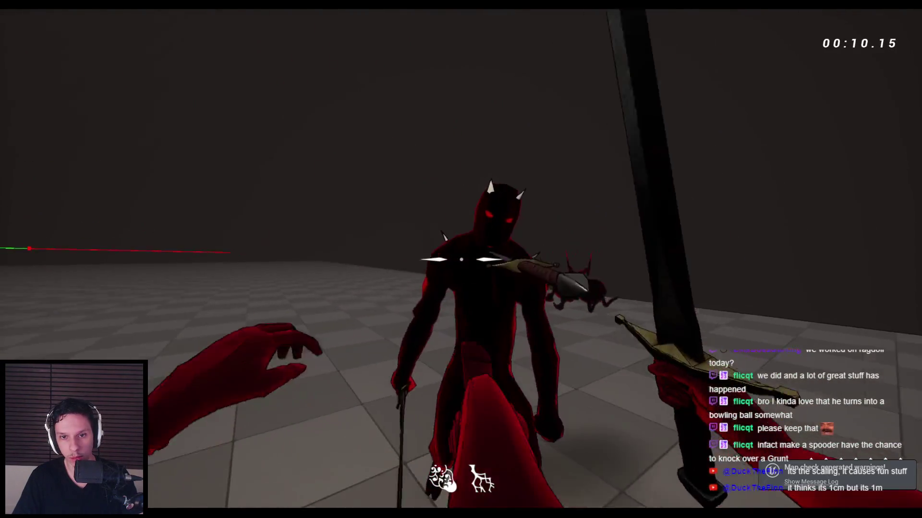
{"action": "left_click", "coordinate": [461, 259]}
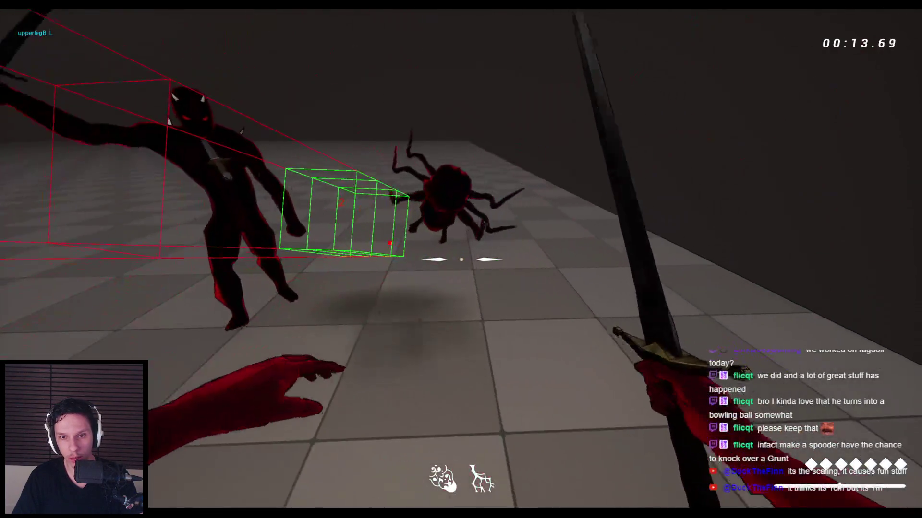
{"action": "left_click", "coordinate": [460, 260]}
Keep slashing the spider and Grunt until the Grunt dies, then stop play.
{"action": "left_click", "coordinate": [460, 259]}
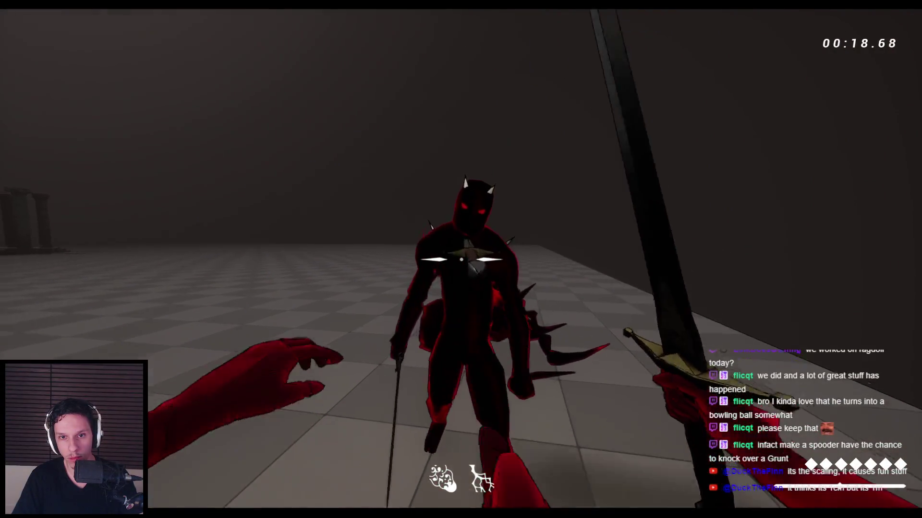
{"action": "left_click", "coordinate": [461, 260]}
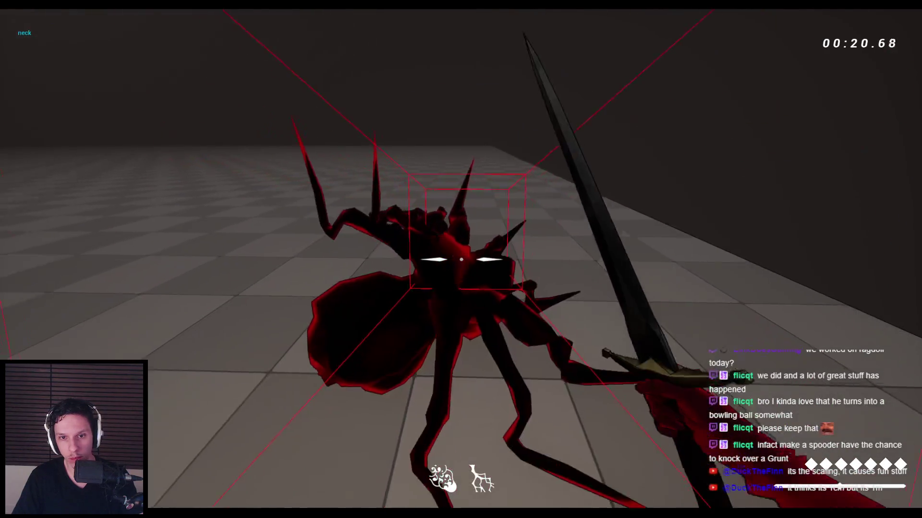
{"action": "left_click", "coordinate": [461, 259]}
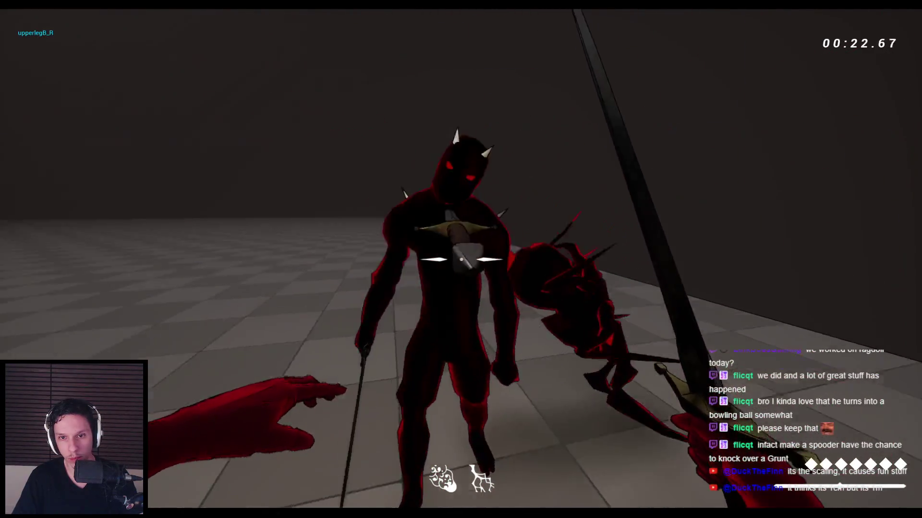
{"action": "left_click", "coordinate": [461, 259]}
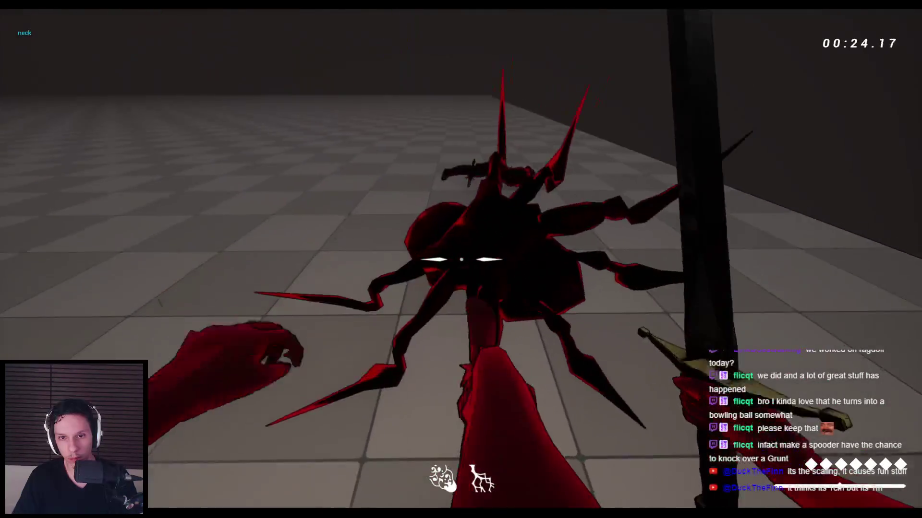
{"action": "left_click", "coordinate": [461, 260]}
{"action": "left_click", "coordinate": [460, 259]}
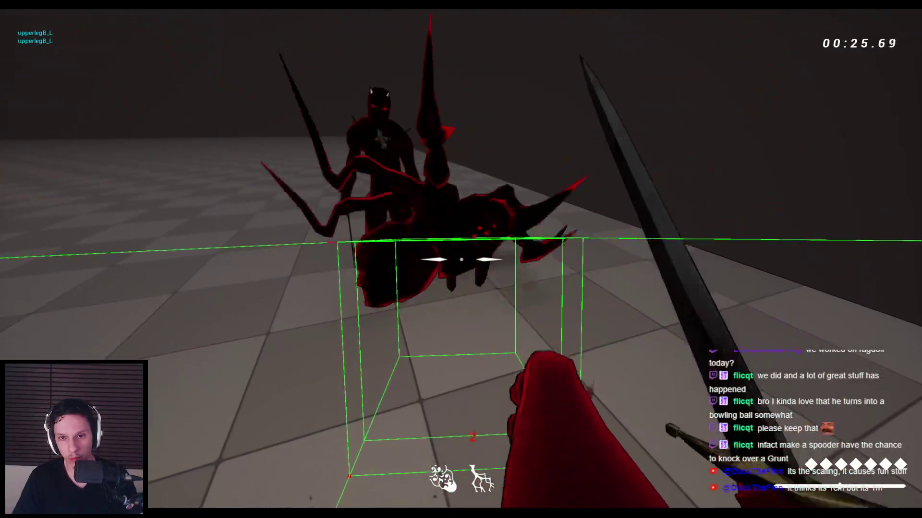
{"action": "left_click", "coordinate": [461, 260]}
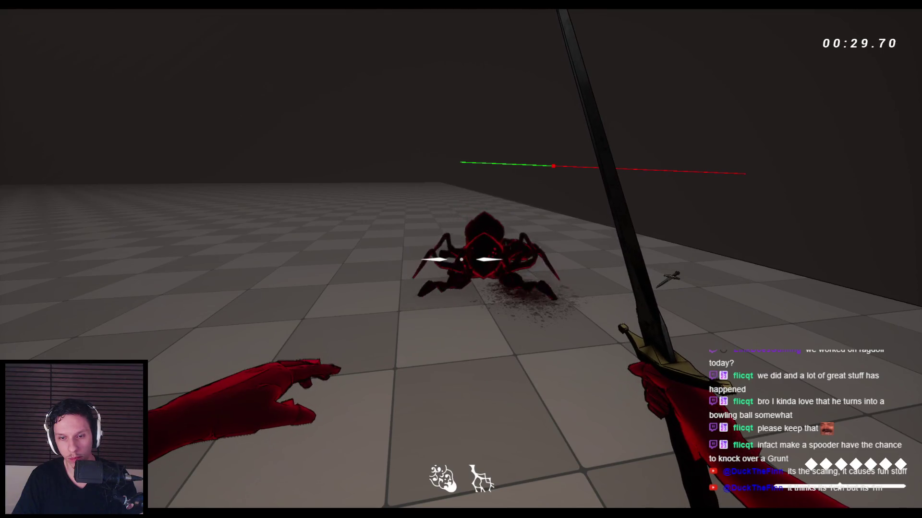
{"action": "key", "text": "Escape"}
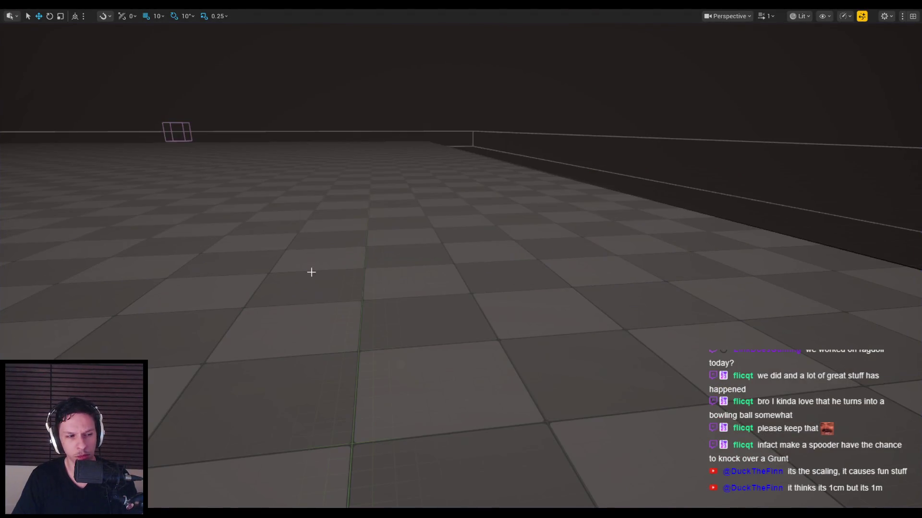
Restore the crawler physics asset, frame spine_01, and run then stop a ragdoll preview.
{"action": "mouse_move", "coordinate": [288, 505]}
{"action": "left_click", "coordinate": [333, 461]}
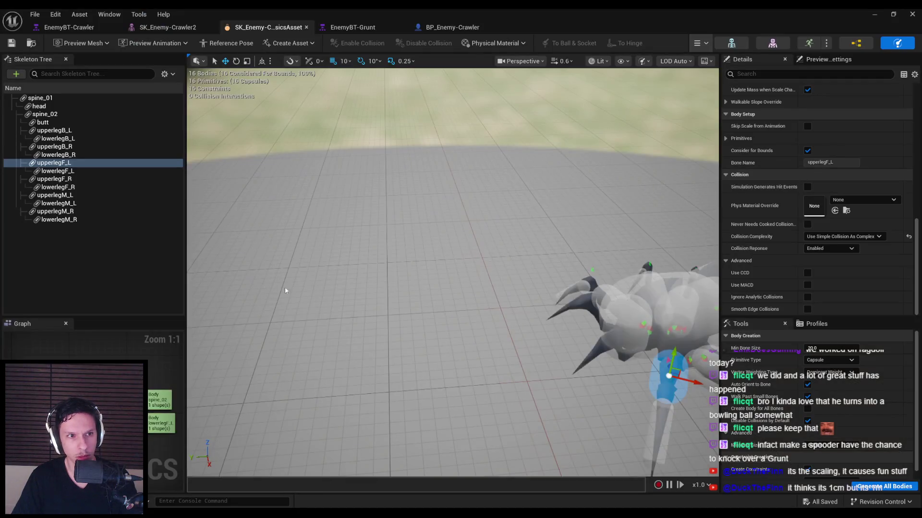
{"action": "left_click", "coordinate": [71, 99]}
{"action": "key", "text": "f"}
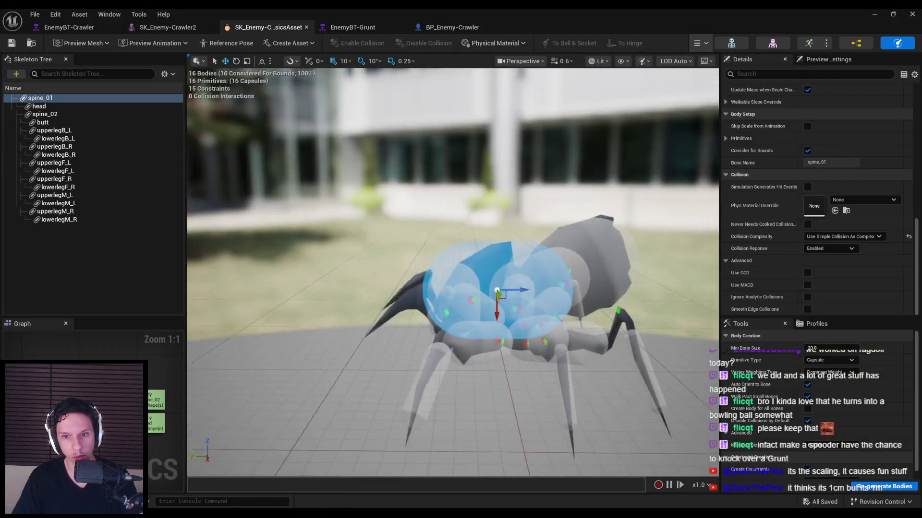
{"action": "left_click", "coordinate": [706, 44]}
{"action": "left_click", "coordinate": [720, 88]}
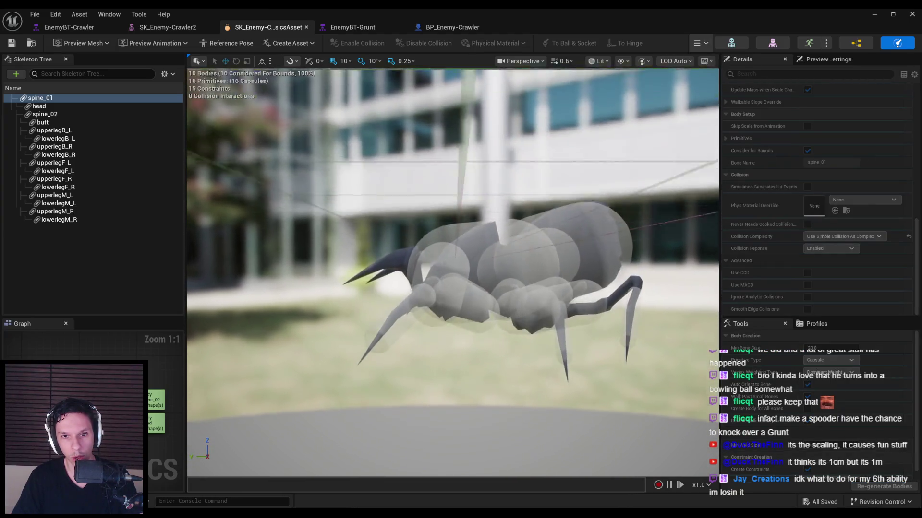
{"action": "left_click", "coordinate": [700, 43]}
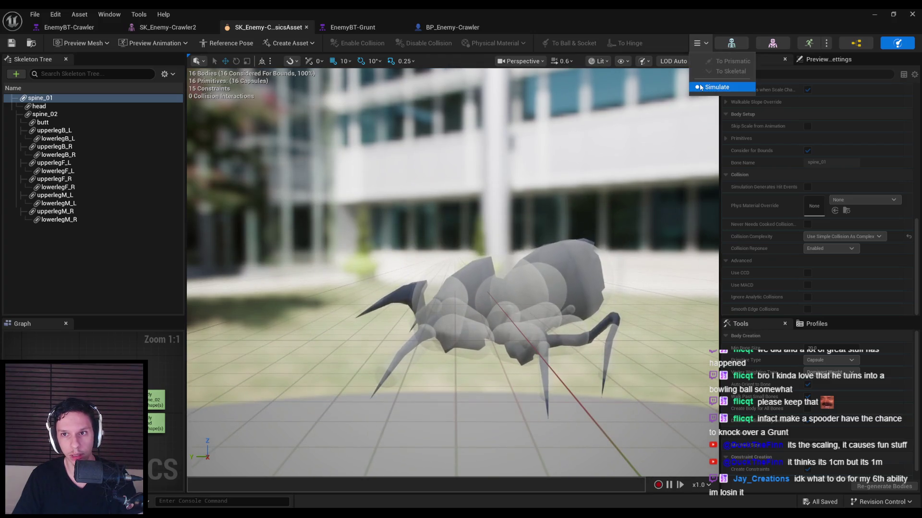
{"action": "left_click", "coordinate": [701, 87]}
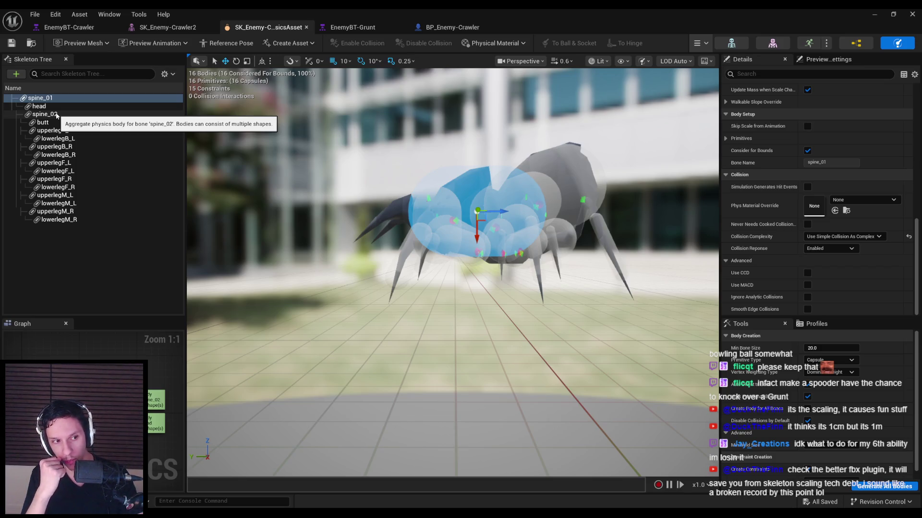
Inspect a joint constraint's angular limits and expand spine_01's collision primitives list.
{"action": "mouse_move", "coordinate": [422, 209]}
{"action": "left_mouse_down"}
{"action": "mouse_move", "coordinate": [423, 192]}
{"action": "mouse_move", "coordinate": [423, 220]}
{"action": "mouse_move", "coordinate": [422, 210]}
{"action": "left_mouse_up"}
{"action": "left_click", "coordinate": [514, 265]}
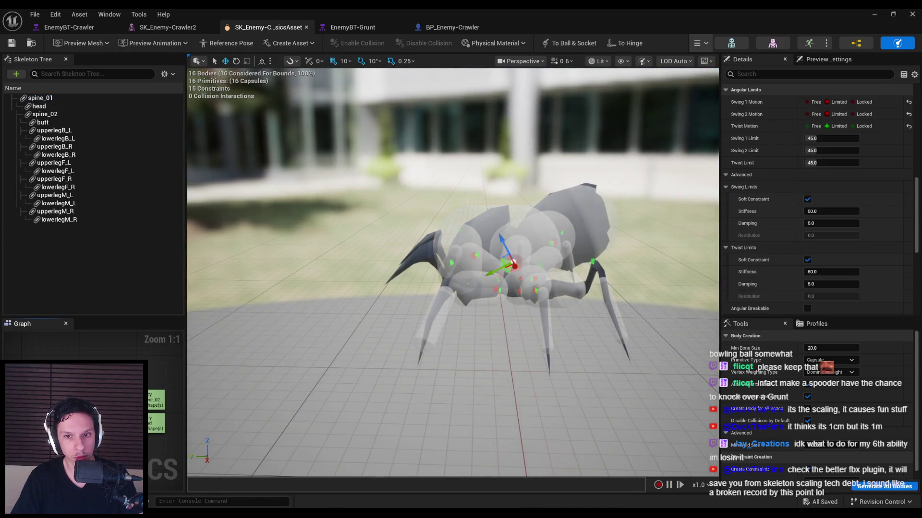
{"action": "left_click", "coordinate": [33, 99]}
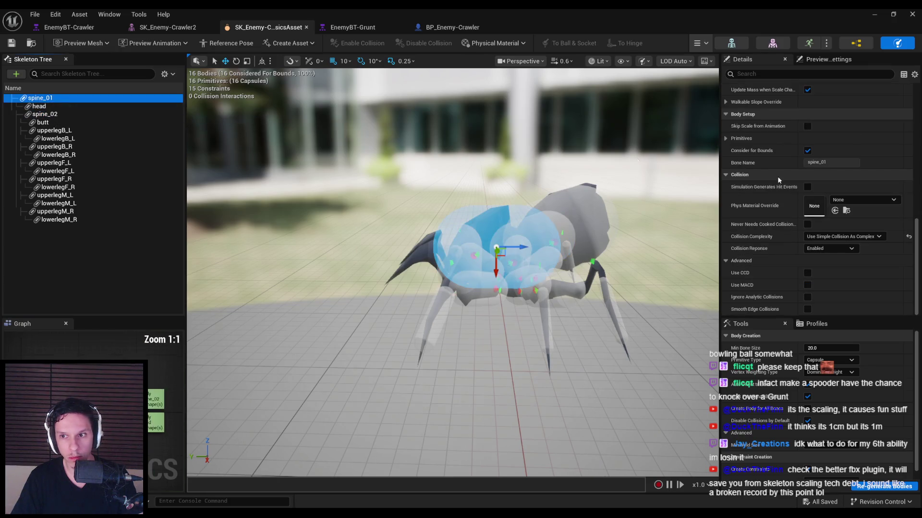
{"action": "scroll", "coordinate": [819, 219], "scroll_direction": "up", "scroll_amount": 4}
{"action": "left_click", "coordinate": [749, 245]}
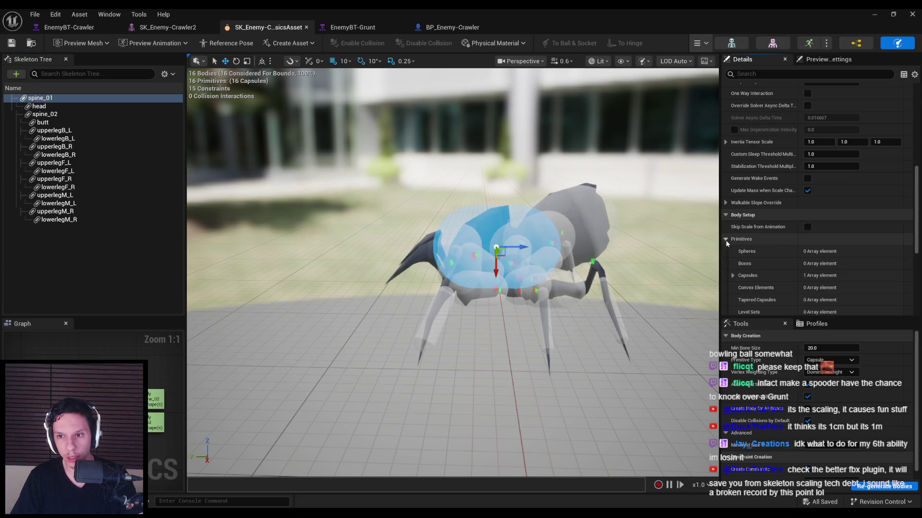
{"action": "scroll", "coordinate": [745, 242], "scroll_direction": "up", "scroll_amount": 4}
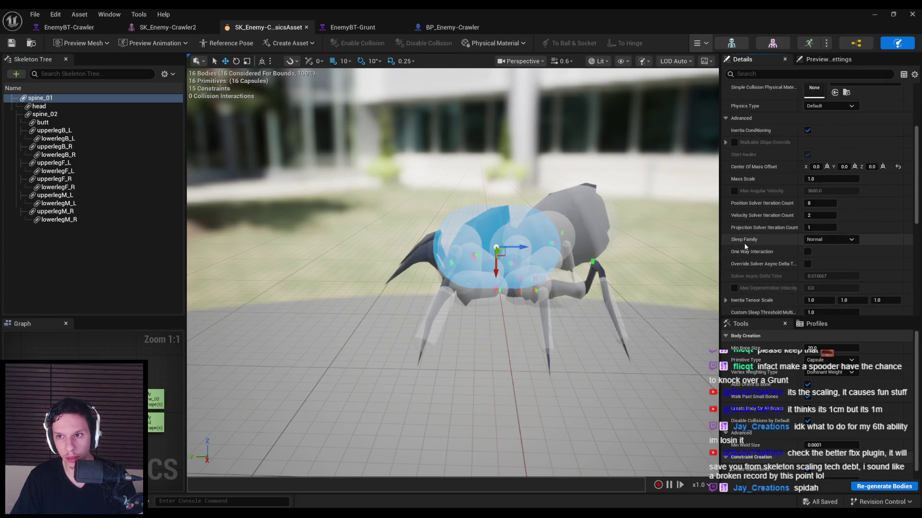
{"action": "scroll", "coordinate": [744, 245], "scroll_direction": "up", "scroll_amount": 1}
{"action": "scroll", "coordinate": [744, 246], "scroll_direction": "down", "scroll_amount": 4}
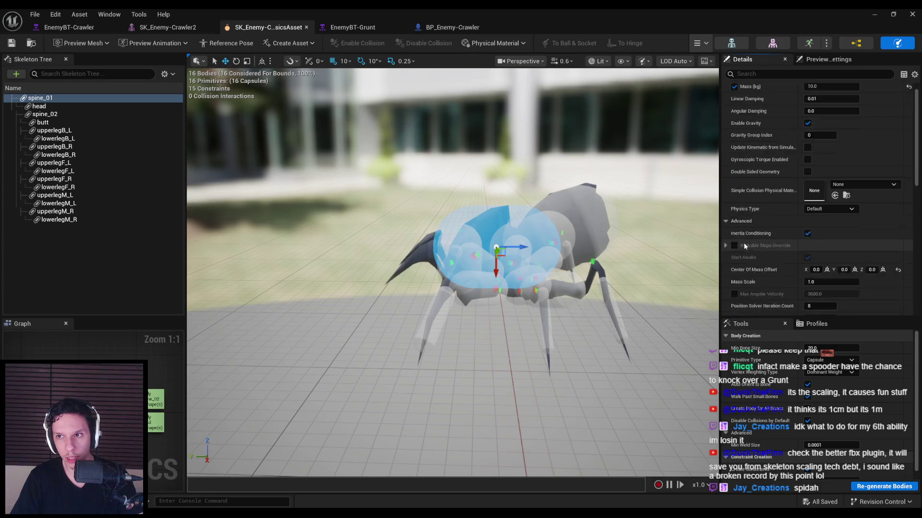
Check upperlegB_L and its constraint, then scroll spine_01's Details to Collision.
{"action": "left_click", "coordinate": [54, 131]}
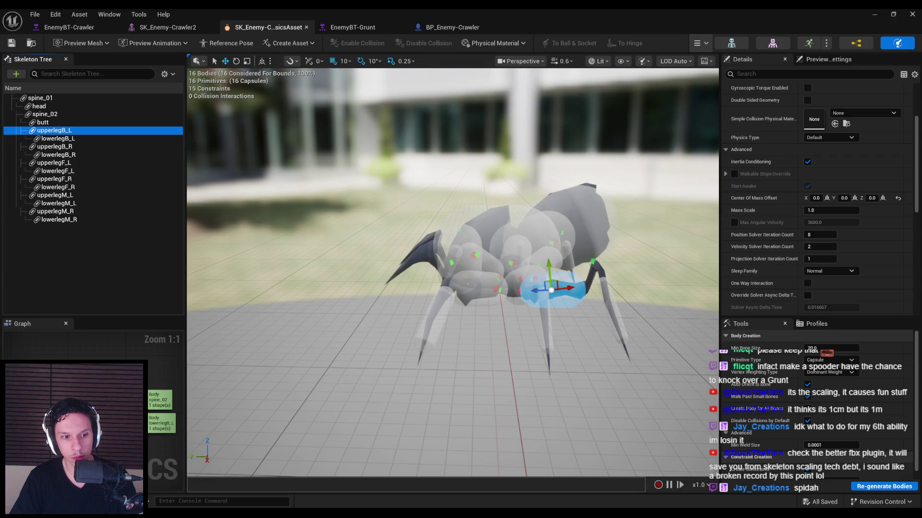
{"action": "left_click", "coordinate": [532, 288]}
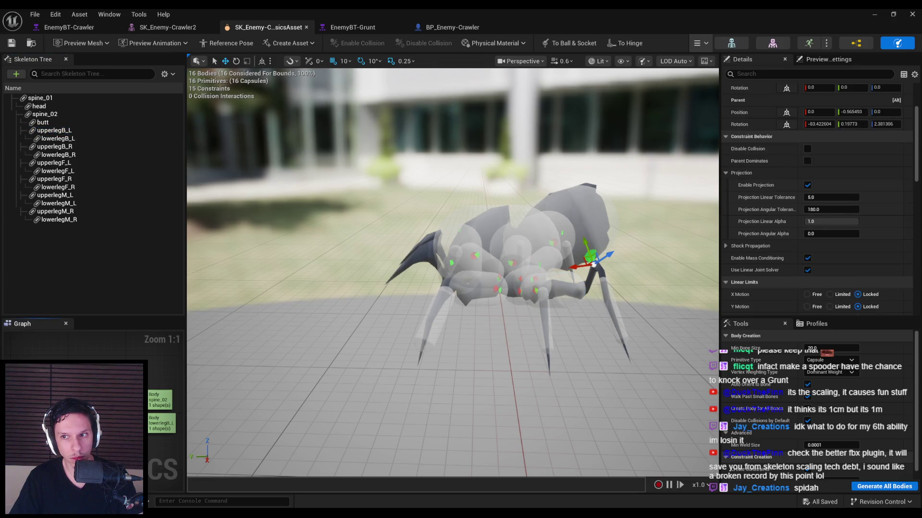
{"action": "left_click", "coordinate": [51, 100]}
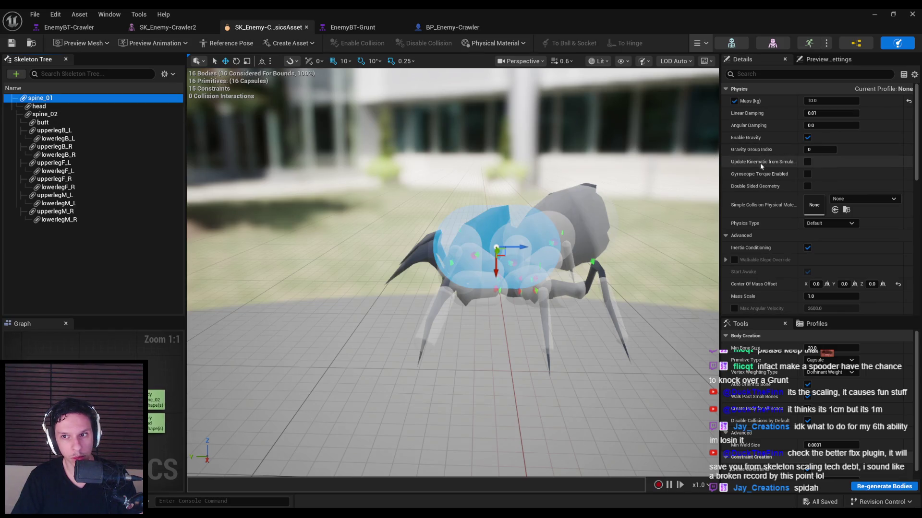
{"action": "scroll", "coordinate": [757, 176], "scroll_direction": "down", "scroll_amount": 2}
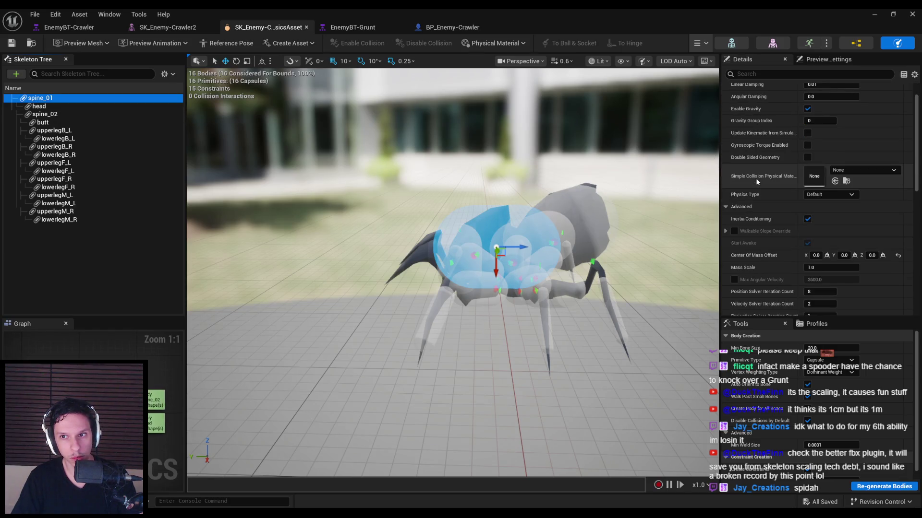
{"action": "scroll", "coordinate": [755, 179], "scroll_direction": "down", "scroll_amount": 3}
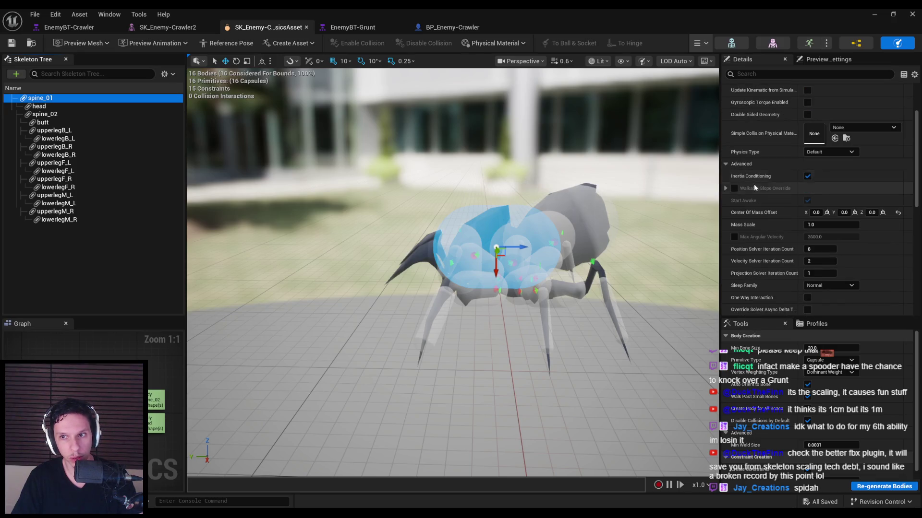
{"action": "scroll", "coordinate": [755, 187], "scroll_direction": "down", "scroll_amount": 6}
{"action": "scroll", "coordinate": [758, 198], "scroll_direction": "down", "scroll_amount": 5}
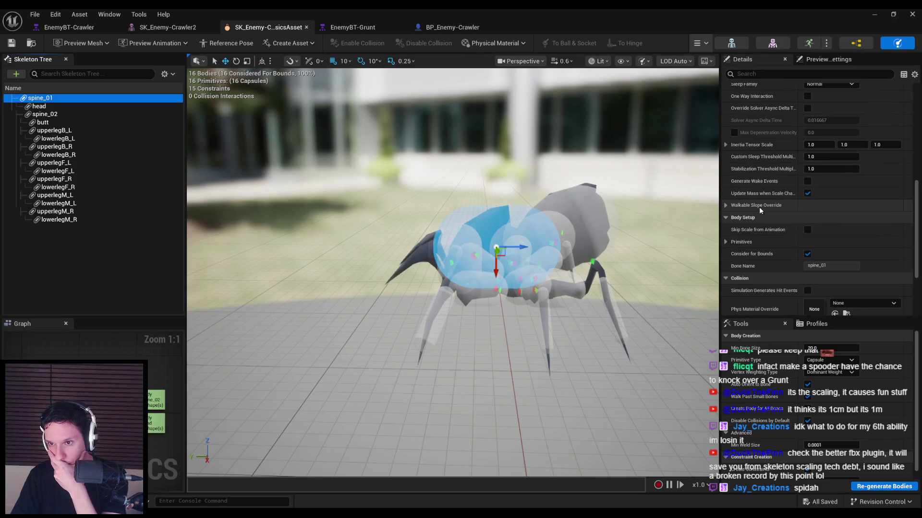
{"action": "scroll", "coordinate": [759, 206], "scroll_direction": "down", "scroll_amount": 5}
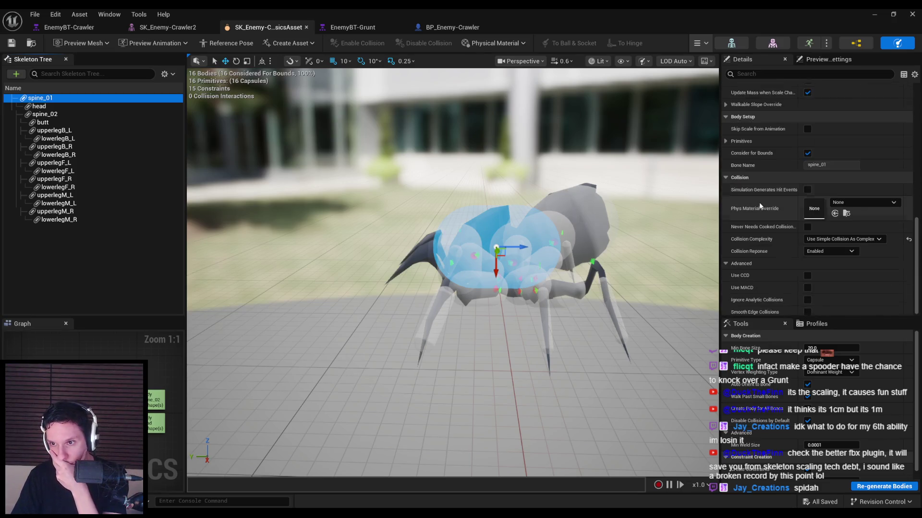
Alternate between spine_01 and spine_02, comparing Collision Response: Enabled versus Disabled.
{"action": "left_click", "coordinate": [67, 108]}
{"action": "left_click", "coordinate": [65, 114]}
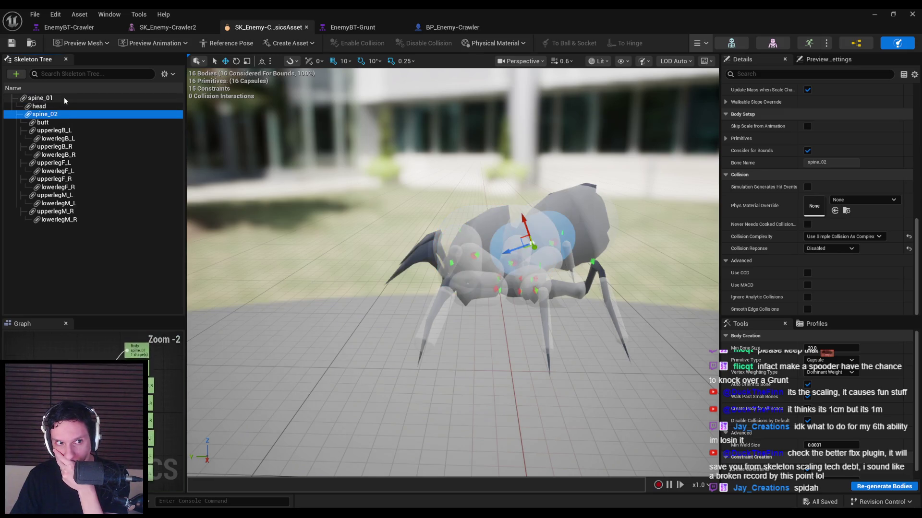
{"action": "left_click", "coordinate": [64, 97]}
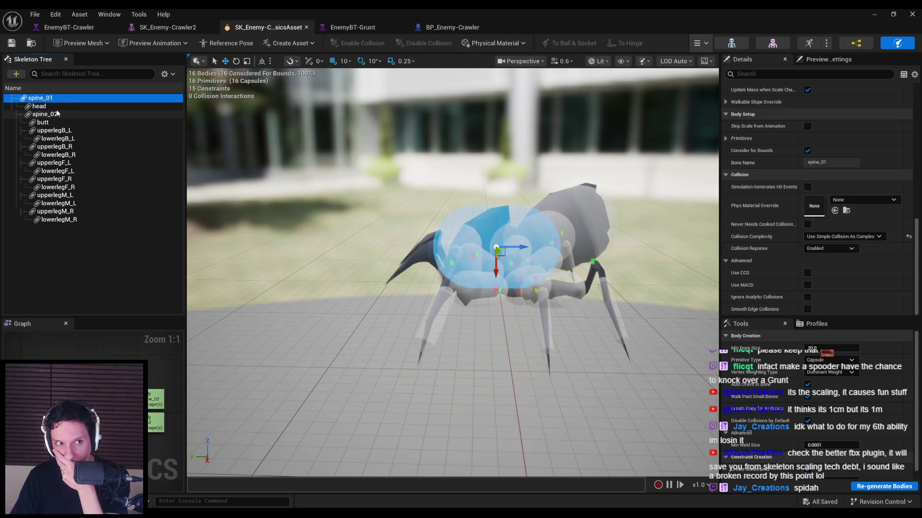
{"action": "left_click", "coordinate": [48, 106]}
{"action": "left_click", "coordinate": [53, 114]}
{"action": "left_click", "coordinate": [55, 100]}
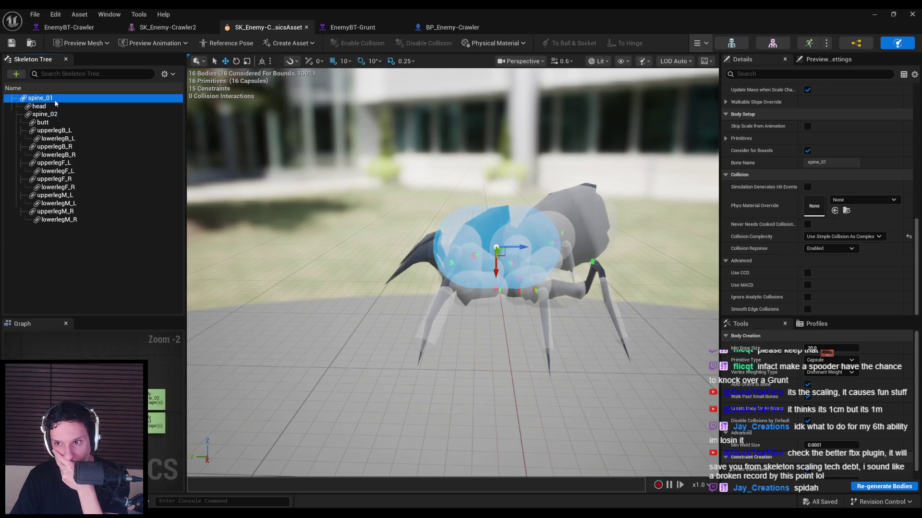
{"action": "left_click", "coordinate": [53, 115]}
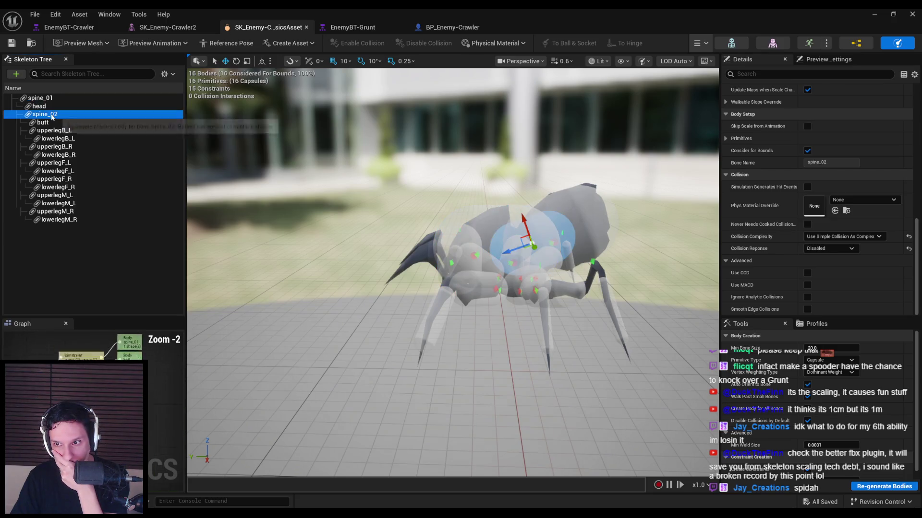
{"action": "left_click", "coordinate": [53, 98]}
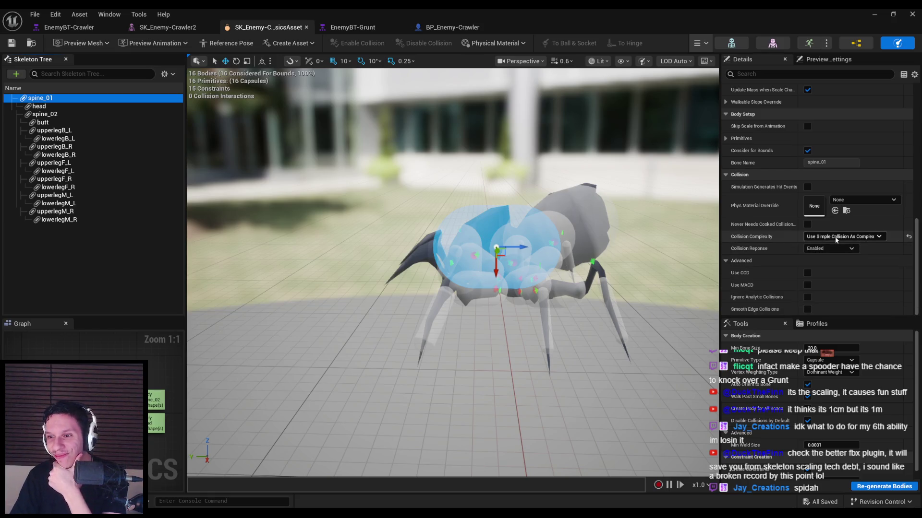
{"action": "left_click", "coordinate": [71, 113]}
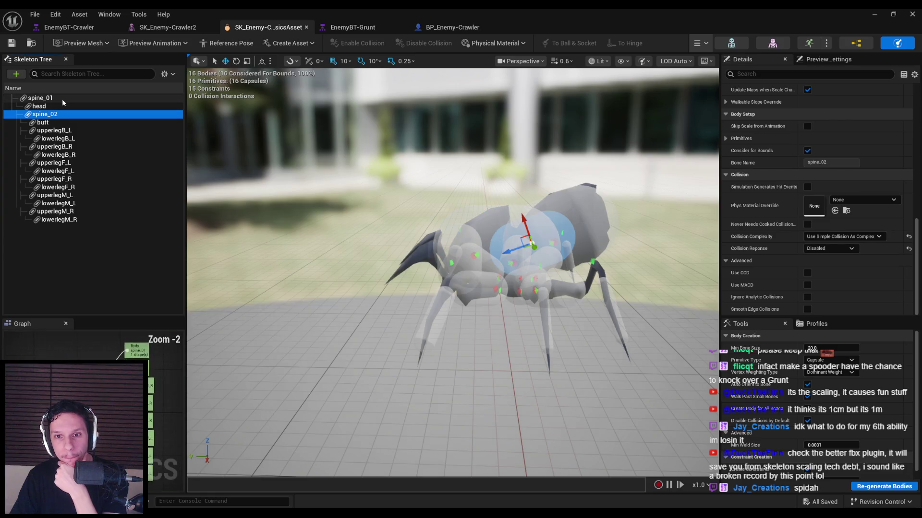
{"action": "left_click", "coordinate": [62, 98]}
Select the spine_01 collision sphere and stretch it into an ellipsoid with the scale gizmo.
{"action": "mouse_move", "coordinate": [397, 202]}
{"action": "left_mouse_down"}
{"action": "mouse_move", "coordinate": [396, 177]}
{"action": "mouse_move", "coordinate": [465, 201]}
{"action": "mouse_move", "coordinate": [468, 189]}
{"action": "mouse_move", "coordinate": [528, 182]}
{"action": "left_mouse_up"}
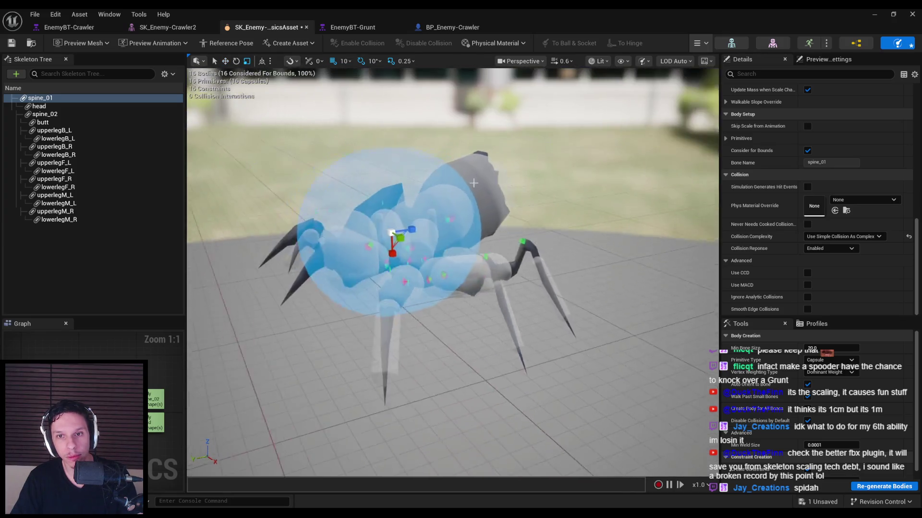
{"action": "left_click", "coordinate": [697, 86]}
{"action": "left_click_drag", "start_coordinate": [697, 85], "coordinate": [689, 153]}
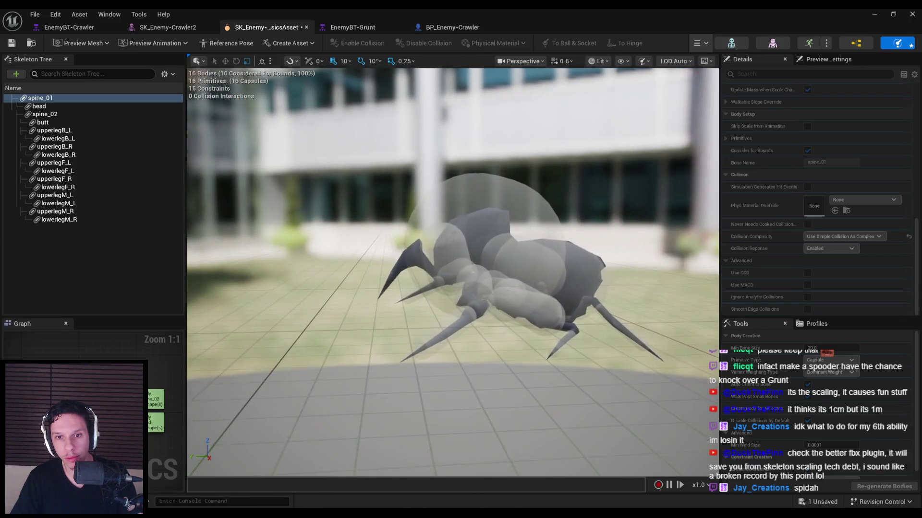
{"action": "left_click", "coordinate": [697, 43]}
{"action": "left_click", "coordinate": [544, 181]}
{"action": "mouse_move", "coordinate": [544, 181]}
{"action": "left_mouse_down"}
{"action": "mouse_move", "coordinate": [544, 226]}
{"action": "mouse_move", "coordinate": [530, 221]}
{"action": "left_mouse_up"}
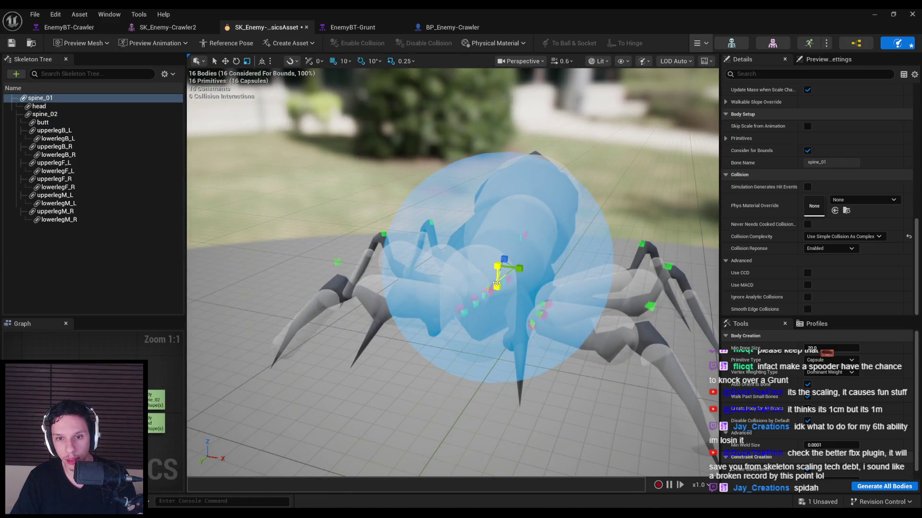
{"action": "left_click_drag", "start_coordinate": [505, 258], "coordinate": [504, 259]}
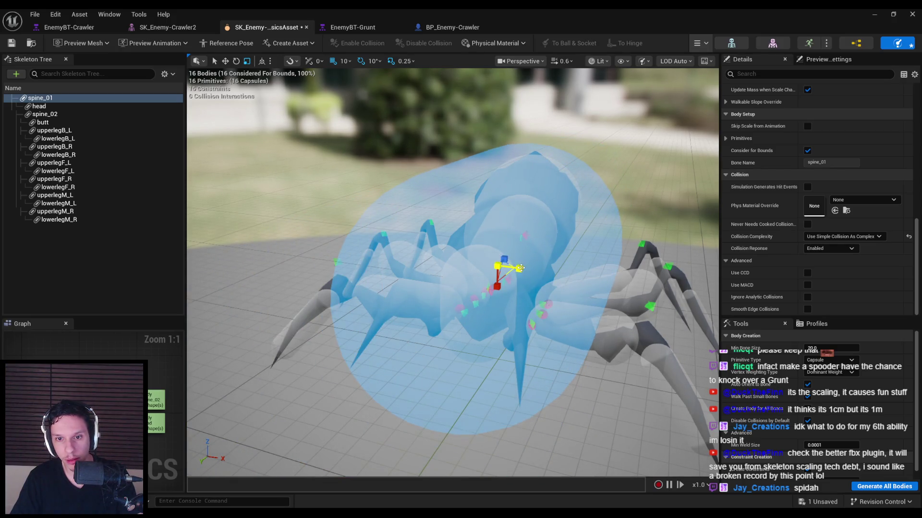
Switch the gizmo to move mode and check the preview scene settings, then return to the body's properties.
{"action": "key", "text": "w"}
{"action": "left_click_drag", "start_coordinate": [529, 287], "coordinate": [661, 236]}
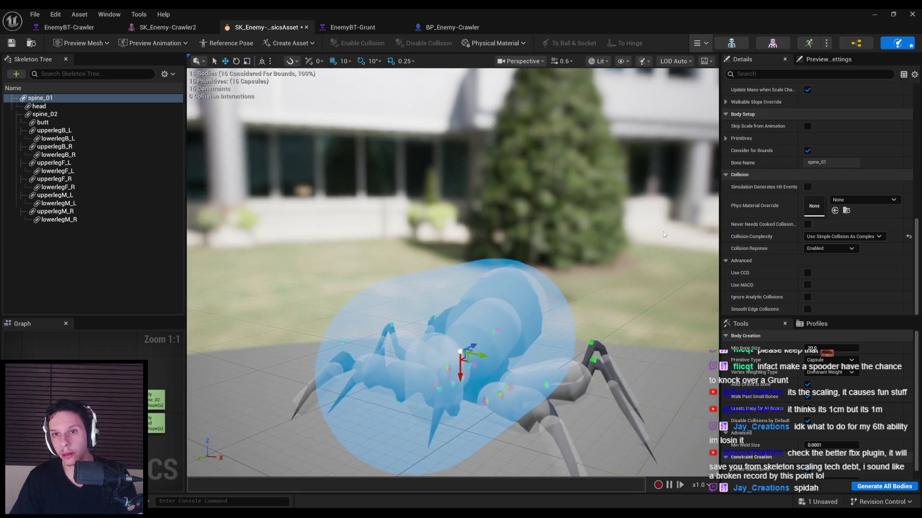
{"action": "left_click", "coordinate": [825, 59]}
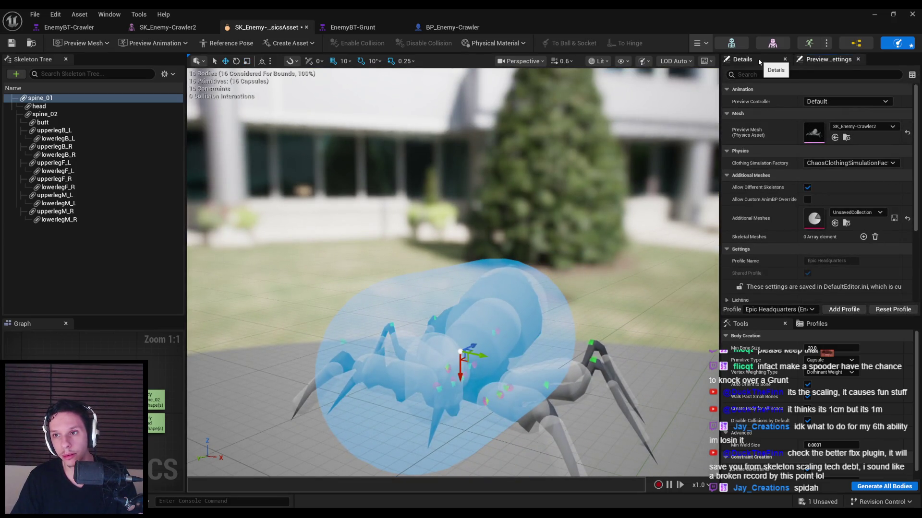
{"action": "left_click", "coordinate": [759, 58]}
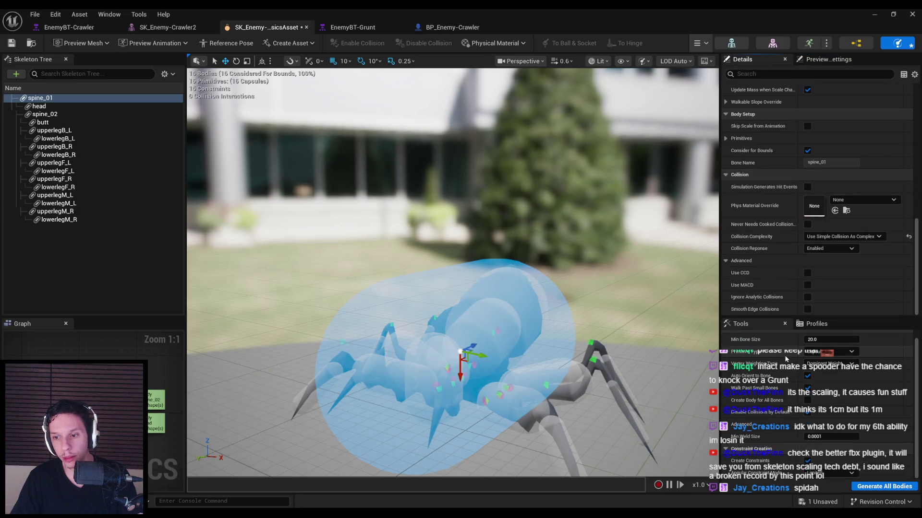
{"action": "scroll", "coordinate": [786, 360], "scroll_direction": "up", "scroll_amount": 1}
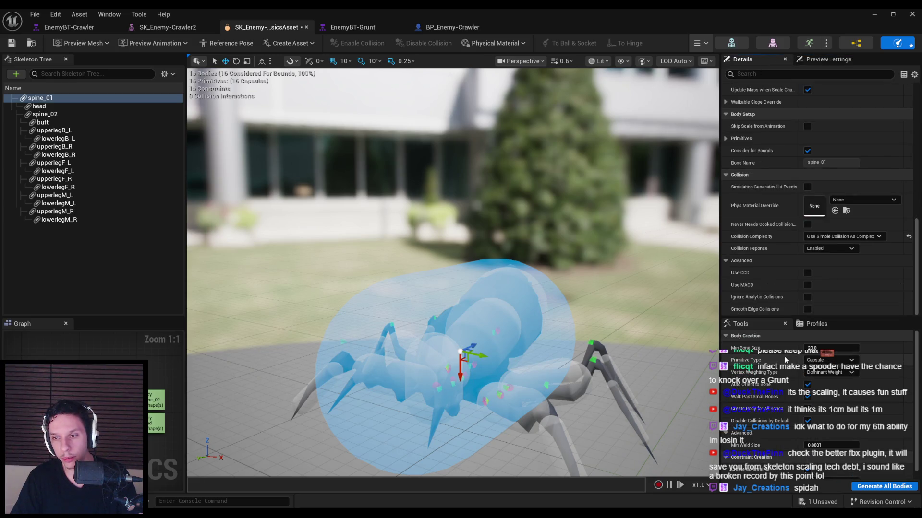
{"action": "scroll", "coordinate": [777, 266], "scroll_direction": "up", "scroll_amount": 5}
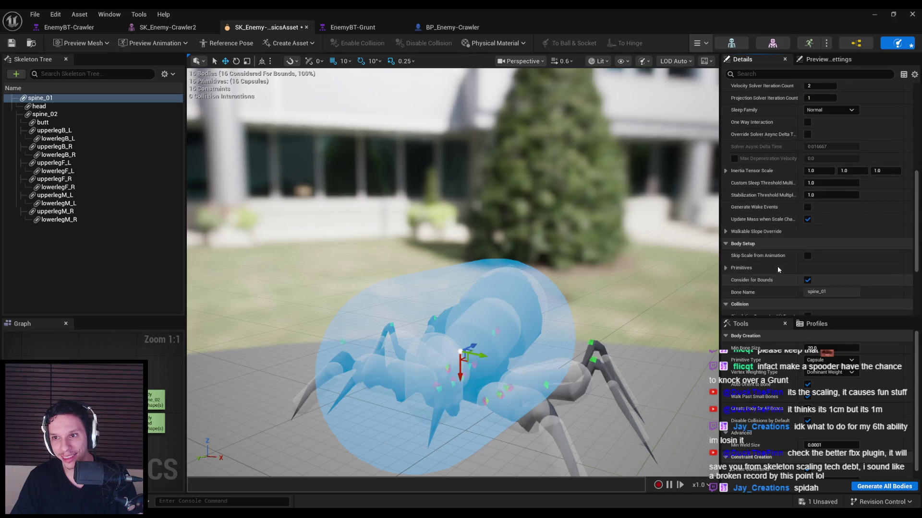
{"action": "scroll", "coordinate": [777, 266], "scroll_direction": "up", "scroll_amount": 10}
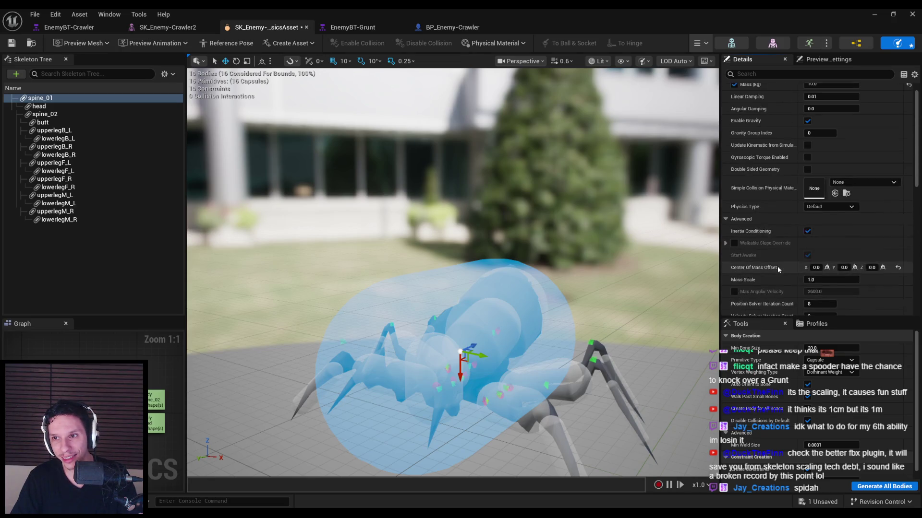
Select all of the spider's physics bodies and regenerate them with the current creation settings.
{"action": "key", "text": "ctrl+a"}
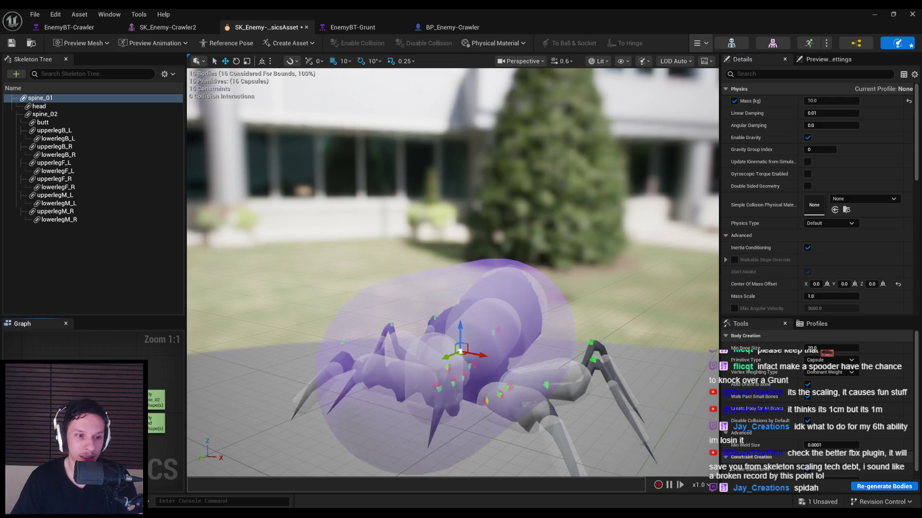
{"action": "right_click", "coordinate": [38, 98]}
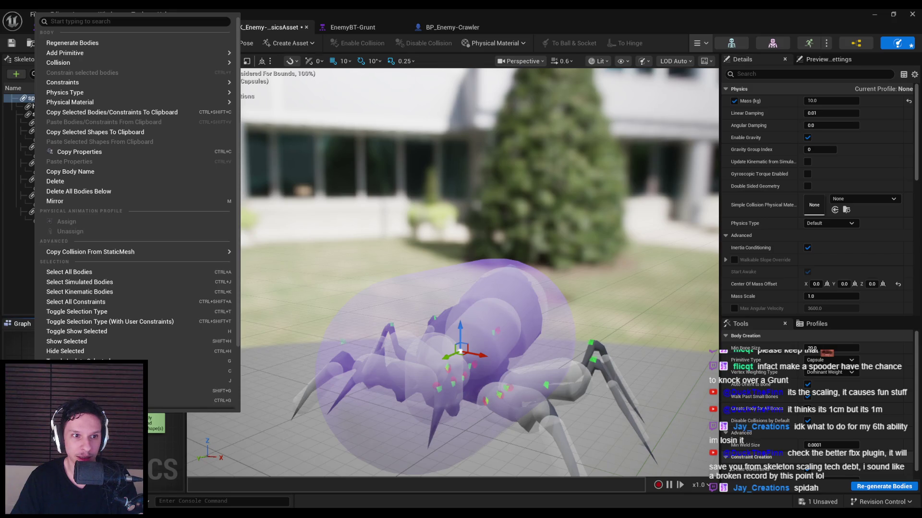
{"action": "left_click", "coordinate": [84, 45]}
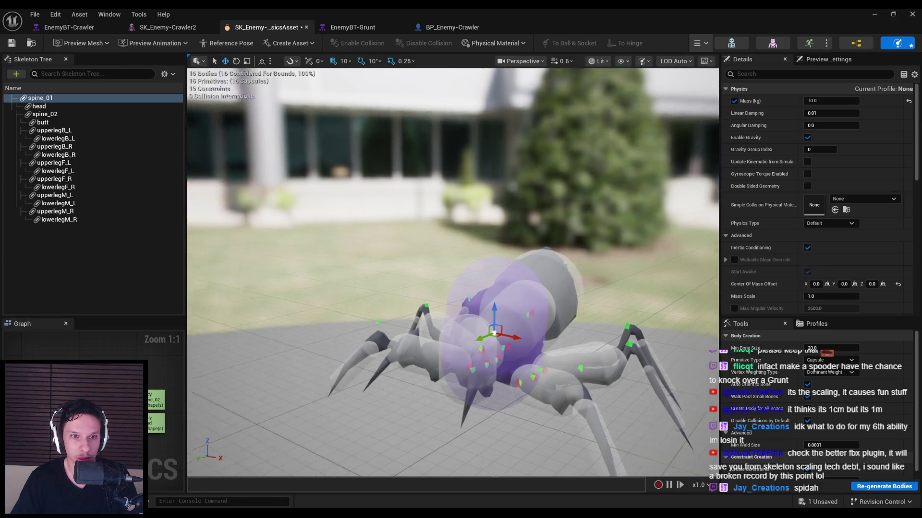
Rotate the selected spine body by 40 degrees, then tilt it slightly.
{"action": "scroll", "coordinate": [451, 273], "scroll_direction": "up", "scroll_amount": 5}
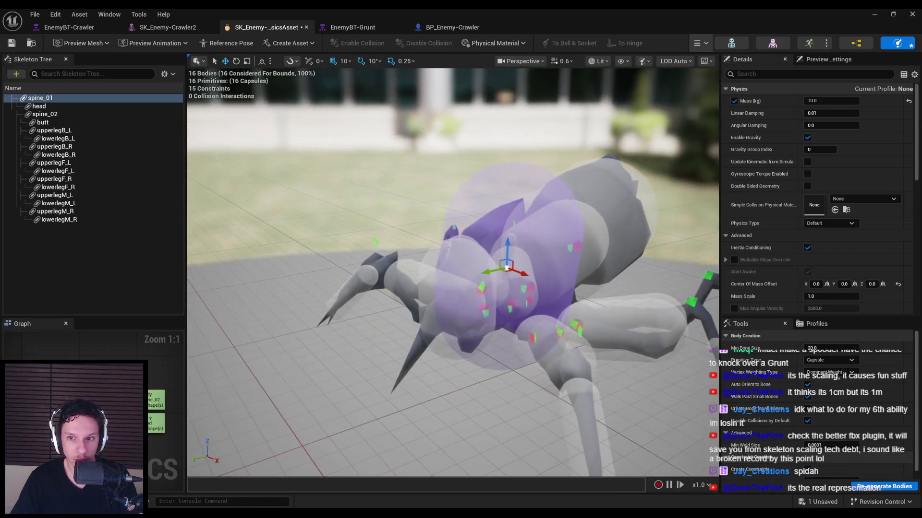
{"action": "mouse_move", "coordinate": [451, 274]}
{"action": "left_mouse_down"}
{"action": "mouse_move", "coordinate": [400, 286]}
{"action": "mouse_move", "coordinate": [410, 290]}
{"action": "left_mouse_up"}
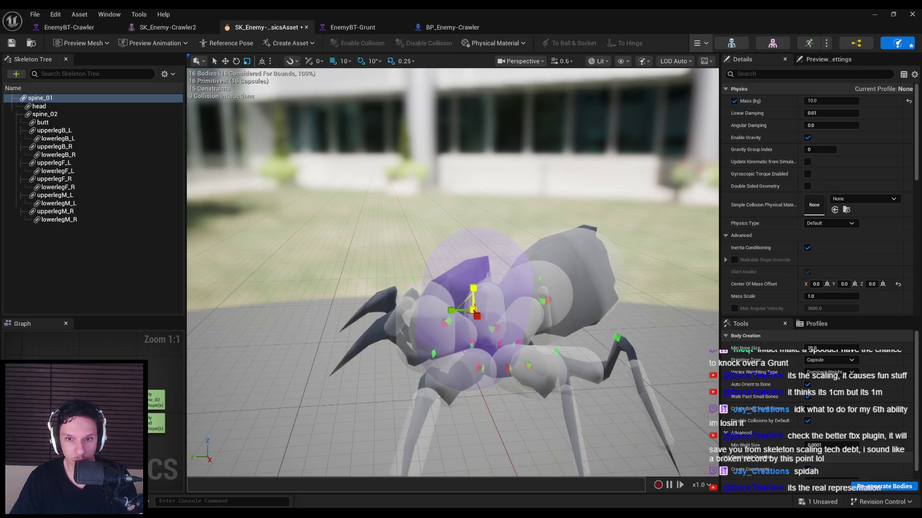
{"action": "key", "text": "e"}
{"action": "mouse_move", "coordinate": [473, 281]}
{"action": "left_mouse_down"}
{"action": "mouse_move", "coordinate": [461, 283]}
{"action": "mouse_move", "coordinate": [480, 255]}
{"action": "mouse_move", "coordinate": [432, 307]}
{"action": "mouse_move", "coordinate": [473, 288]}
{"action": "mouse_move", "coordinate": [473, 298]}
{"action": "mouse_move", "coordinate": [444, 293]}
{"action": "mouse_move", "coordinate": [432, 257]}
{"action": "mouse_move", "coordinate": [468, 272]}
{"action": "mouse_move", "coordinate": [470, 283]}
{"action": "mouse_move", "coordinate": [432, 271]}
{"action": "mouse_move", "coordinate": [451, 288]}
{"action": "mouse_move", "coordinate": [473, 271]}
{"action": "left_mouse_up"}
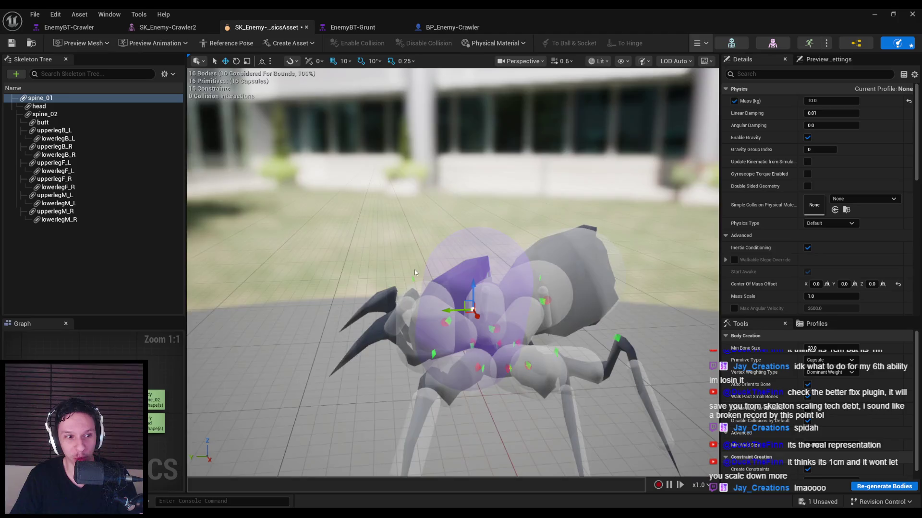
{"action": "key", "text": "e"}
{"action": "left_click_drag", "start_coordinate": [485, 223], "coordinate": [482, 225]}
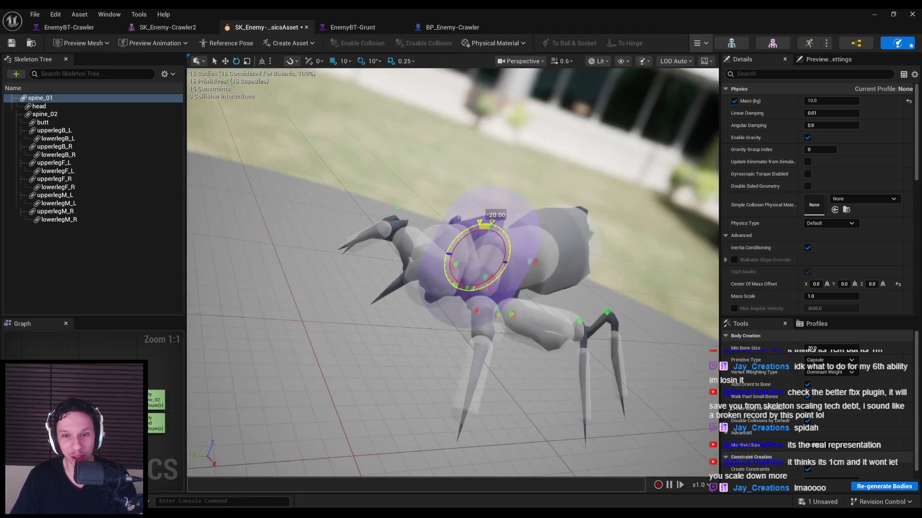
{"action": "key", "text": "w"}
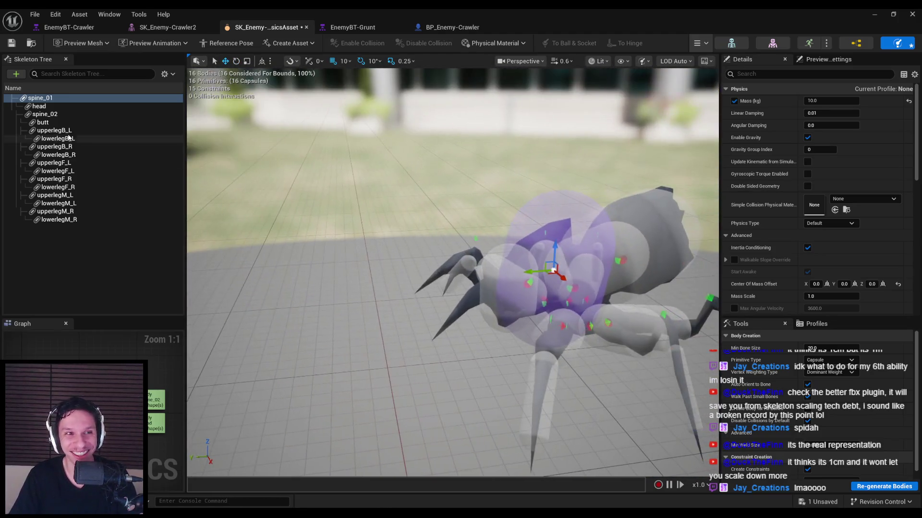
Reselect the spine_01 body, frame it and rotate it to -70 degrees.
{"action": "left_click", "coordinate": [44, 114]}
{"action": "left_click", "coordinate": [40, 98]}
{"action": "key", "text": "f"}
{"action": "key", "text": "e"}
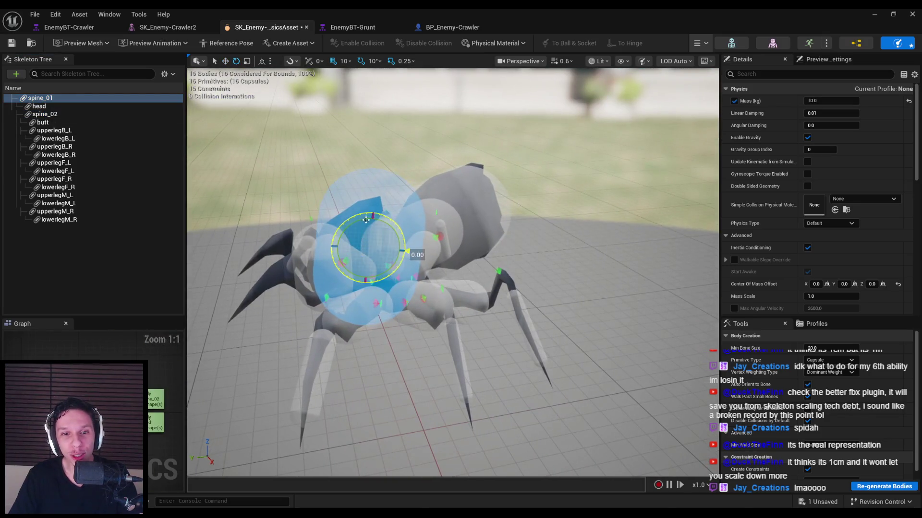
{"action": "left_click_drag", "start_coordinate": [363, 221], "coordinate": [378, 284]}
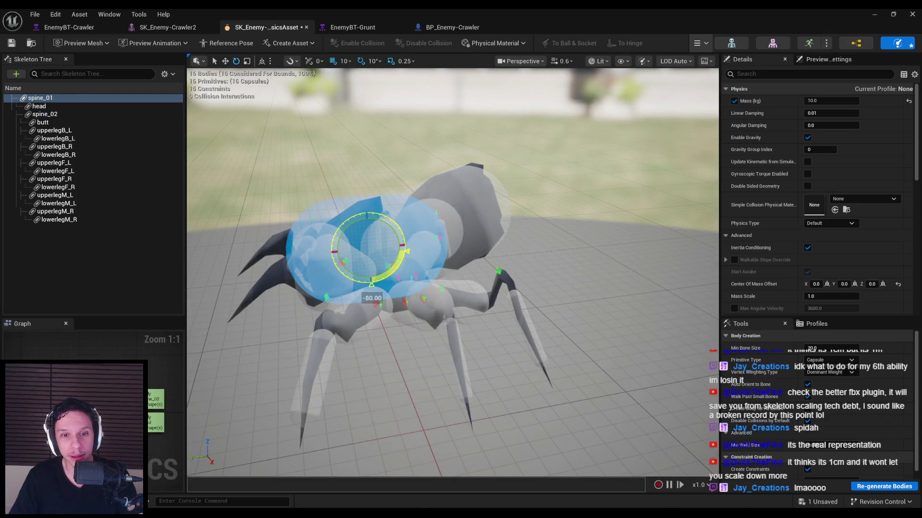
Enlarge the spine body into a big sphere, undo the enlargement and deselect it.
{"action": "key", "text": "r"}
{"action": "left_click_drag", "start_coordinate": [373, 256], "coordinate": [334, 287]}
{"action": "key", "text": "f"}
{"action": "key", "text": "ctrl+z"}
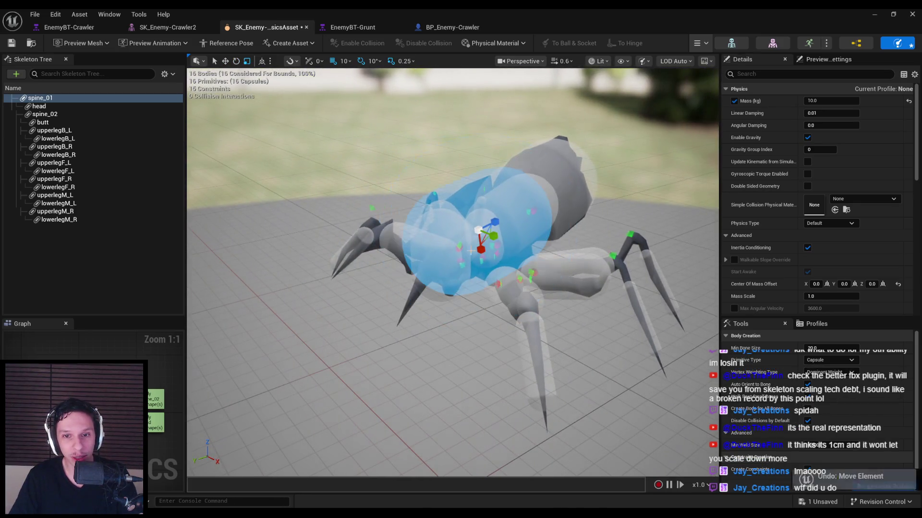
{"action": "left_click", "coordinate": [108, 258]}
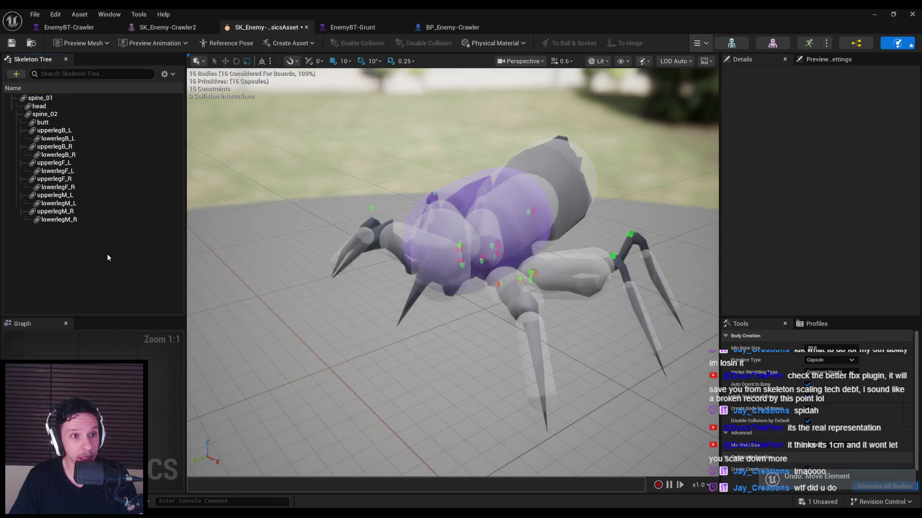
Reselect spine_01, check the skeleton list display options and switch to the skeletal mesh editor.
{"action": "left_click", "coordinate": [56, 99]}
{"action": "left_click", "coordinate": [165, 74]}
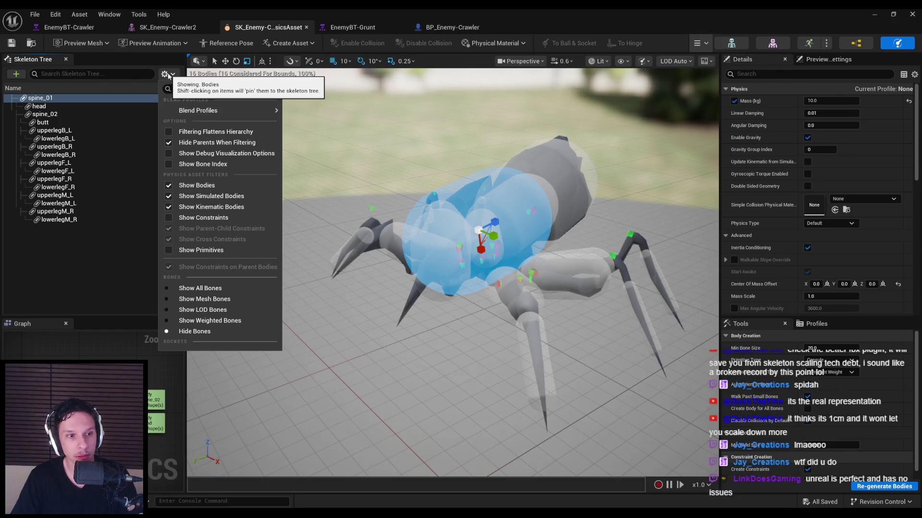
{"action": "left_click", "coordinate": [168, 75]}
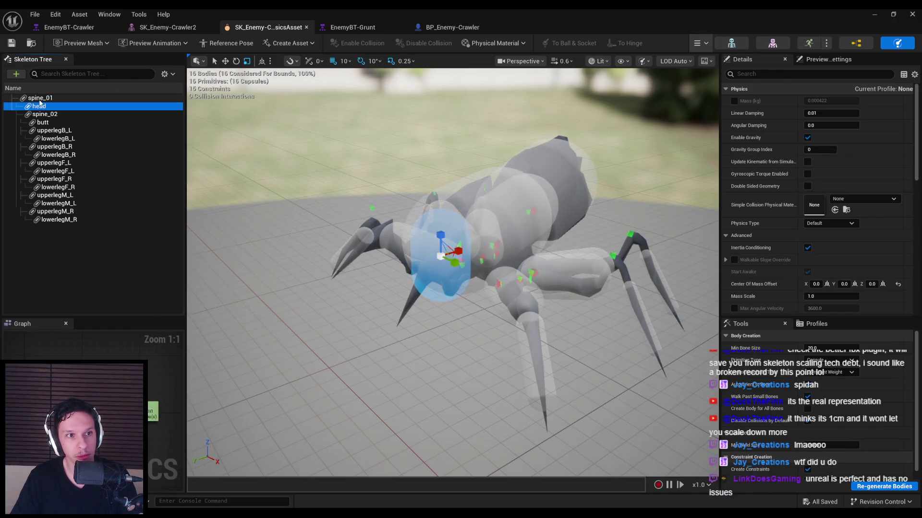
{"action": "left_click", "coordinate": [168, 27]}
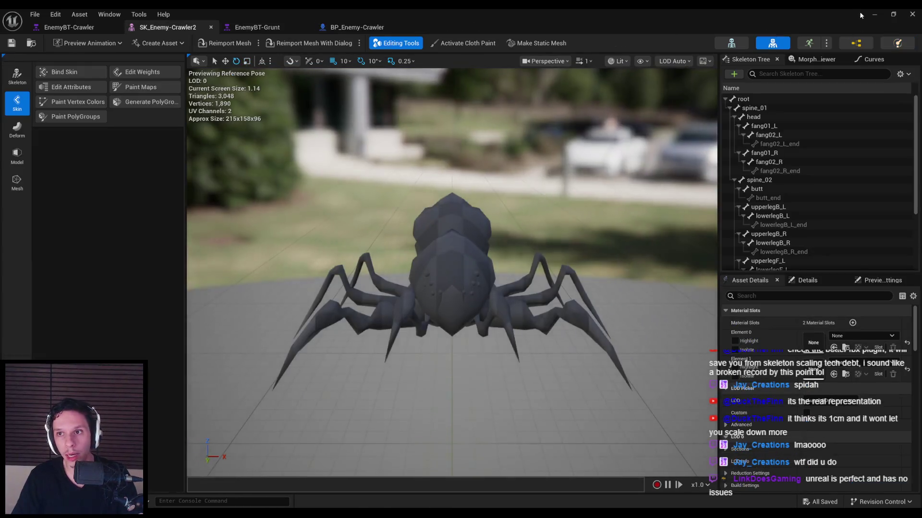
Return to the level, browse to Characters/Crawler and open SK_Enemy-Crawler2_PhysicsAsset.
{"action": "left_click", "coordinate": [874, 14]}
{"action": "left_click_drag", "start_coordinate": [606, 222], "coordinate": [566, 226]}
{"action": "key", "text": "F11"}
{"action": "key", "text": "ctrl+space"}
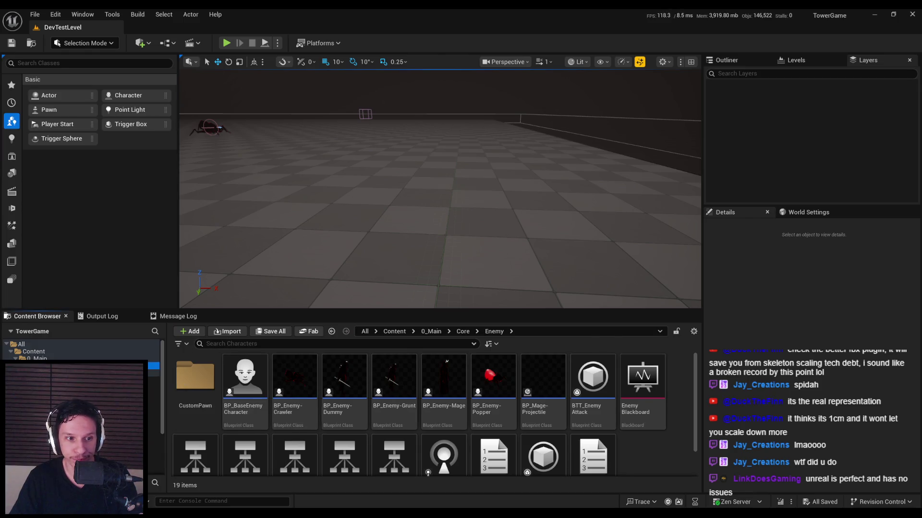
{"action": "double_click", "coordinate": [194, 377]}
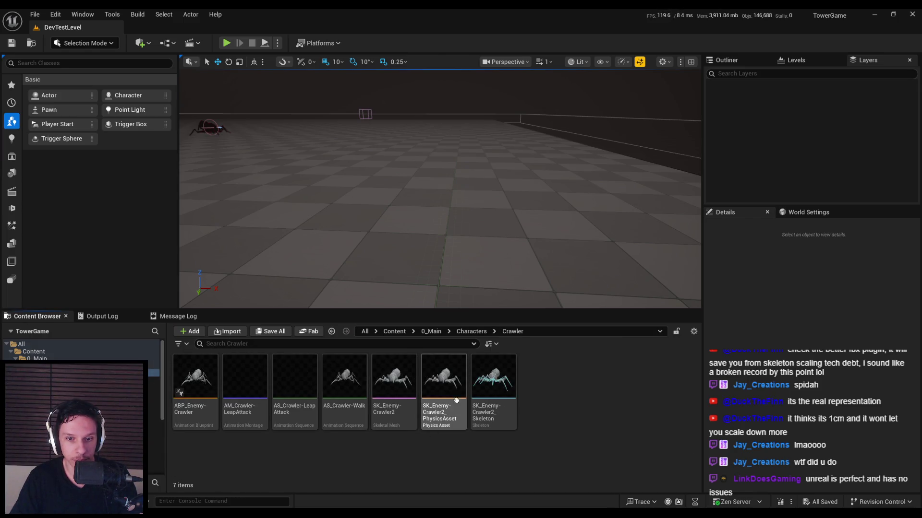
{"action": "double_click", "coordinate": [456, 403]}
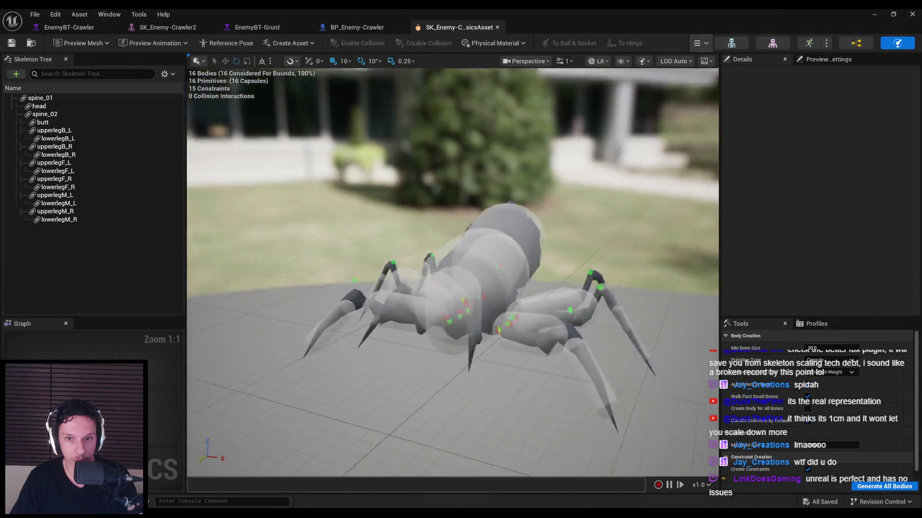
Simulate the spider ragdoll, then reset it to its standing pose.
{"action": "left_click", "coordinate": [704, 44]}
{"action": "left_click", "coordinate": [710, 87]}
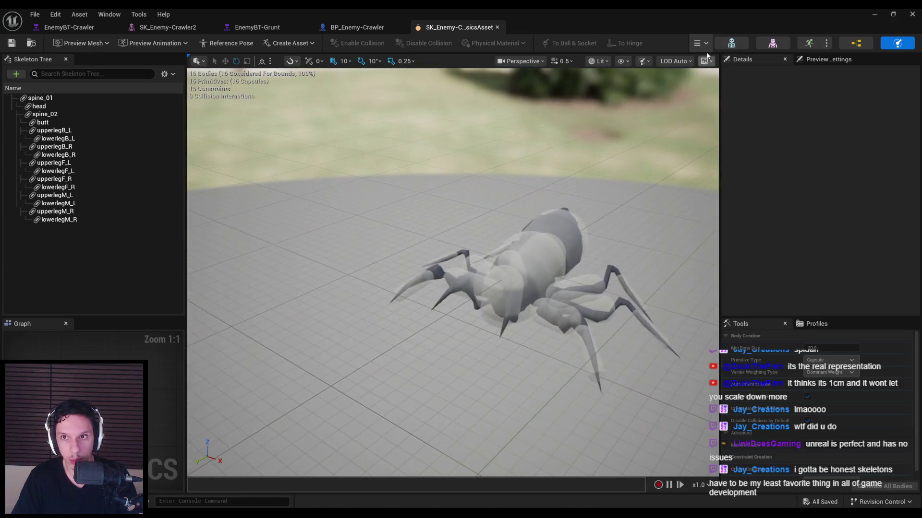
{"action": "left_click", "coordinate": [702, 44]}
{"action": "left_click", "coordinate": [706, 85]}
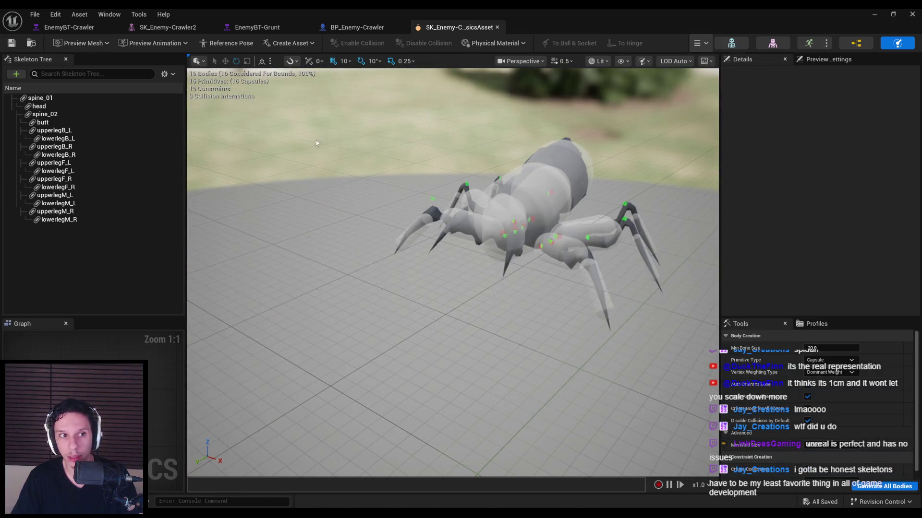
Select the spine_01 body, then go back to the level's Characters folder.
{"action": "left_click", "coordinate": [73, 98]}
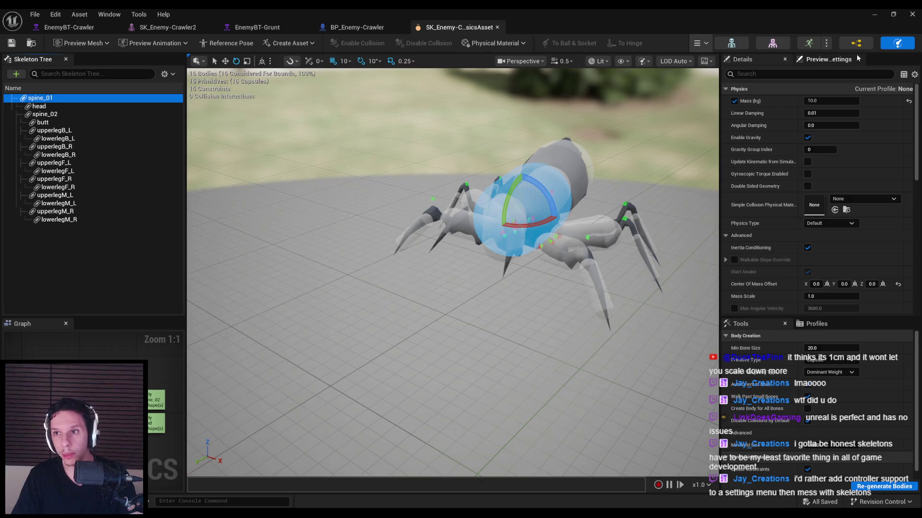
{"action": "left_click", "coordinate": [874, 14]}
{"action": "left_click", "coordinate": [455, 335]}
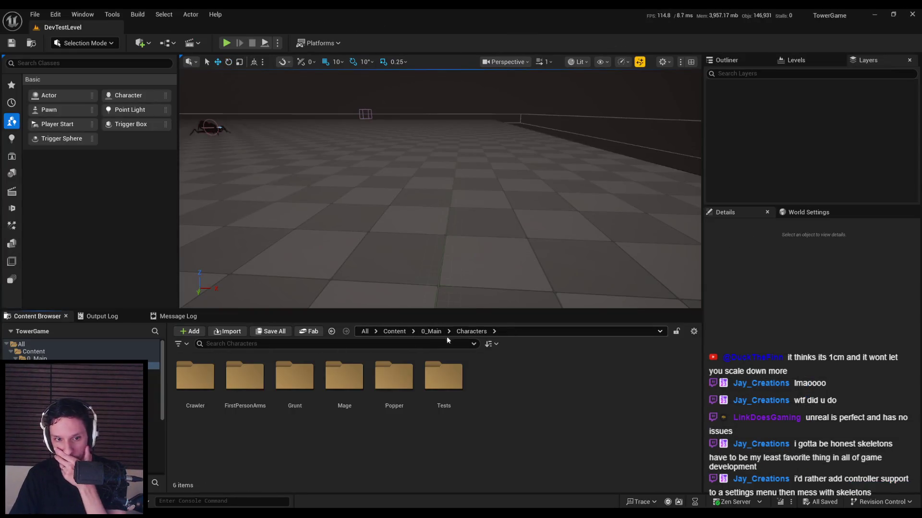
Open PA_Enemy-Grunt from the Grunt folder and select its spine_01 pelvis body.
{"action": "double_click", "coordinate": [295, 380]}
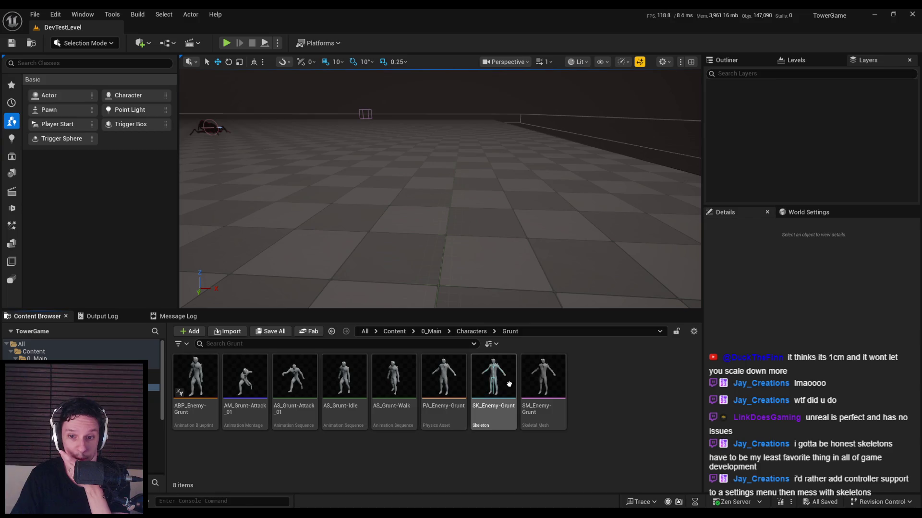
{"action": "double_click", "coordinate": [444, 379]}
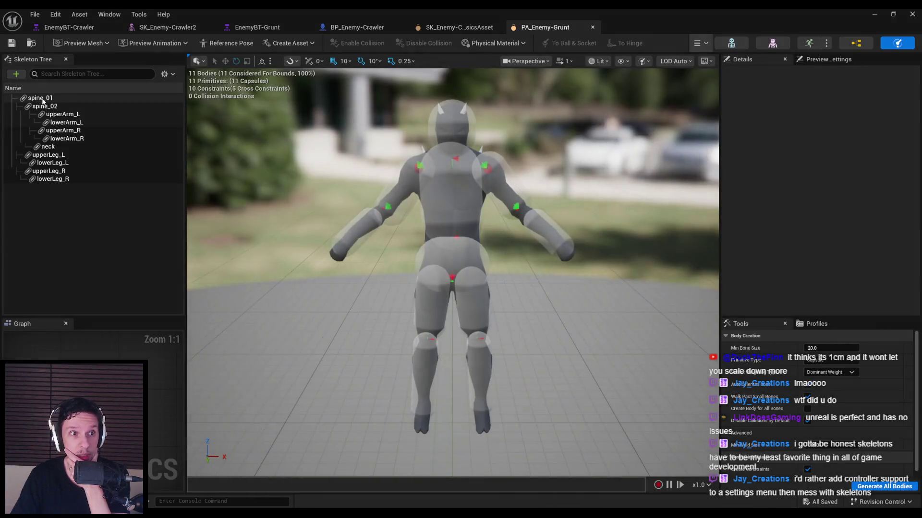
{"action": "left_click", "coordinate": [44, 99]}
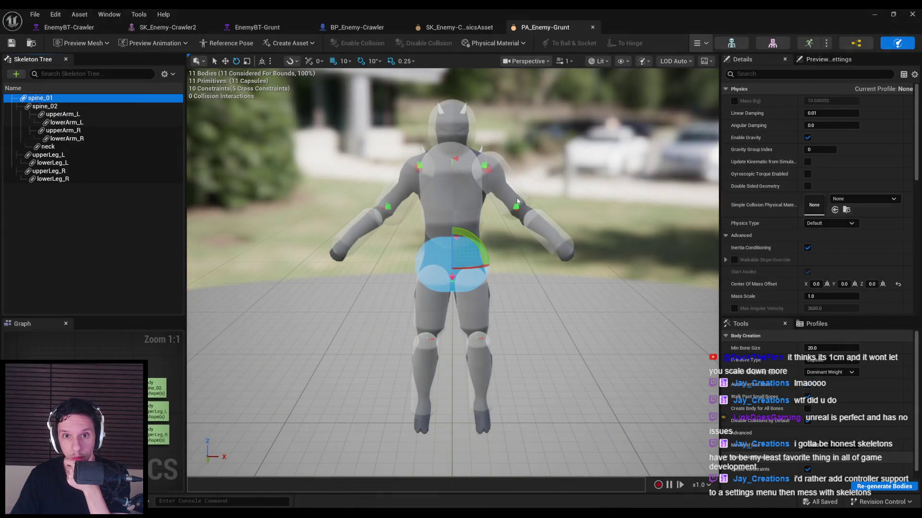
Simulate the Grunt ragdoll, inspect its spine_02 and spine_01 bodies, then return to the spider's asset.
{"action": "left_click", "coordinate": [699, 45]}
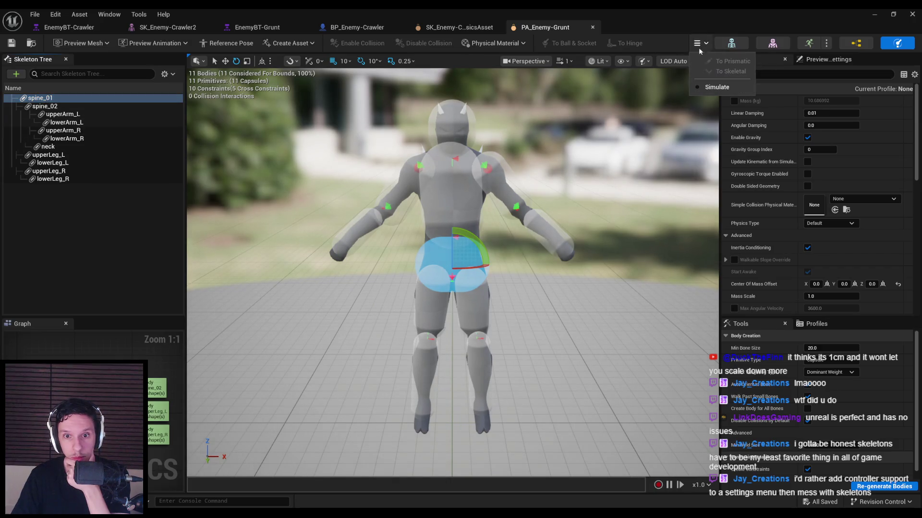
{"action": "left_click", "coordinate": [698, 89]}
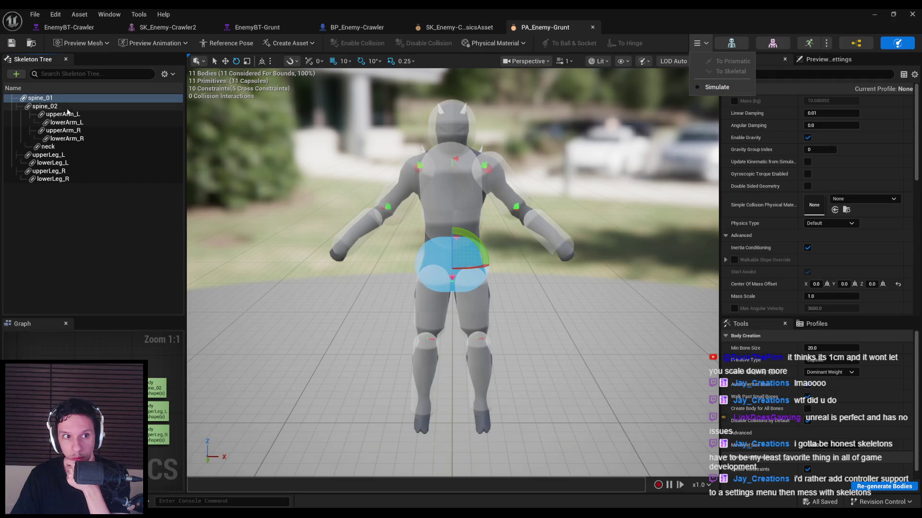
{"action": "left_click", "coordinate": [67, 106]}
{"action": "left_click", "coordinate": [68, 101]}
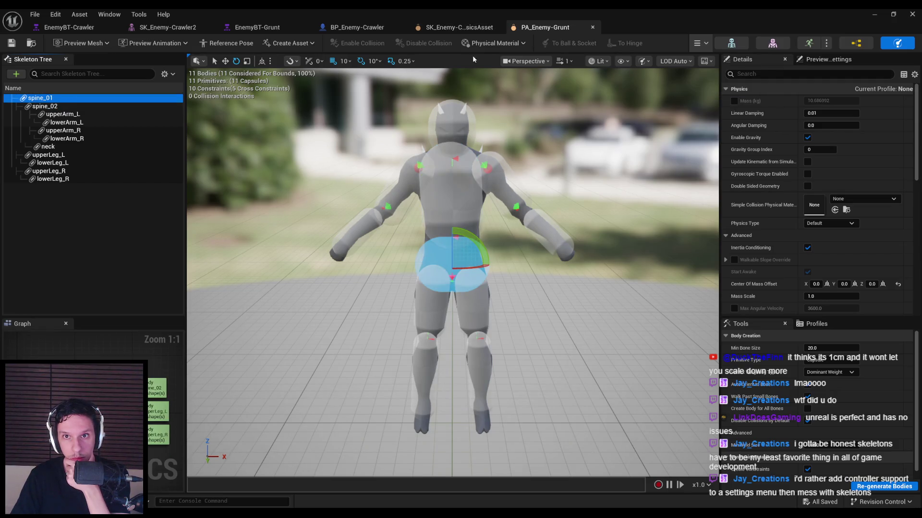
{"action": "left_click", "coordinate": [467, 33]}
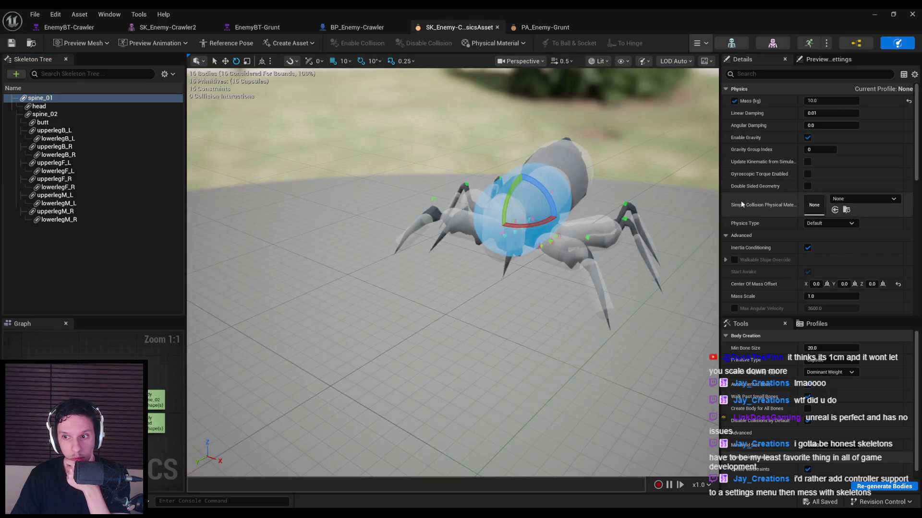
{"action": "scroll", "coordinate": [767, 205], "scroll_direction": "down", "scroll_amount": 5}
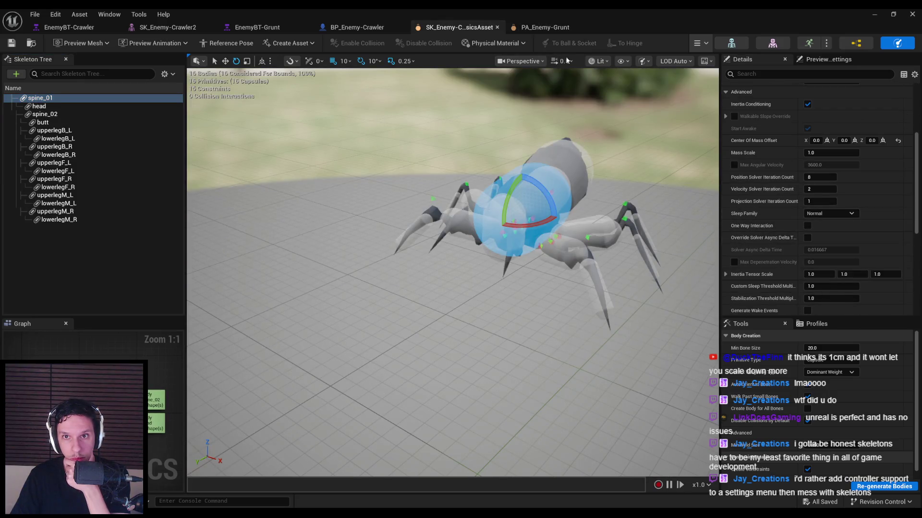
{"action": "left_click", "coordinate": [543, 28]}
{"action": "scroll", "coordinate": [771, 230], "scroll_direction": "down", "scroll_amount": 8}
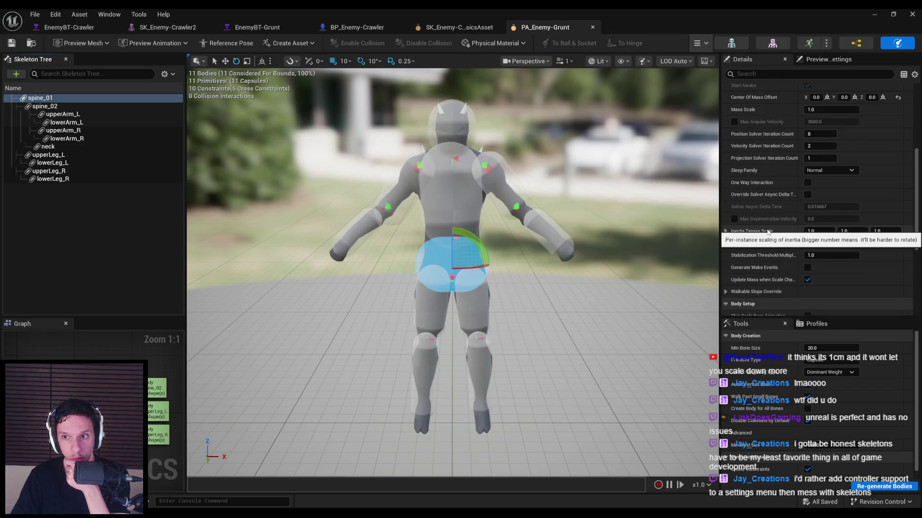
{"action": "scroll", "coordinate": [763, 283], "scroll_direction": "down", "scroll_amount": 8}
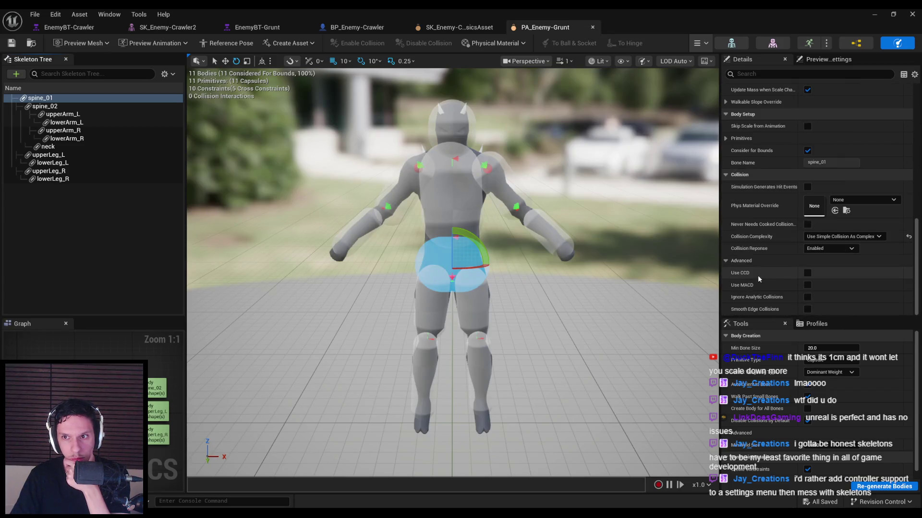
{"action": "scroll", "coordinate": [757, 275], "scroll_direction": "up", "scroll_amount": 8}
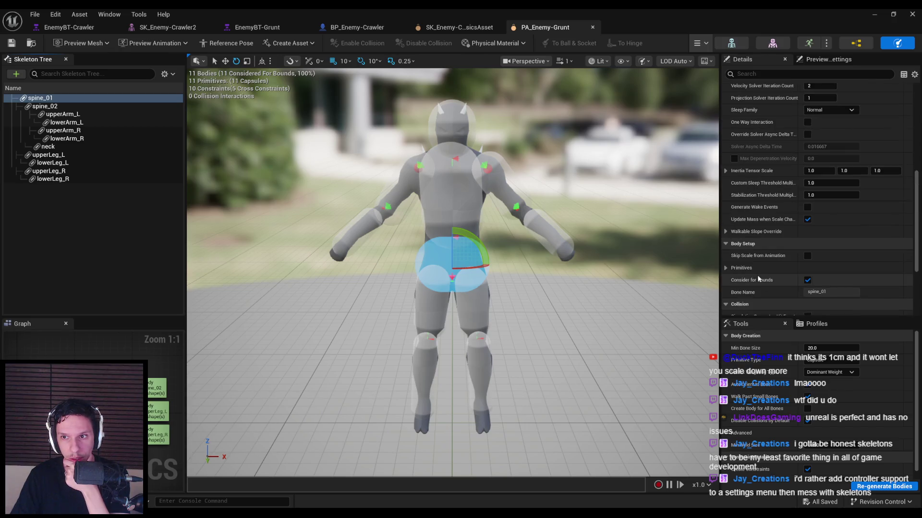
{"action": "scroll", "coordinate": [759, 278], "scroll_direction": "up", "scroll_amount": 7}
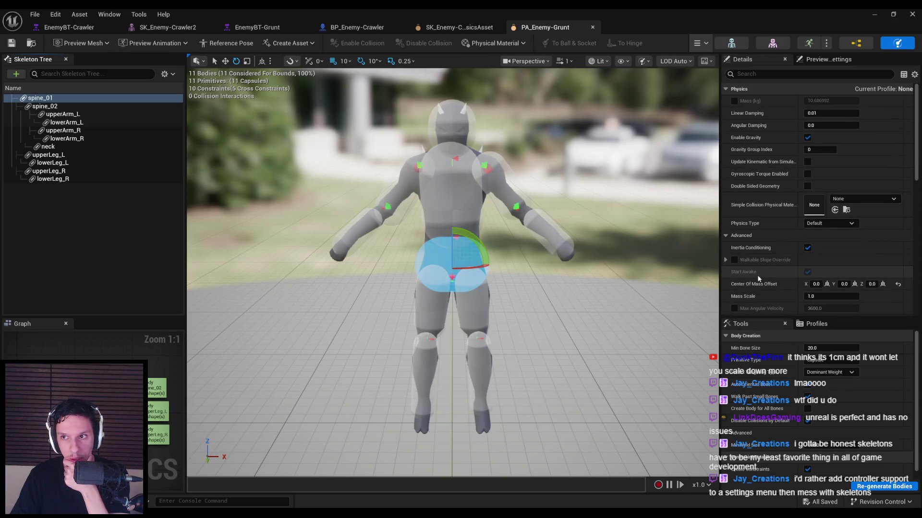
{"action": "left_click", "coordinate": [470, 29]}
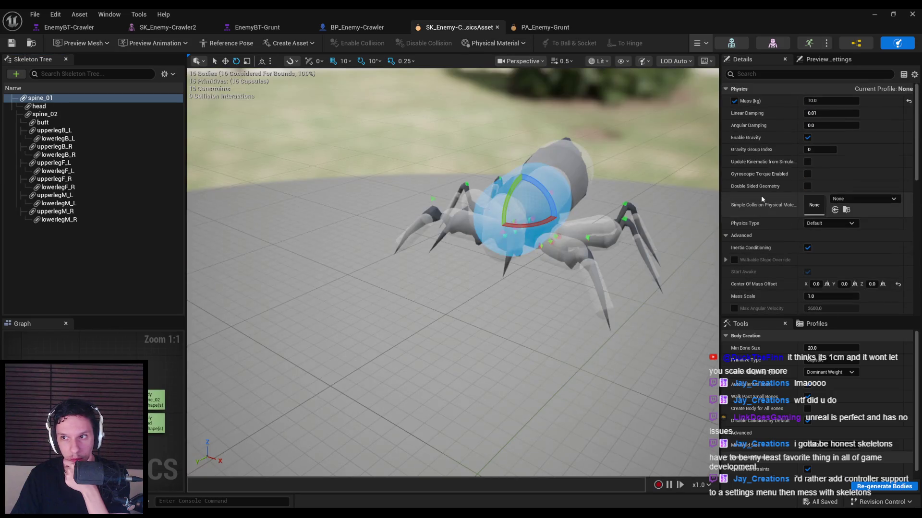
{"action": "scroll", "coordinate": [757, 198], "scroll_direction": "down", "scroll_amount": 5}
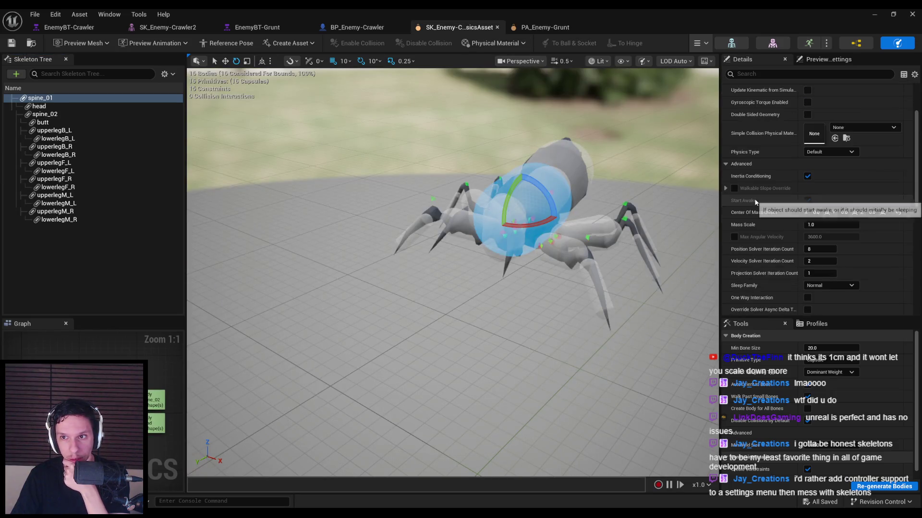
{"action": "scroll", "coordinate": [755, 200], "scroll_direction": "down", "scroll_amount": 10}
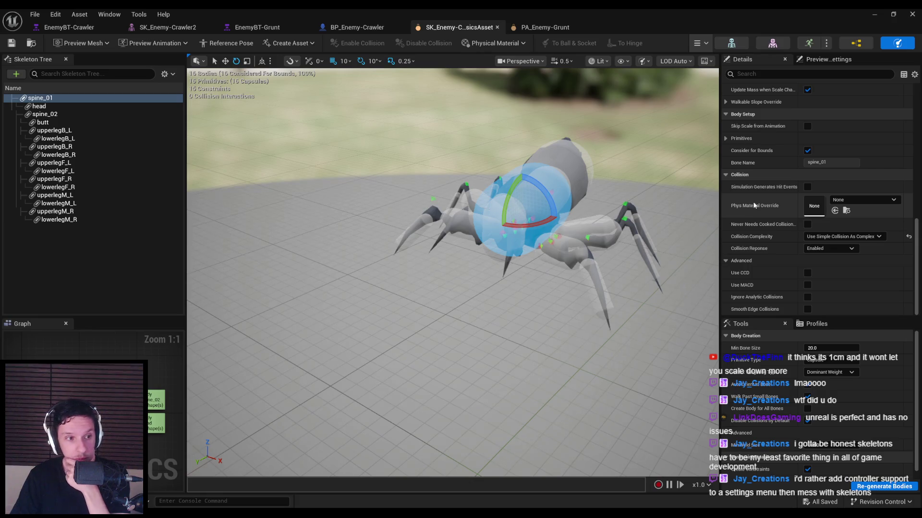
Orbit to the spider's front, then select and frame the spine_02 body.
{"action": "scroll", "coordinate": [770, 218], "scroll_direction": "up", "scroll_amount": 8}
{"action": "left_click_drag", "start_coordinate": [456, 288], "coordinate": [552, 269]}
{"action": "left_click", "coordinate": [43, 107]}
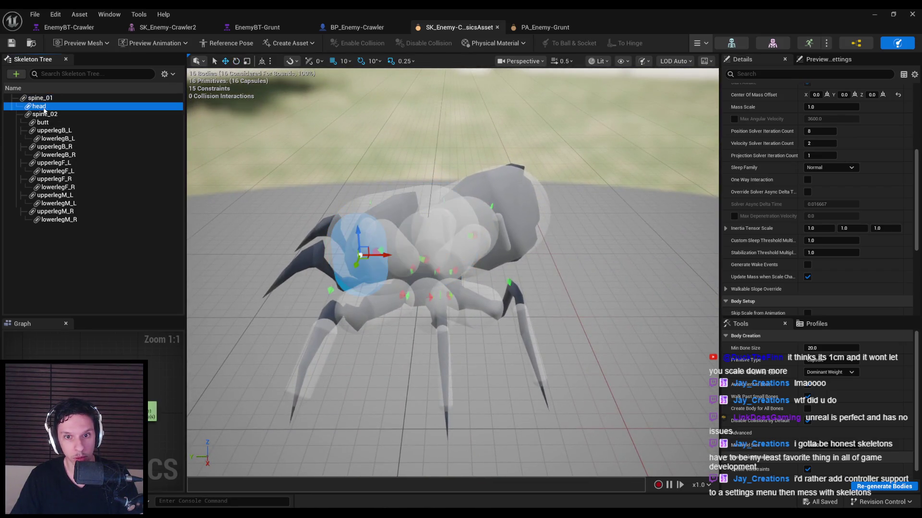
{"action": "left_click", "coordinate": [42, 114]}
{"action": "left_click", "coordinate": [44, 106]}
{"action": "left_click", "coordinate": [41, 98]}
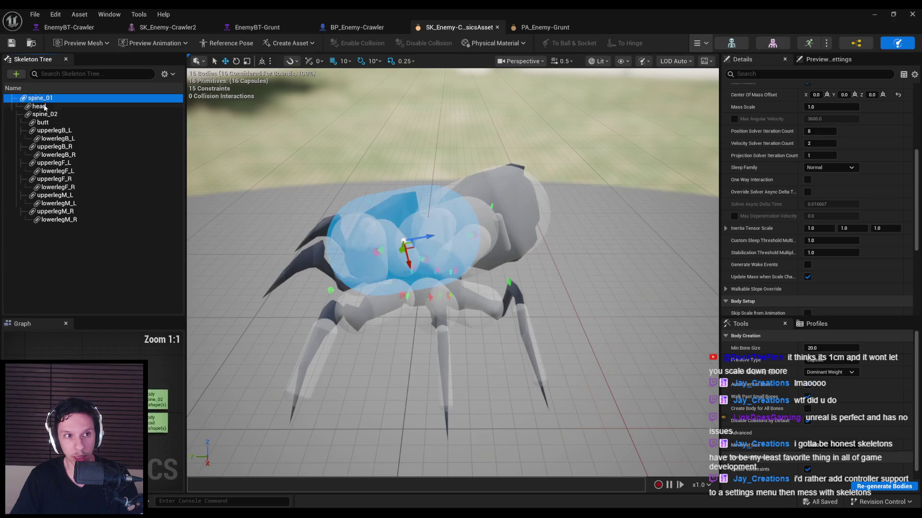
{"action": "left_click", "coordinate": [45, 114]}
{"action": "key", "text": "f"}
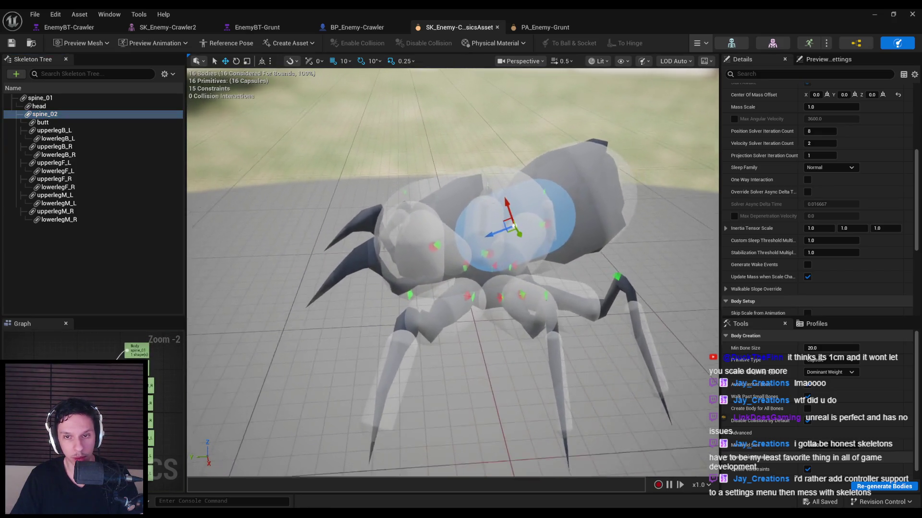
{"action": "left_click", "coordinate": [43, 106]}
{"action": "left_click", "coordinate": [56, 114]}
Delete spine_02, run and stop a ragdoll simulation, then restore the deleted body.
{"action": "key", "text": "Delete"}
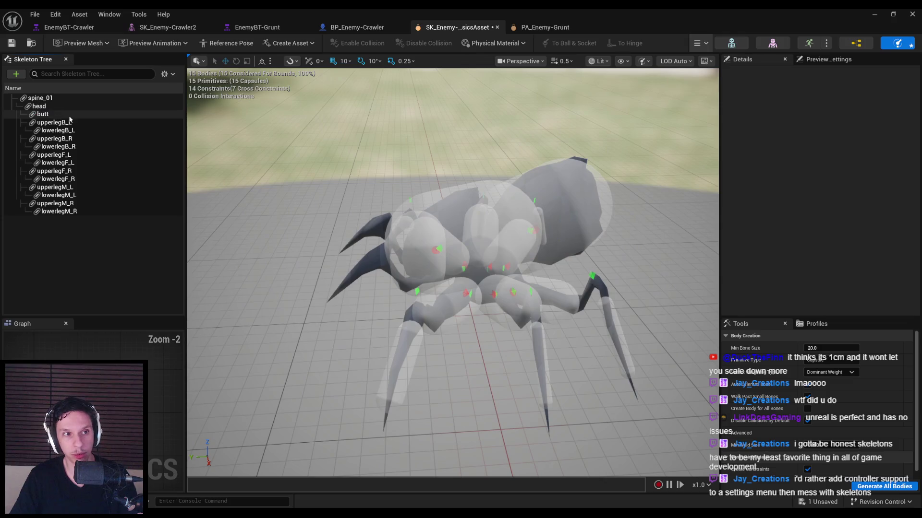
{"action": "left_click", "coordinate": [697, 44]}
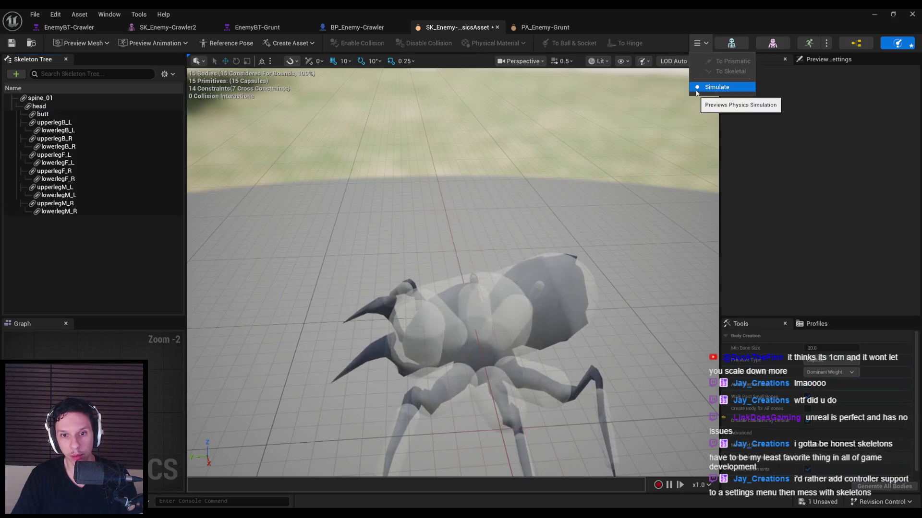
{"action": "left_click", "coordinate": [716, 87]}
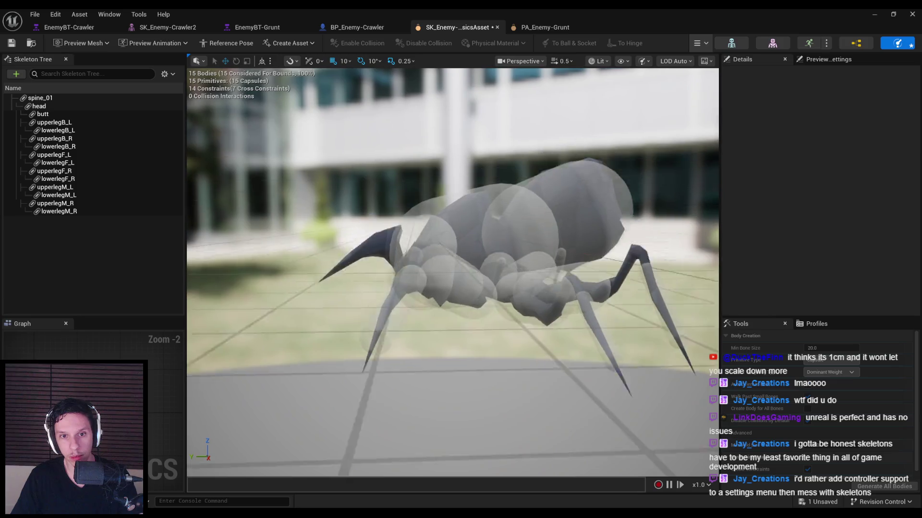
{"action": "left_click", "coordinate": [699, 44]}
{"action": "left_click", "coordinate": [717, 87]}
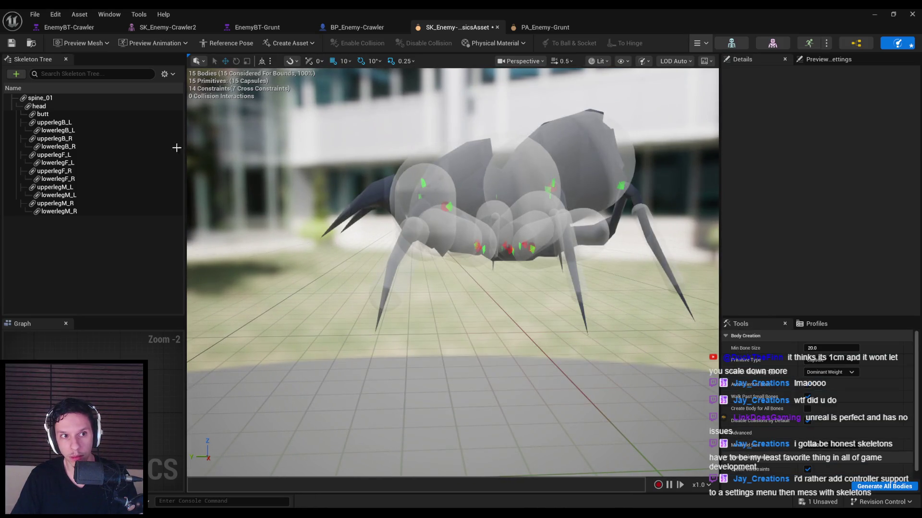
{"action": "key", "text": "ctrl+z"}
{"action": "key", "text": "f"}
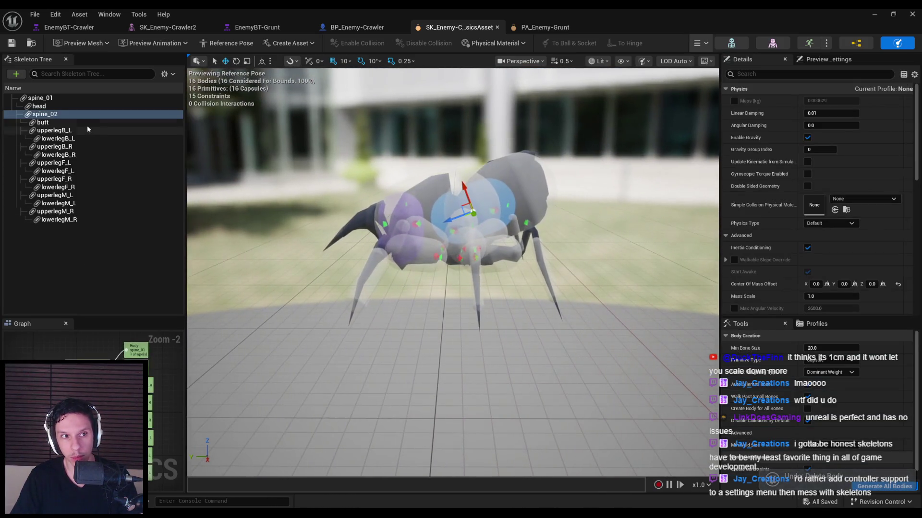
{"action": "mouse_move", "coordinate": [416, 225]}
{"action": "left_mouse_down"}
{"action": "mouse_move", "coordinate": [437, 211]}
{"action": "mouse_move", "coordinate": [427, 217]}
{"action": "left_mouse_up"}
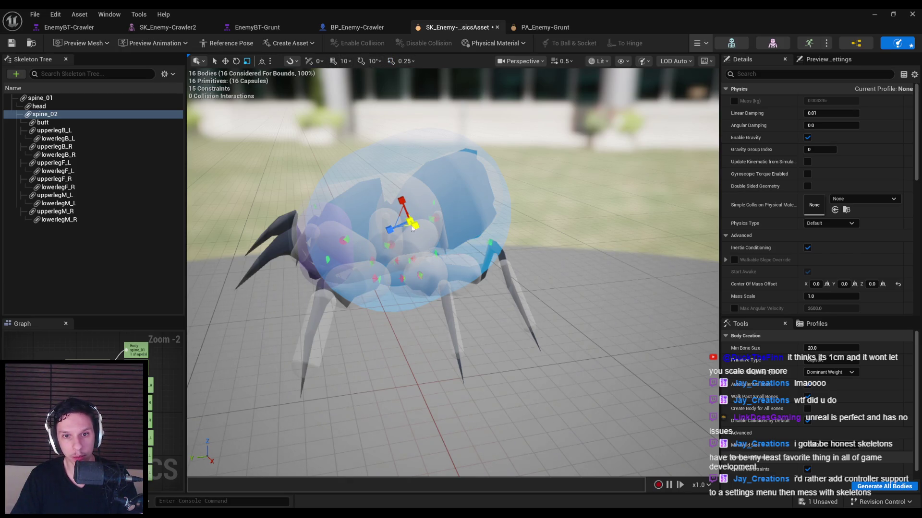
{"action": "left_click_drag", "start_coordinate": [413, 223], "coordinate": [408, 227]}
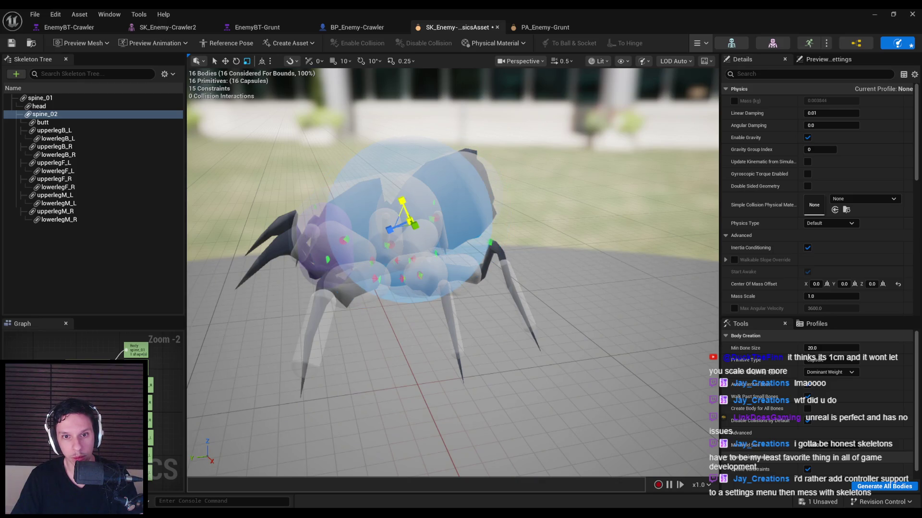
{"action": "scroll", "coordinate": [408, 226], "scroll_direction": "up", "scroll_amount": 3}
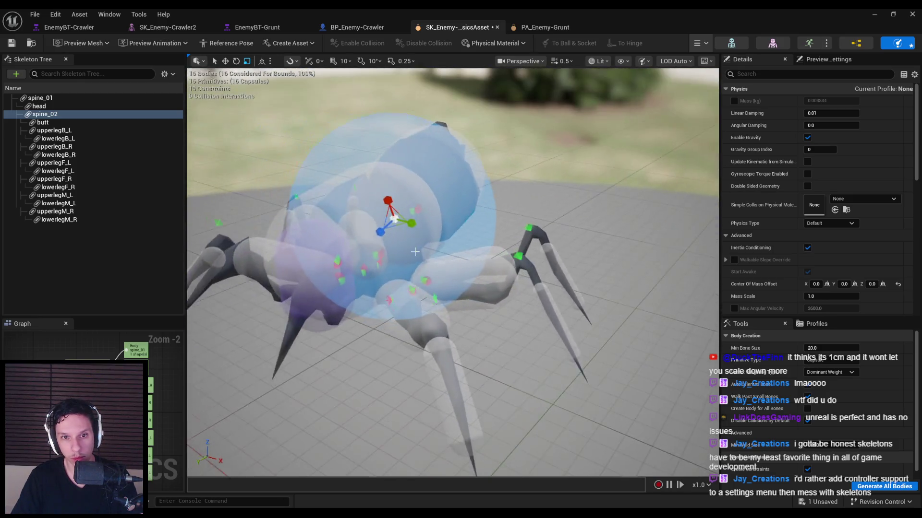
{"action": "key", "text": "ctrl+z"}
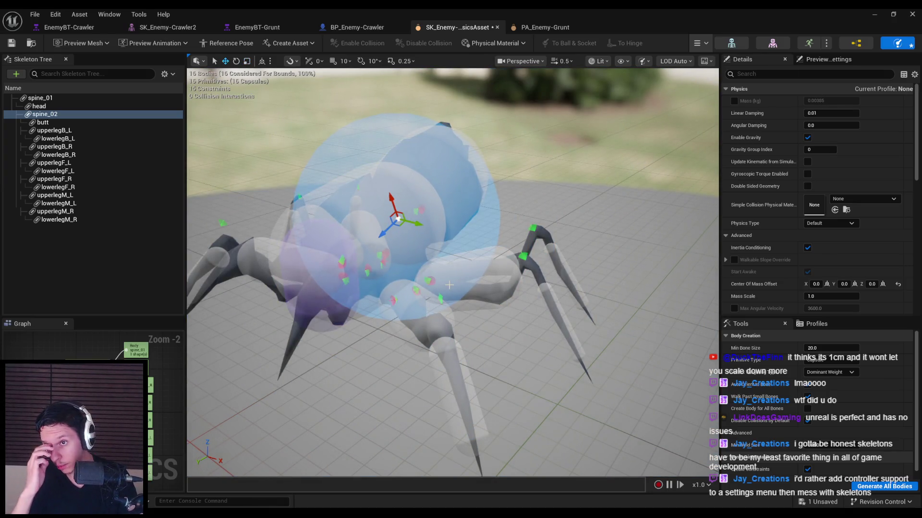
{"action": "scroll", "coordinate": [449, 285], "scroll_direction": "down", "scroll_amount": 5}
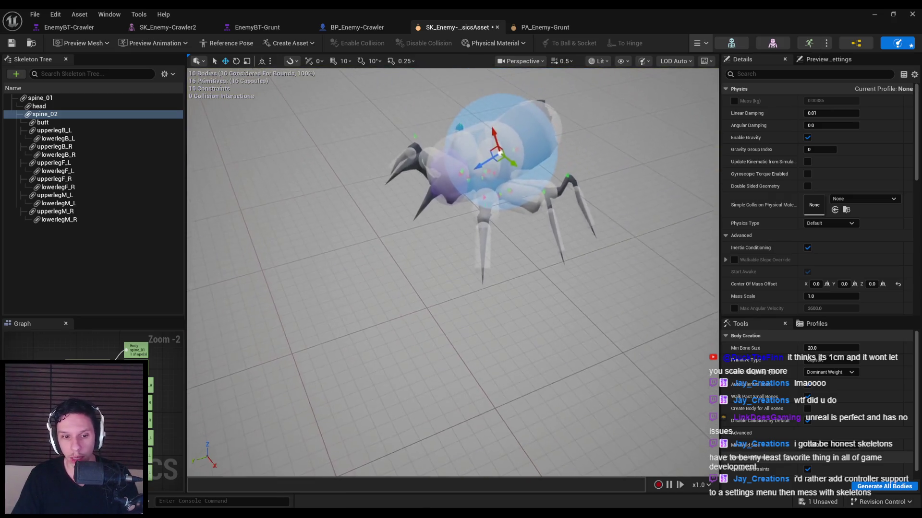
{"action": "scroll", "coordinate": [494, 332], "scroll_direction": "up", "scroll_amount": 5}
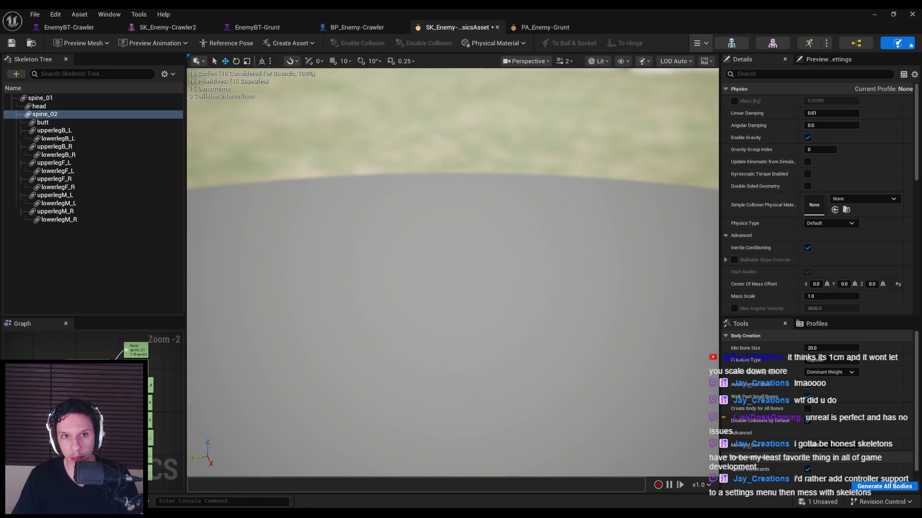
{"action": "scroll", "coordinate": [451, 274], "scroll_direction": "down", "scroll_amount": 2}
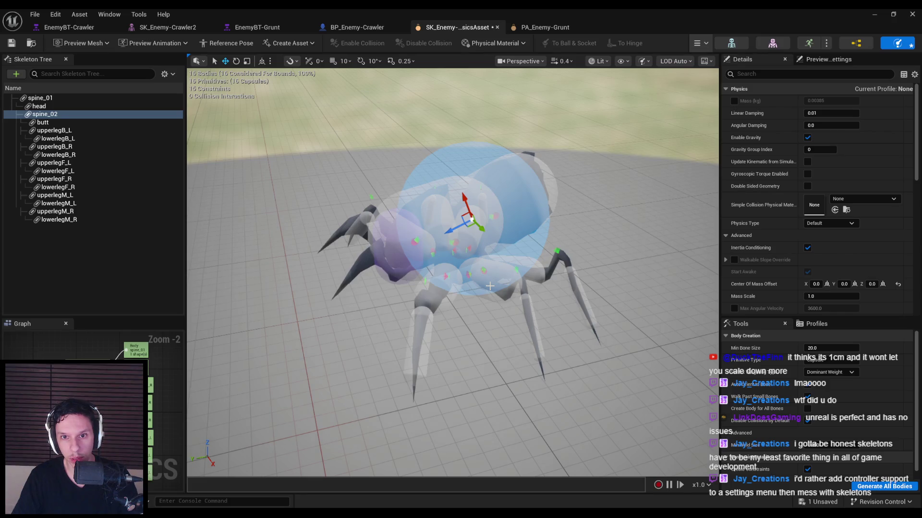
{"action": "key", "text": "ctrl+z"}
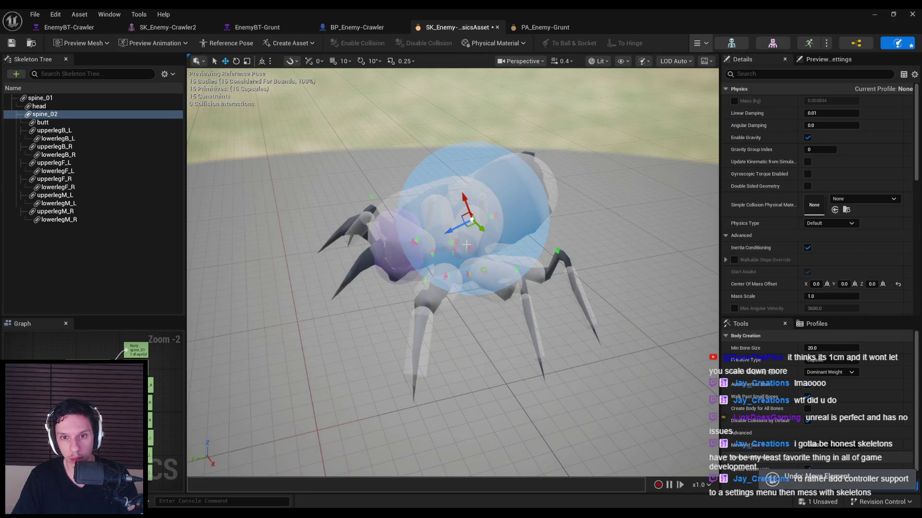
{"action": "key", "text": "ctrl+z"}
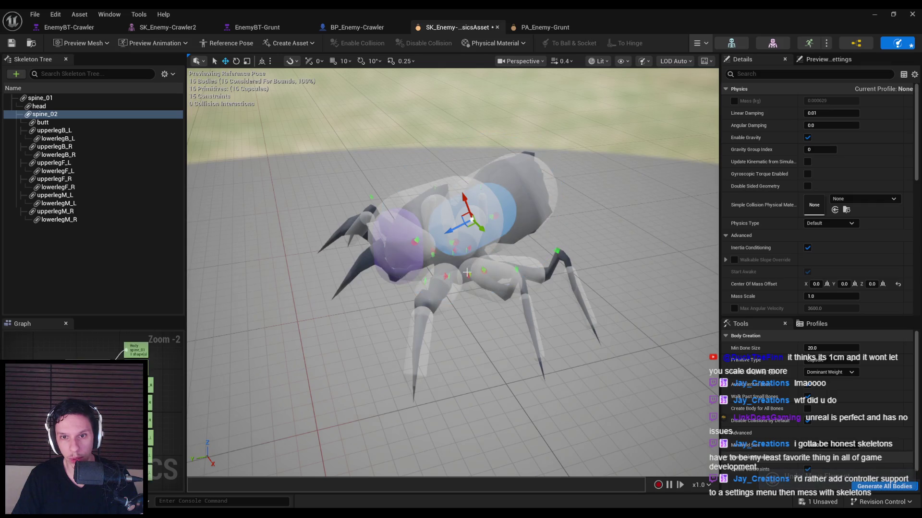
{"action": "scroll", "coordinate": [750, 293], "scroll_direction": "down", "scroll_amount": 3}
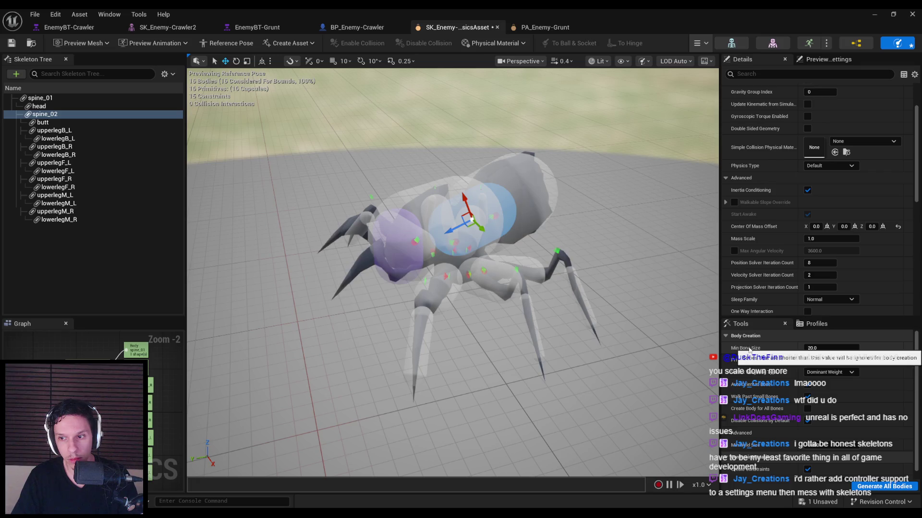
{"action": "scroll", "coordinate": [750, 350], "scroll_direction": "down", "scroll_amount": 1}
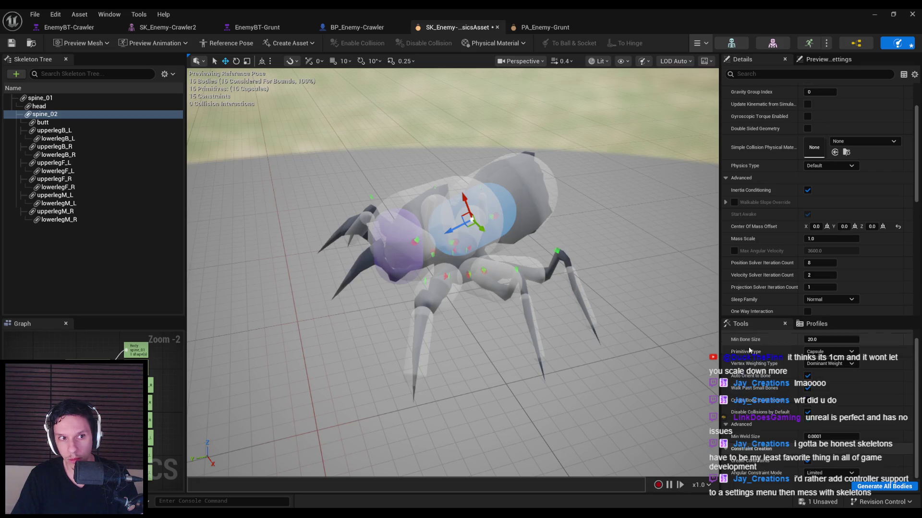
{"action": "left_click", "coordinate": [864, 487]}
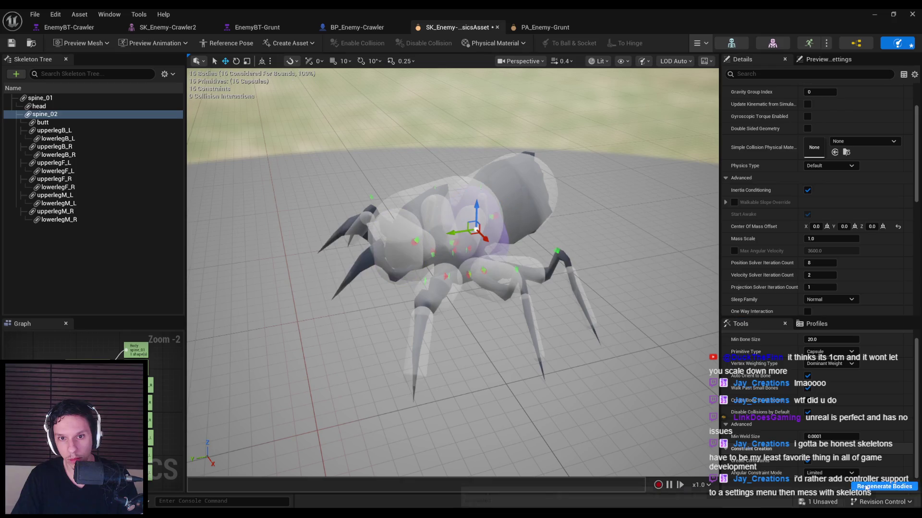
{"action": "left_click_drag", "start_coordinate": [567, 315], "coordinate": [539, 301]}
{"action": "key", "text": "ctrl+z"}
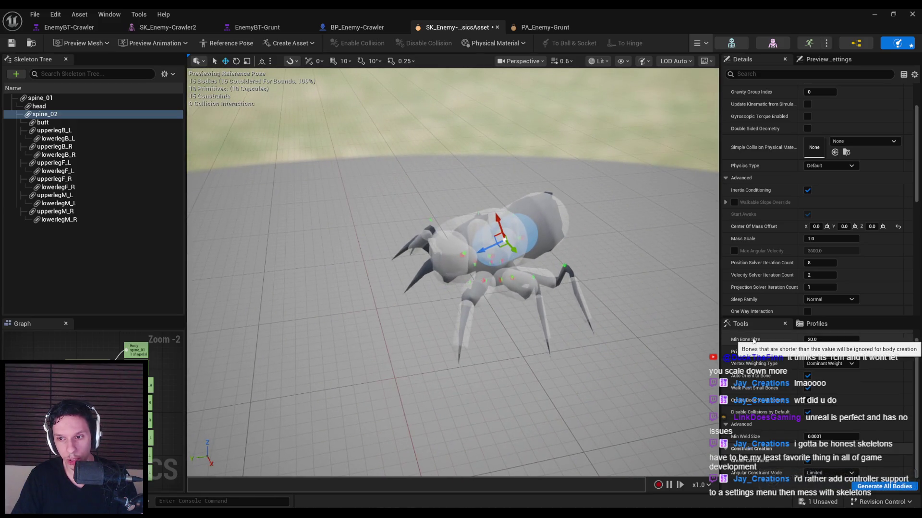
{"action": "scroll", "coordinate": [739, 352], "scroll_direction": "up", "scroll_amount": 1}
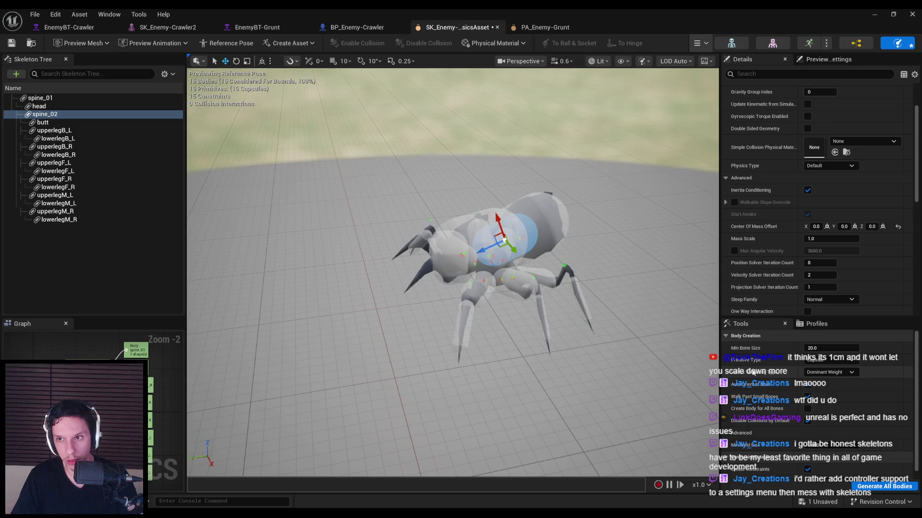
{"action": "scroll", "coordinate": [742, 278], "scroll_direction": "down", "scroll_amount": 10}
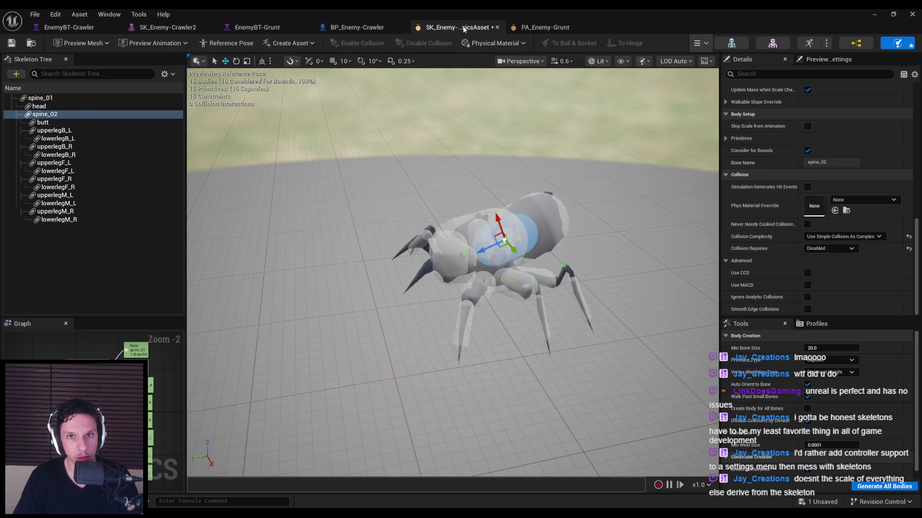
Go to the Crawler folder from the level and open the crawler spider's skeleton asset.
{"action": "left_click", "coordinate": [874, 14]}
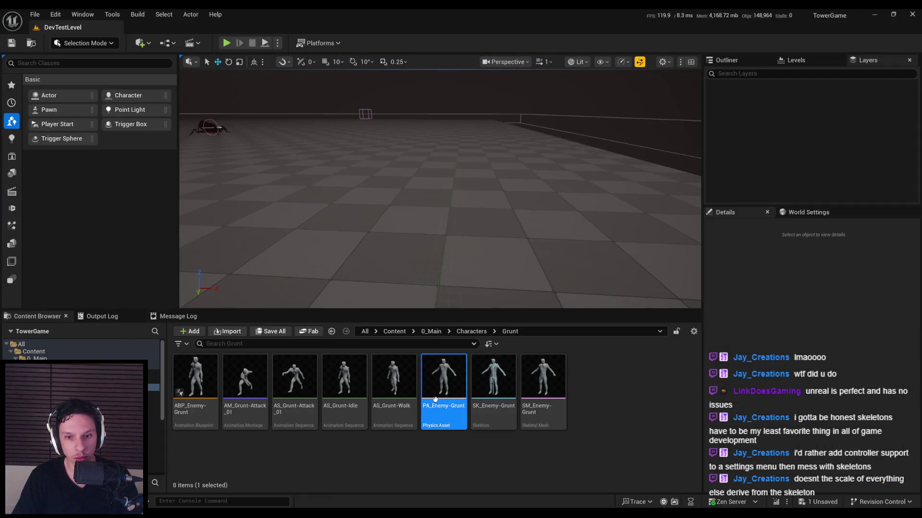
{"action": "left_click", "coordinate": [471, 331]}
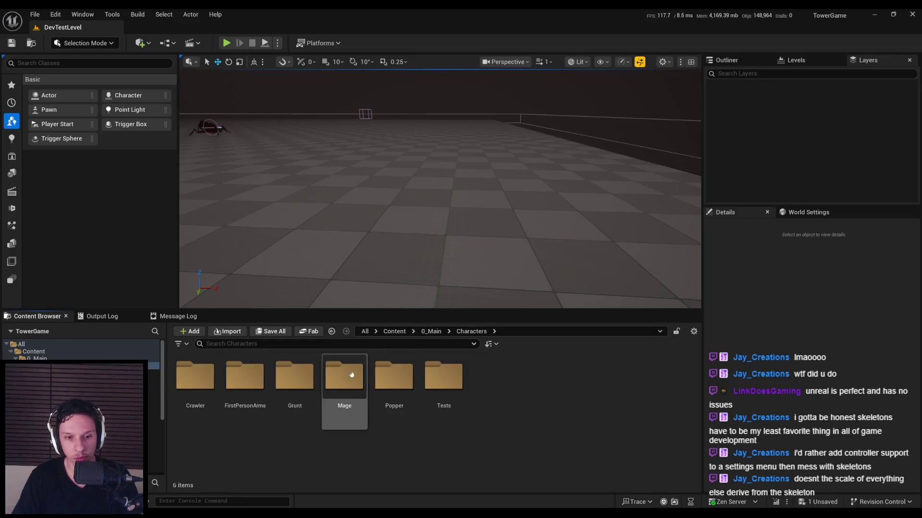
{"action": "double_click", "coordinate": [290, 391]}
{"action": "double_click", "coordinate": [490, 389]}
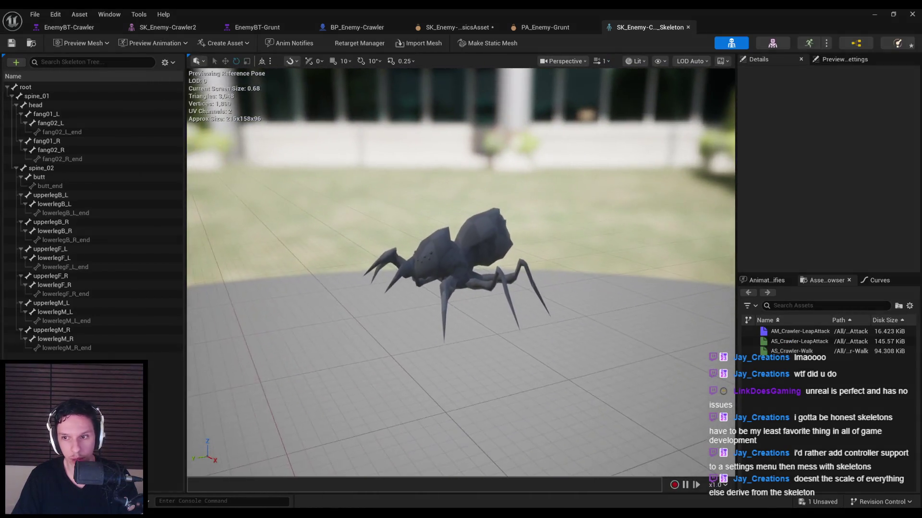
Inspect the root, spine_01, head, fang01_L and fang02_L bone transforms, then save the skeleton.
{"action": "left_click", "coordinate": [26, 88]}
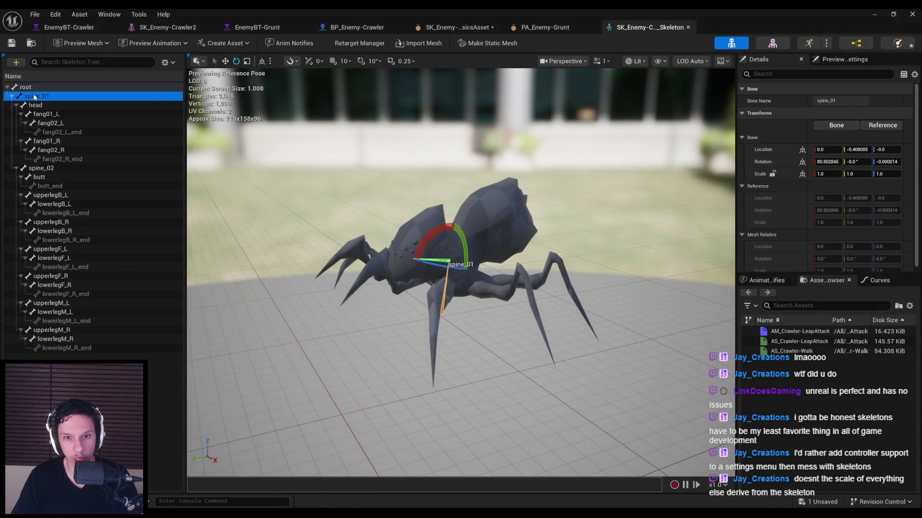
{"action": "left_click", "coordinate": [38, 97]}
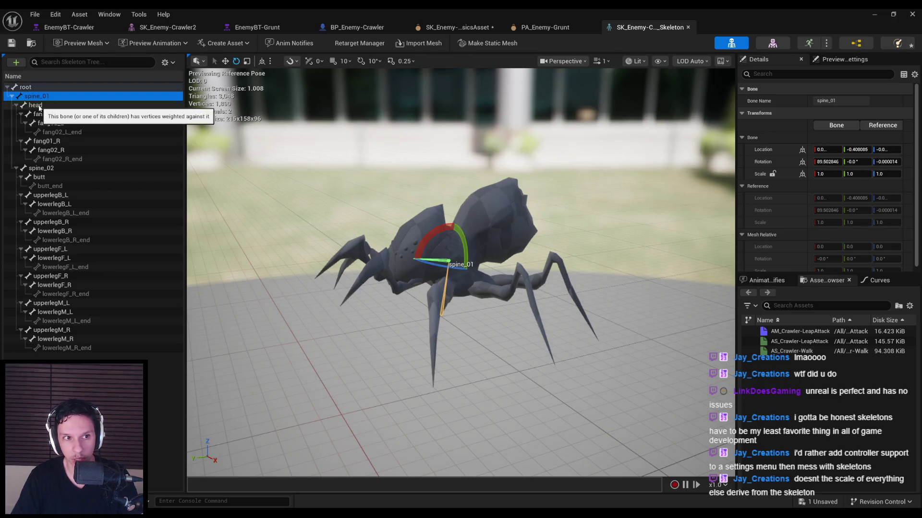
{"action": "left_click", "coordinate": [38, 106]}
{"action": "left_click", "coordinate": [43, 115]}
{"action": "left_click", "coordinate": [47, 123]}
{"action": "key", "text": "Up"}
{"action": "key", "text": "Up"}
{"action": "key", "text": "Up"}
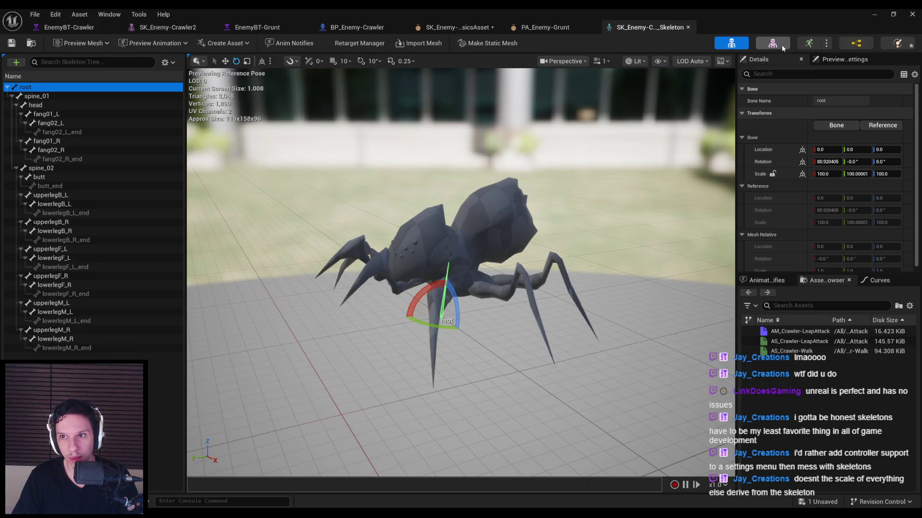
{"action": "left_click", "coordinate": [820, 283]}
{"action": "left_click_drag", "start_coordinate": [566, 271], "coordinate": [511, 172]}
{"action": "key", "text": "ctrl+shift+s"}
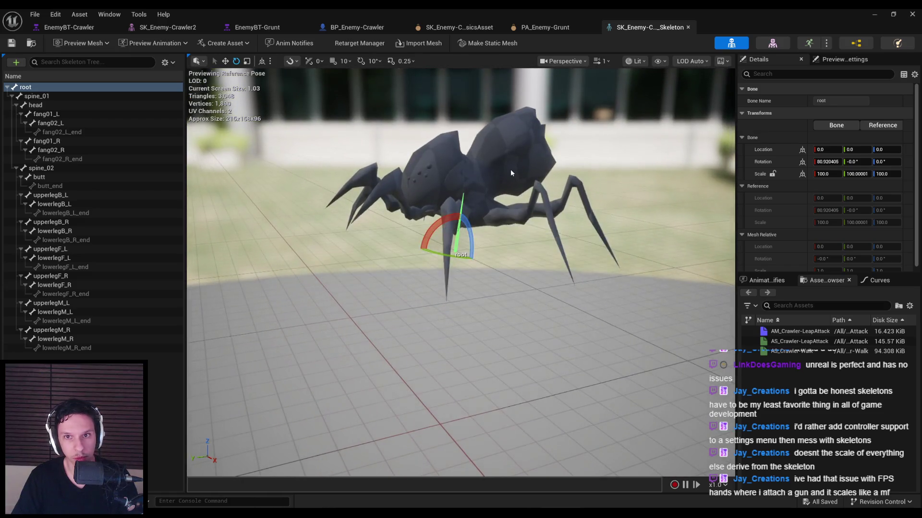
Close the skeleton editor and force-delete the old SK_Enemy-Crawler2_PhysicsAsset.
{"action": "left_click", "coordinate": [873, 14]}
{"action": "left_click", "coordinate": [439, 382]}
{"action": "key", "text": "Delete"}
{"action": "left_click", "coordinate": [446, 412]}
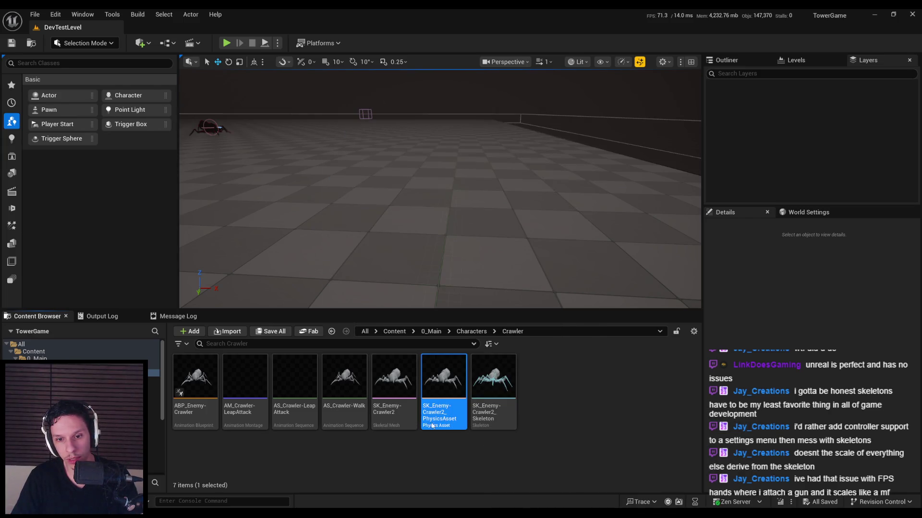
Finish removing the old asset and create a new SK_Enemy-Crawler2 physics asset with default settings.
{"action": "left_click", "coordinate": [440, 384]}
{"action": "right_click", "coordinate": [393, 382]}
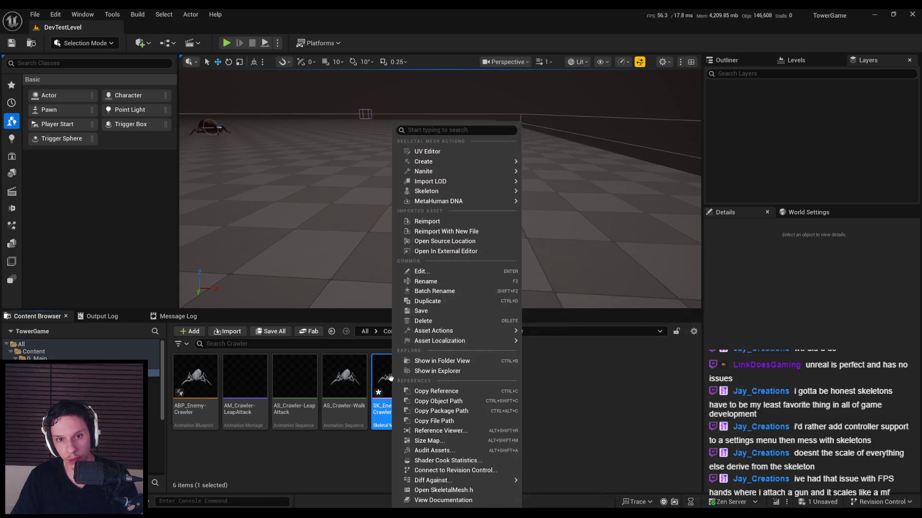
{"action": "mouse_move", "coordinate": [443, 181]}
{"action": "mouse_move", "coordinate": [436, 162]}
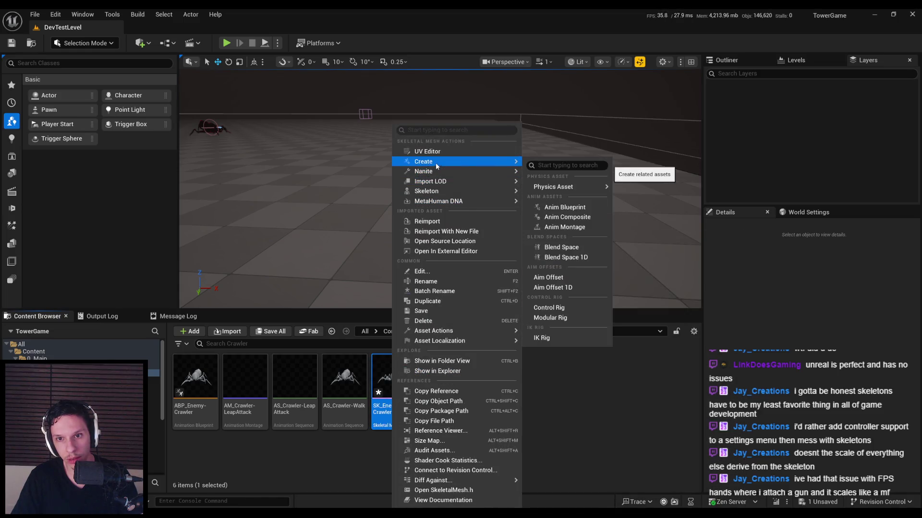
{"action": "mouse_move", "coordinate": [566, 187]}
{"action": "left_click", "coordinate": [648, 201]}
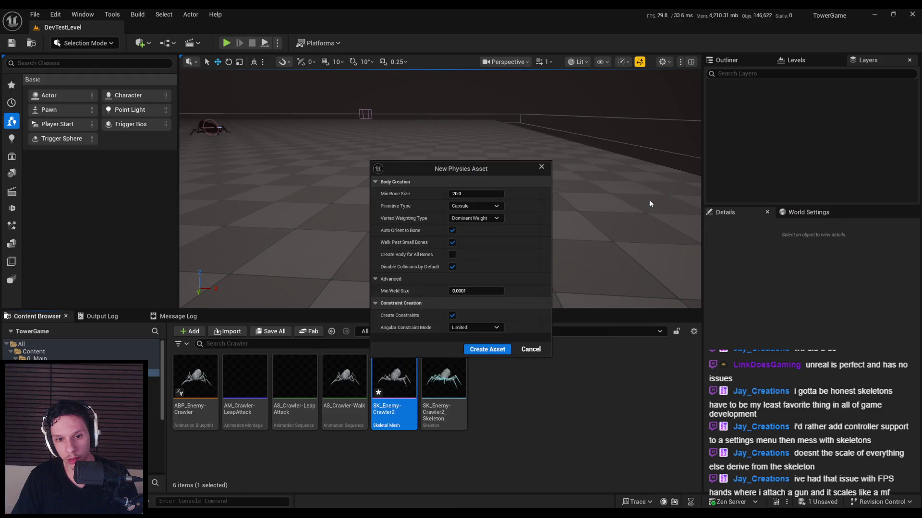
{"action": "left_click", "coordinate": [486, 350]}
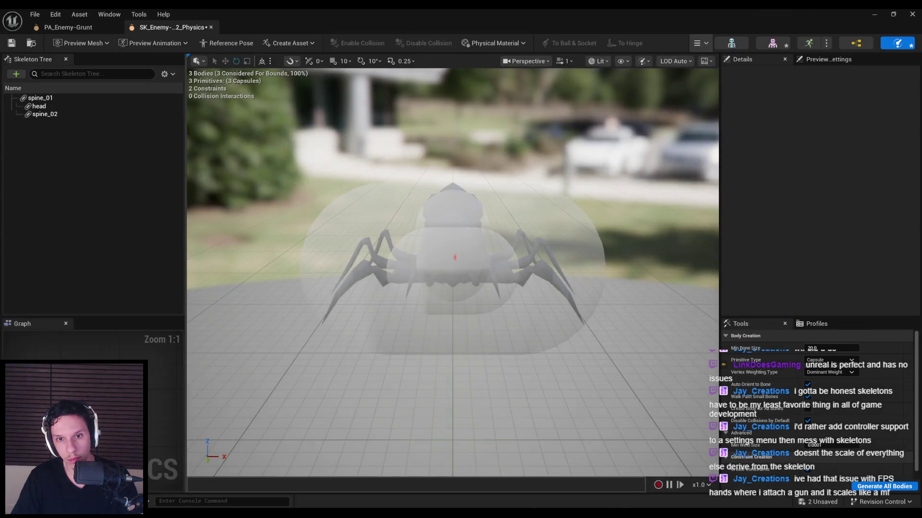
{"action": "left_click_drag", "start_coordinate": [451, 269], "coordinate": [501, 156]}
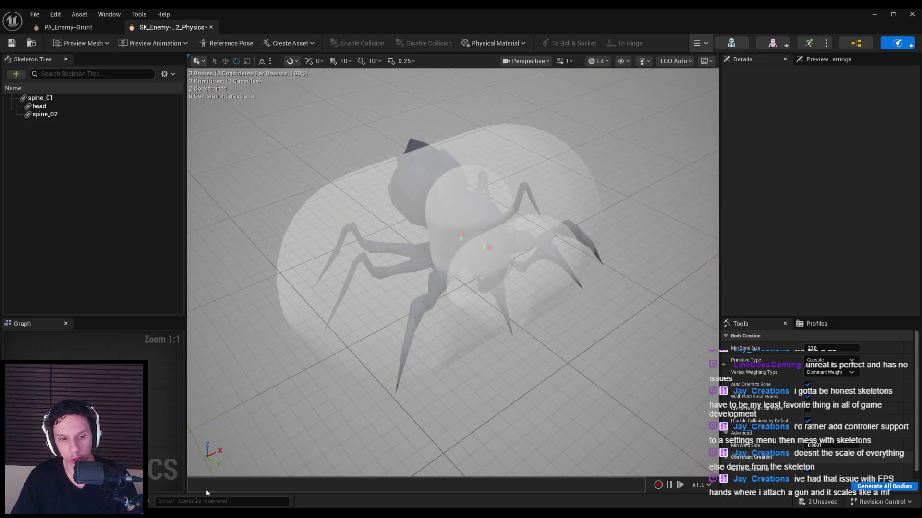
{"action": "key", "text": "alt+Tab"}
Put the armature into Pose Mode and expand the Outliner hierarchy to select spine_01.
{"action": "scroll", "coordinate": [540, 288], "scroll_direction": "up", "scroll_amount": 3}
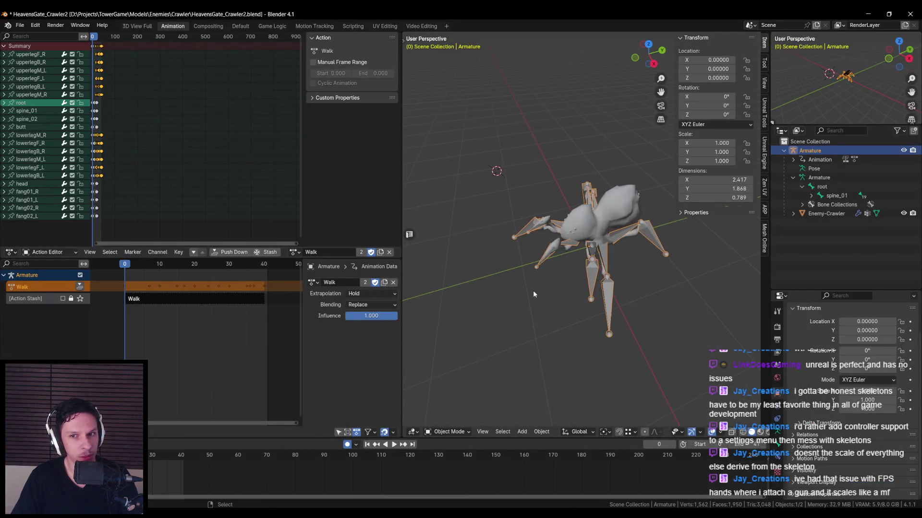
{"action": "left_click", "coordinate": [448, 431]}
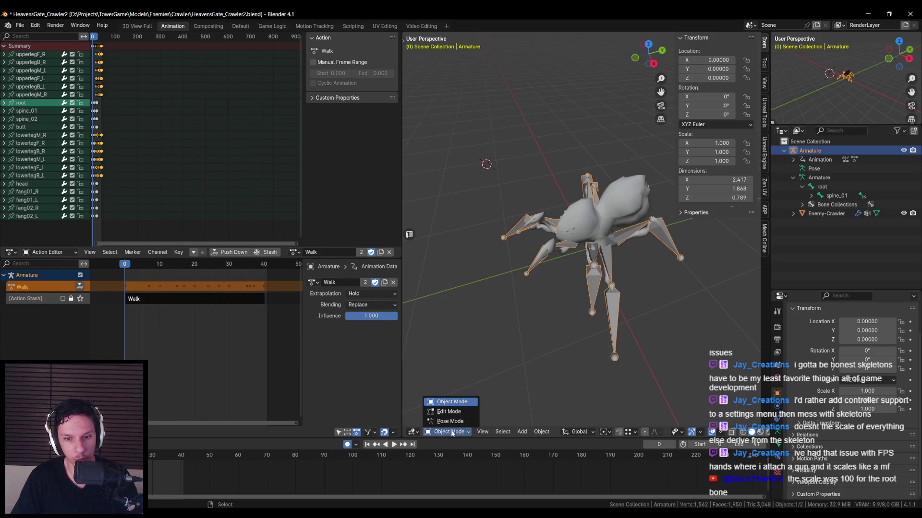
{"action": "left_click", "coordinate": [447, 422]}
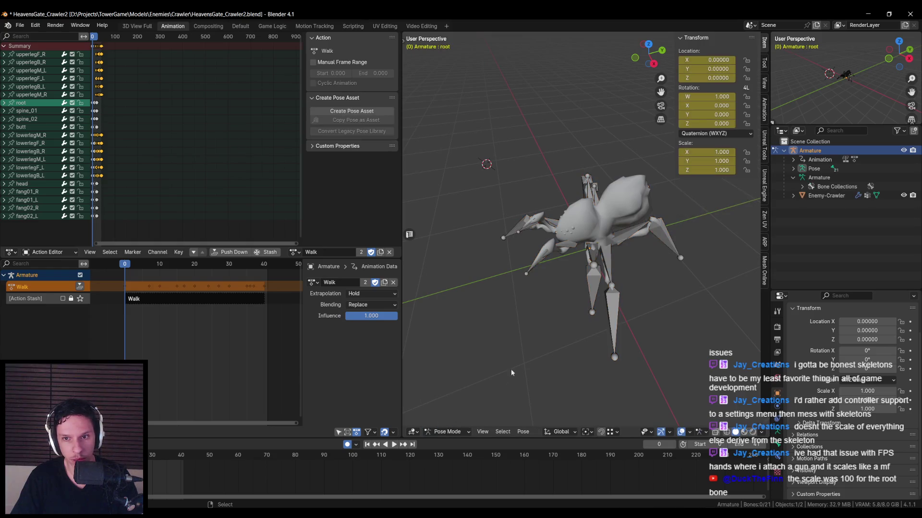
{"action": "left_click", "coordinate": [808, 178]}
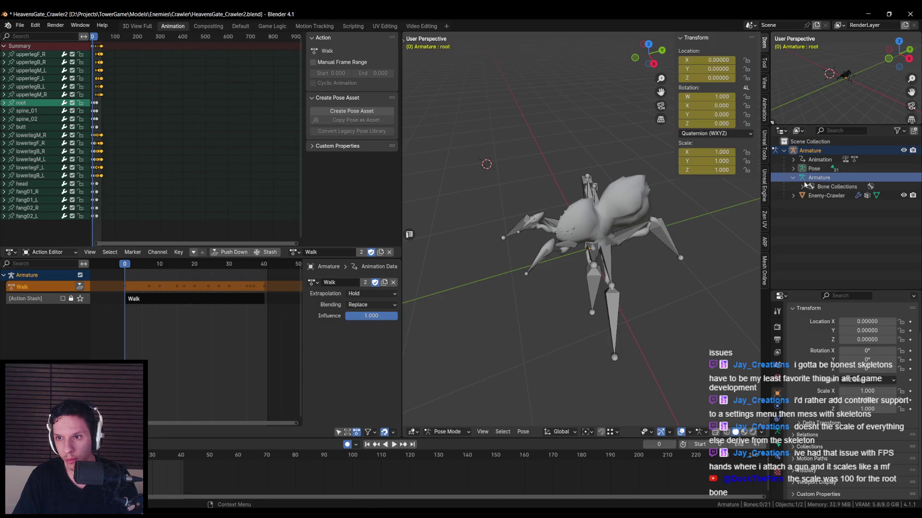
{"action": "key", "text": "period"}
{"action": "left_click", "coordinate": [801, 178]}
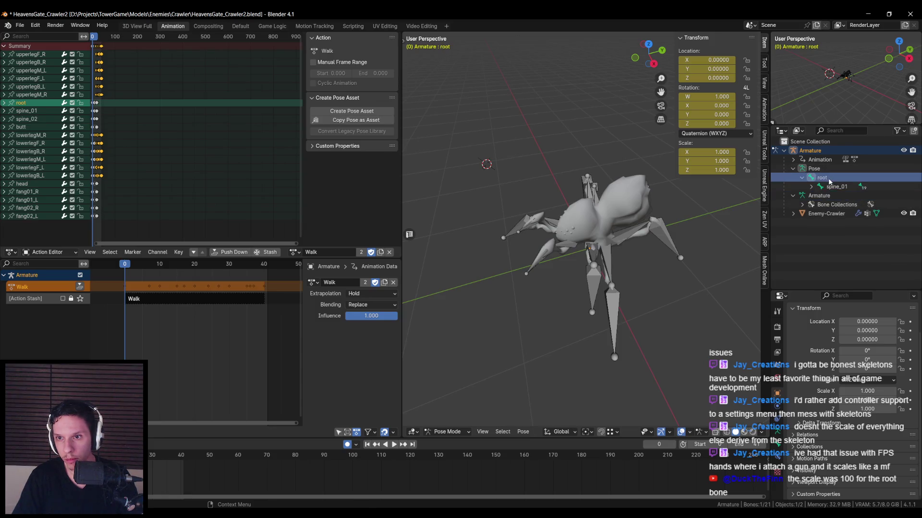
{"action": "left_click", "coordinate": [815, 187]}
Switch the armature to Edit Mode and view spine_01's bone properties.
{"action": "left_click", "coordinate": [446, 432]}
{"action": "left_click", "coordinate": [444, 414]}
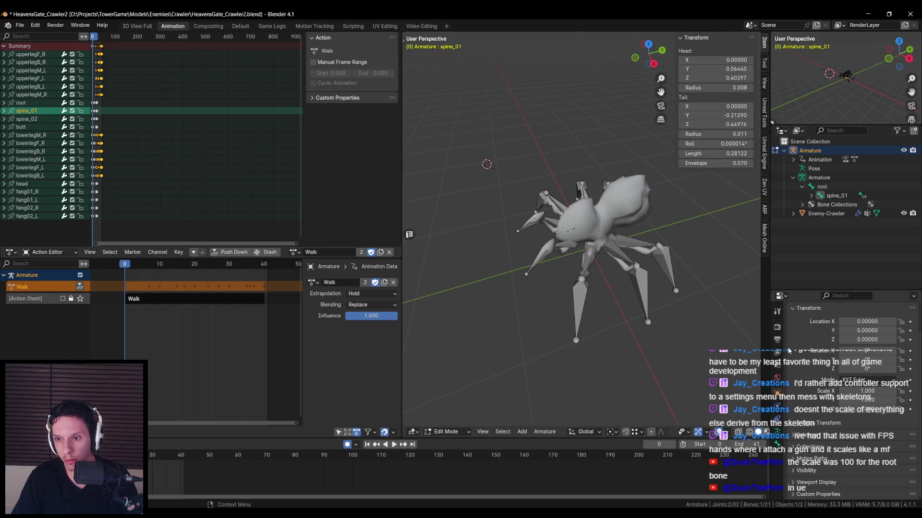
{"action": "left_click", "coordinate": [777, 444]}
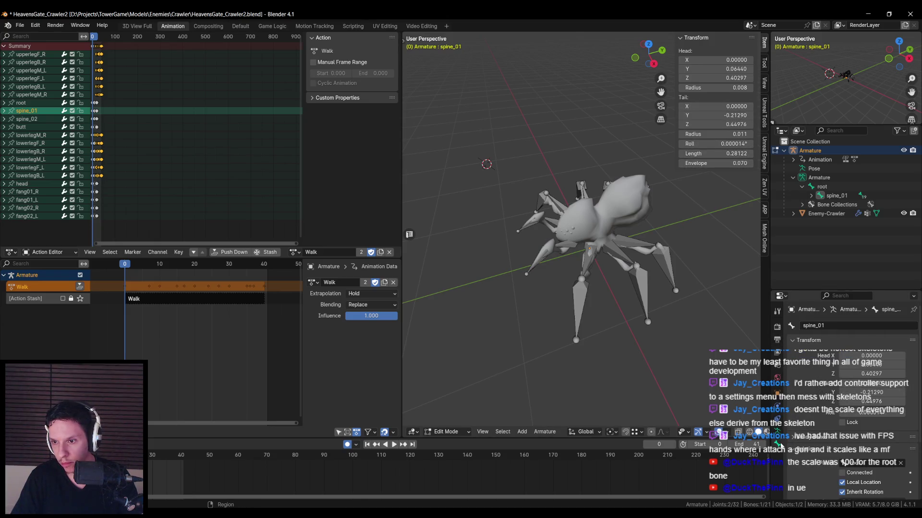
{"action": "scroll", "coordinate": [797, 416], "scroll_direction": "down", "scroll_amount": 4}
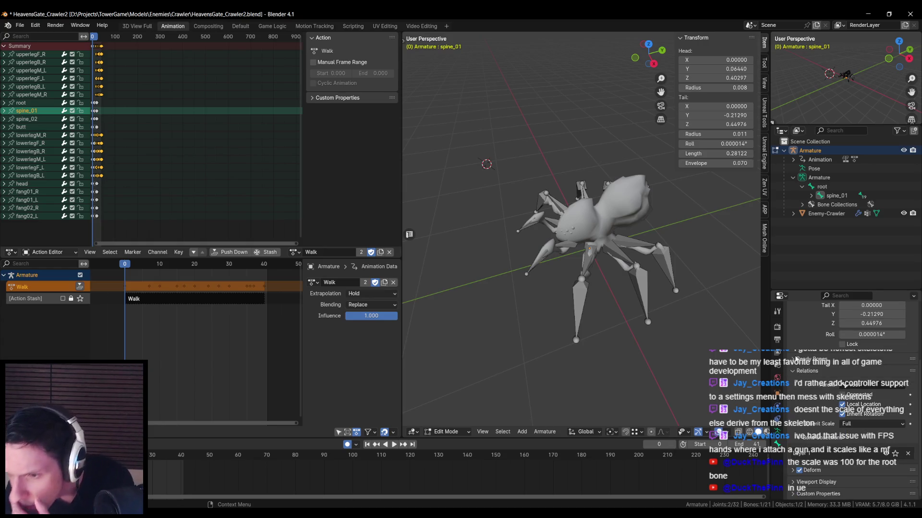
{"action": "scroll", "coordinate": [780, 435], "scroll_direction": "up", "scroll_amount": 5}
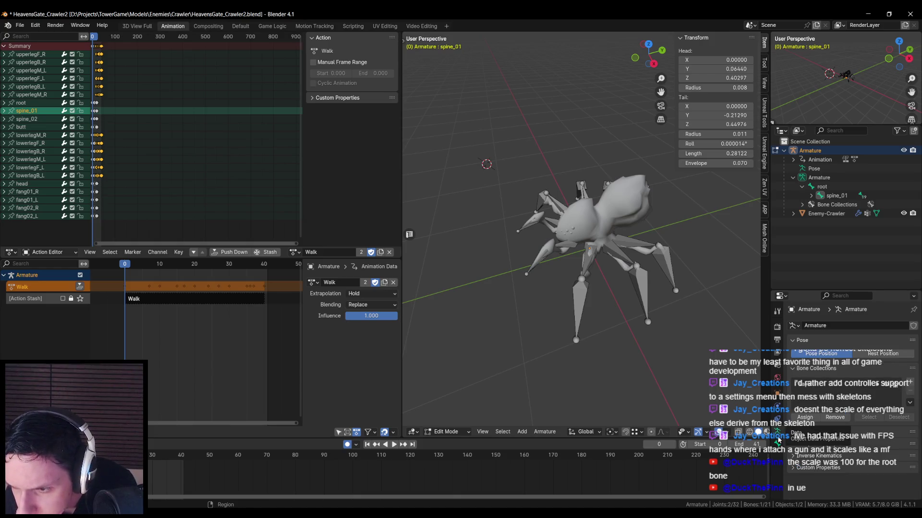
Select the root bone to inspect its properties, then go back to Unreal Engine.
{"action": "left_click", "coordinate": [811, 196]}
{"action": "left_click", "coordinate": [818, 190]}
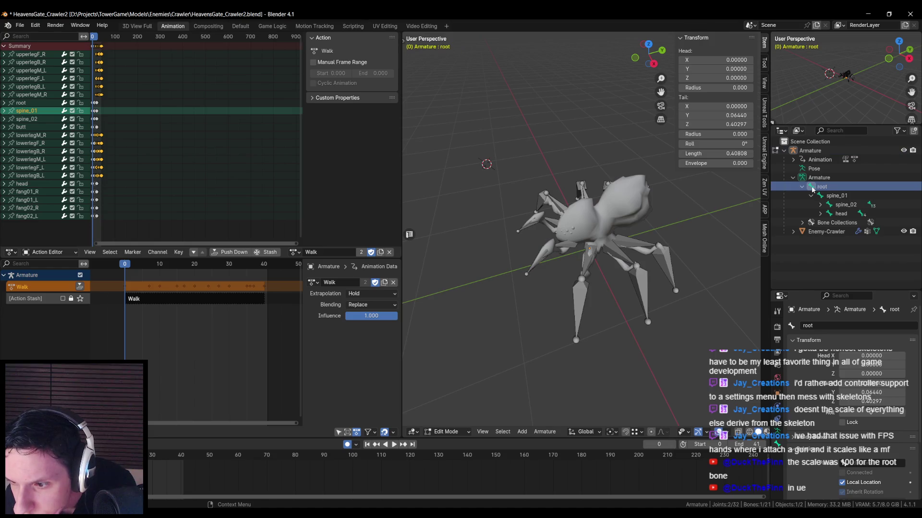
{"action": "scroll", "coordinate": [813, 418], "scroll_direction": "down", "scroll_amount": 4}
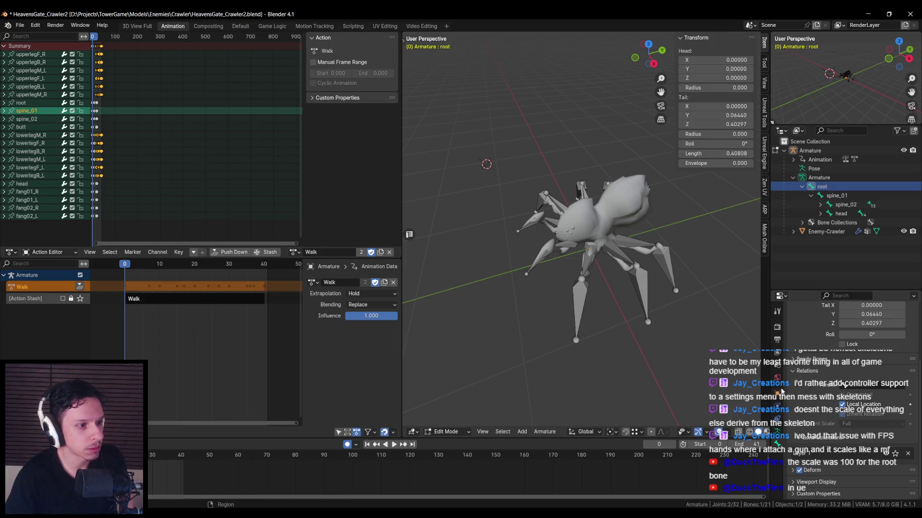
{"action": "mouse_move", "coordinate": [108, 509]}
{"action": "left_click", "coordinate": [336, 476]}
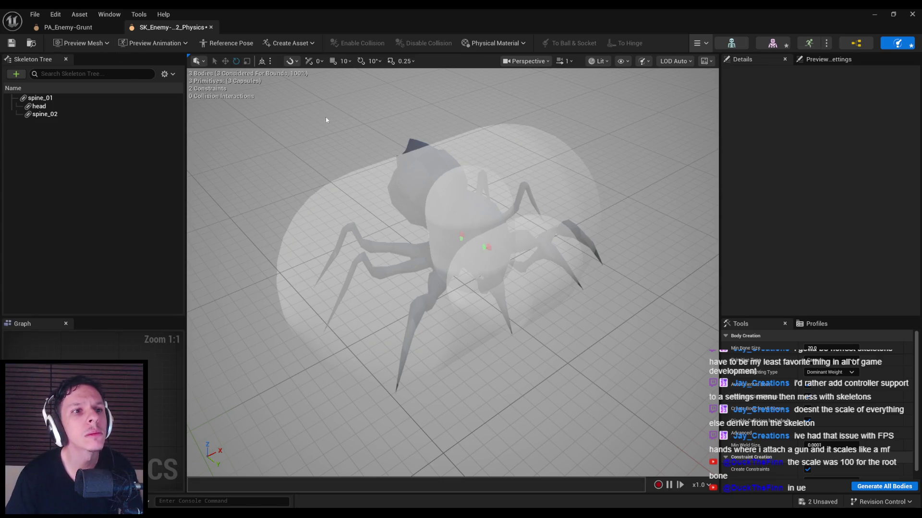
Save the new physics asset and try different scale values on the skeleton's root bone.
{"action": "key", "text": "ctrl+s"}
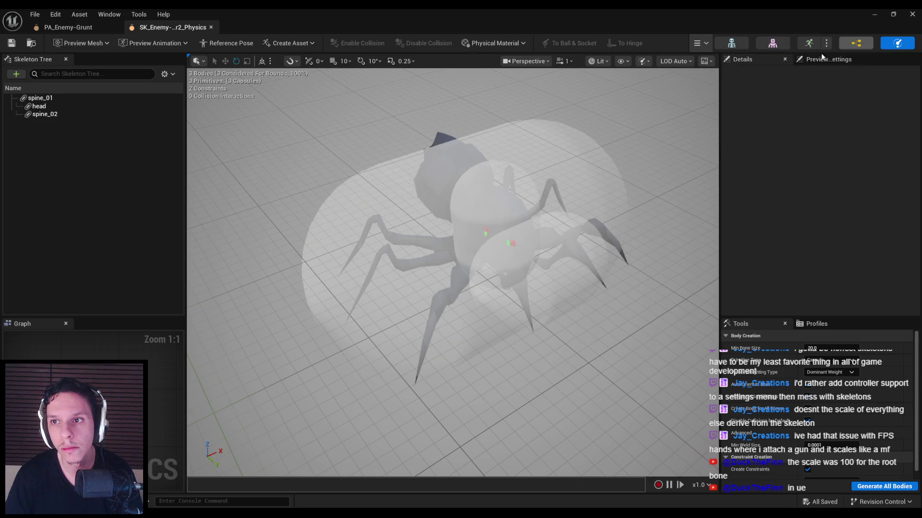
{"action": "left_click", "coordinate": [39, 88]}
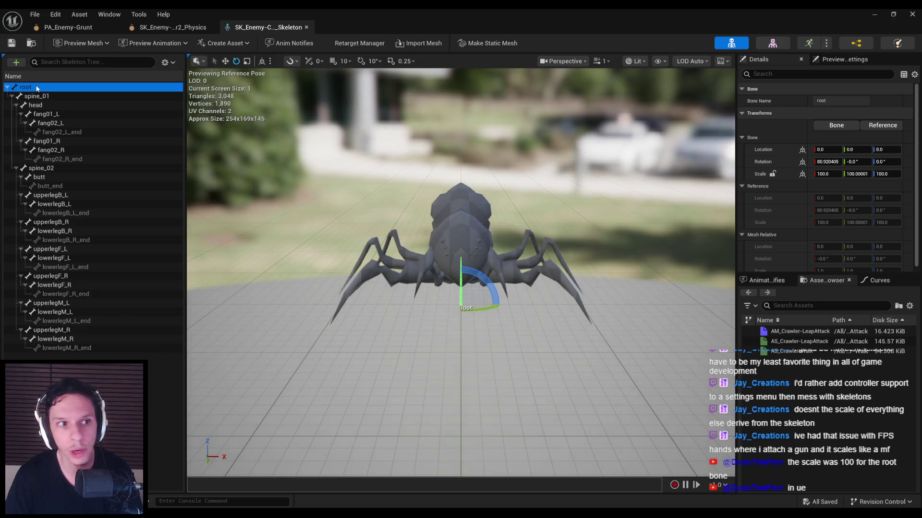
{"action": "key", "text": "ctrl+z"}
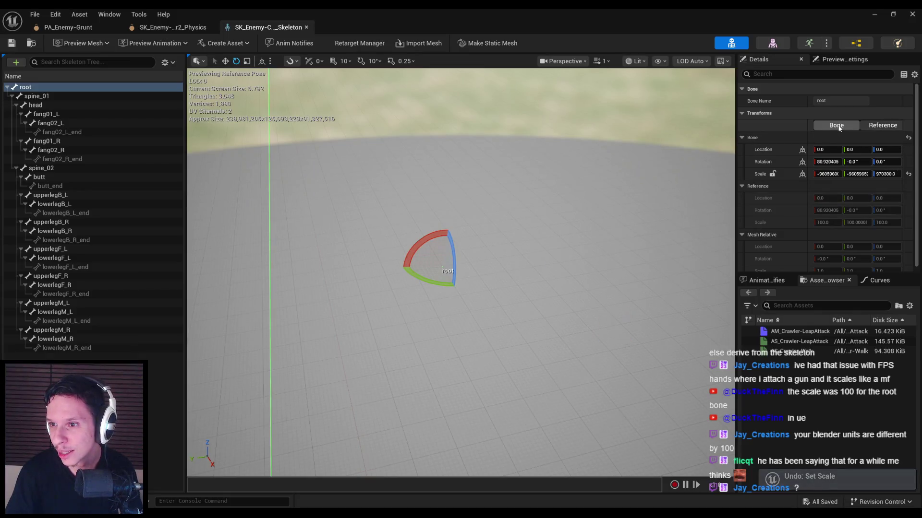
{"action": "left_click", "coordinate": [839, 126]}
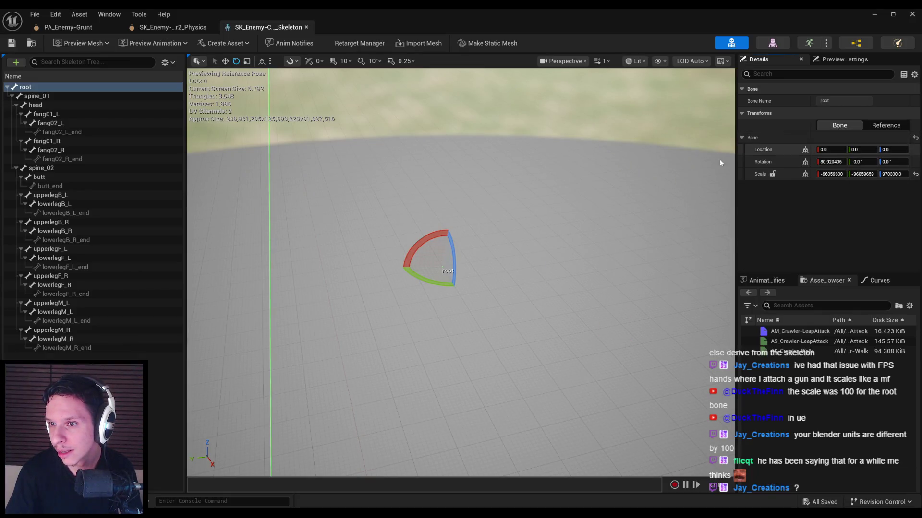
Undo the root bone scale changes back to the original 100.
{"action": "key", "text": "ctrl+z"}
{"action": "key", "text": "ctrl+z"}
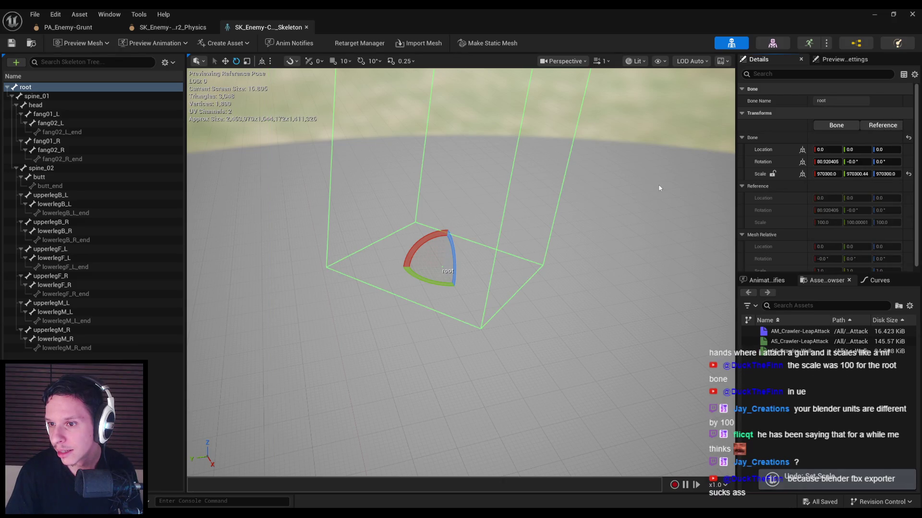
{"action": "key", "text": "ctrl+z"}
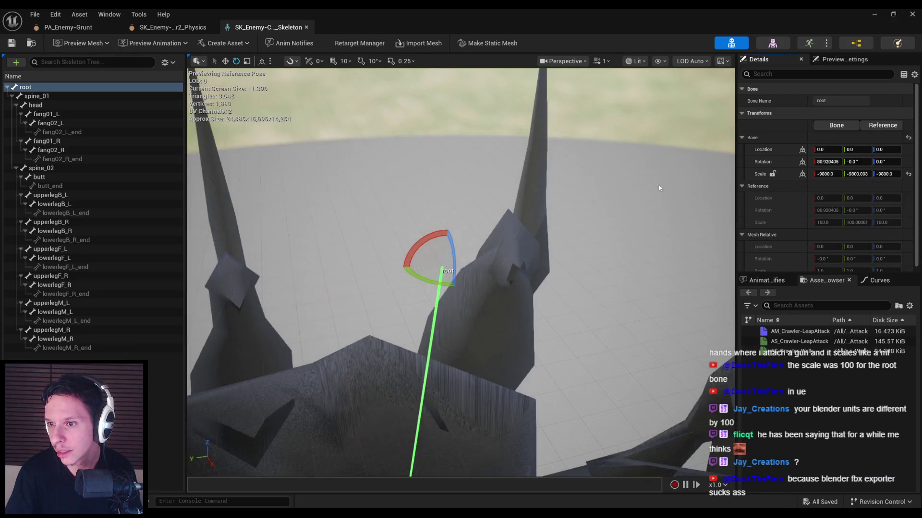
{"action": "key", "text": "ctrl+z"}
{"action": "key", "text": "ctrl+z"}
{"action": "key", "text": "ctrl+z"}
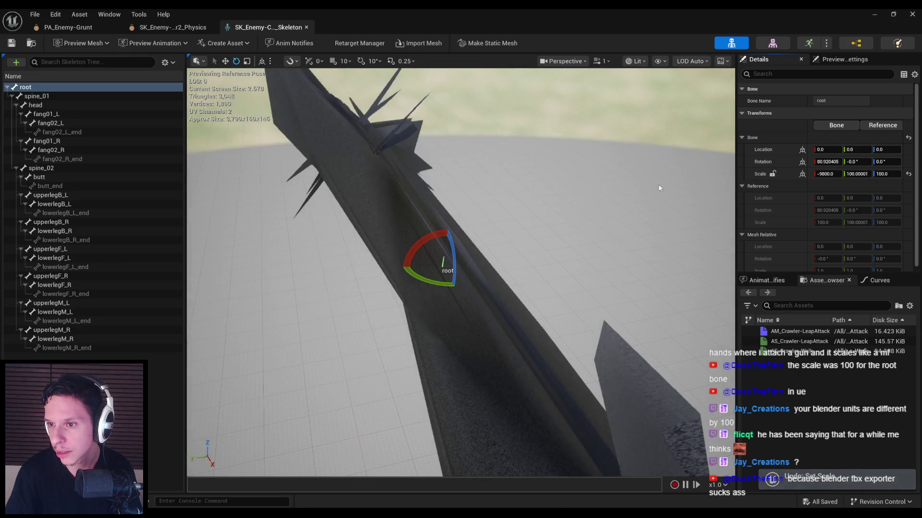
{"action": "mouse_move", "coordinate": [537, 219]}
{"action": "left_mouse_down"}
{"action": "mouse_move", "coordinate": [533, 182]}
{"action": "mouse_move", "coordinate": [534, 221]}
{"action": "left_mouse_up"}
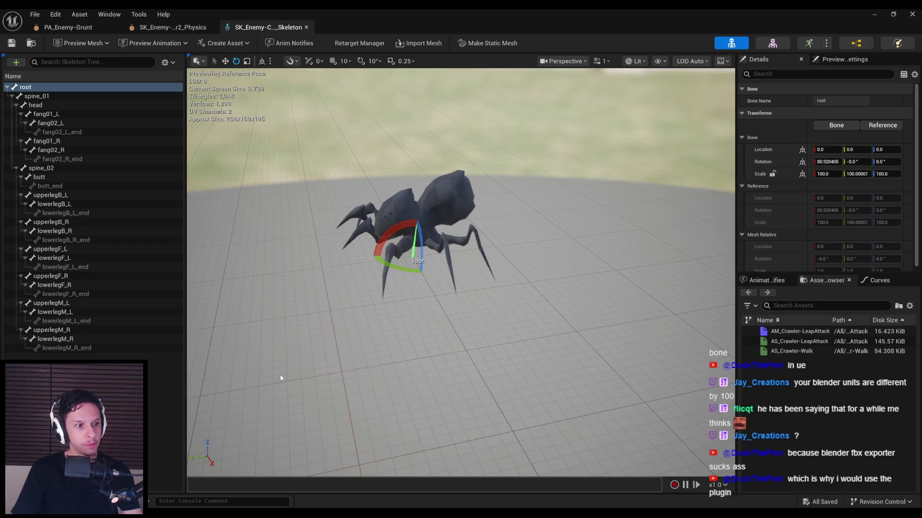
{"action": "key", "text": "alt+Tab"}
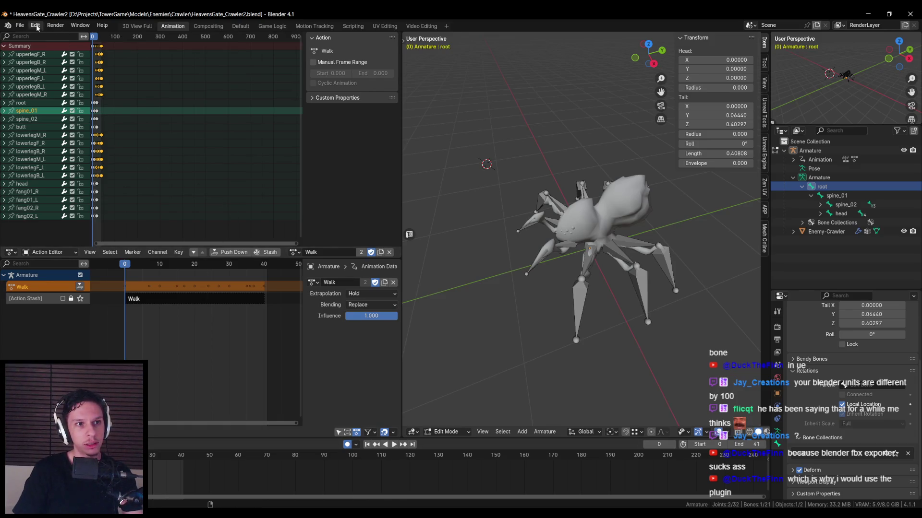
Look over the File menu's export options, then return the armature to Object Mode.
{"action": "left_click", "coordinate": [20, 26]}
{"action": "mouse_move", "coordinate": [35, 162]}
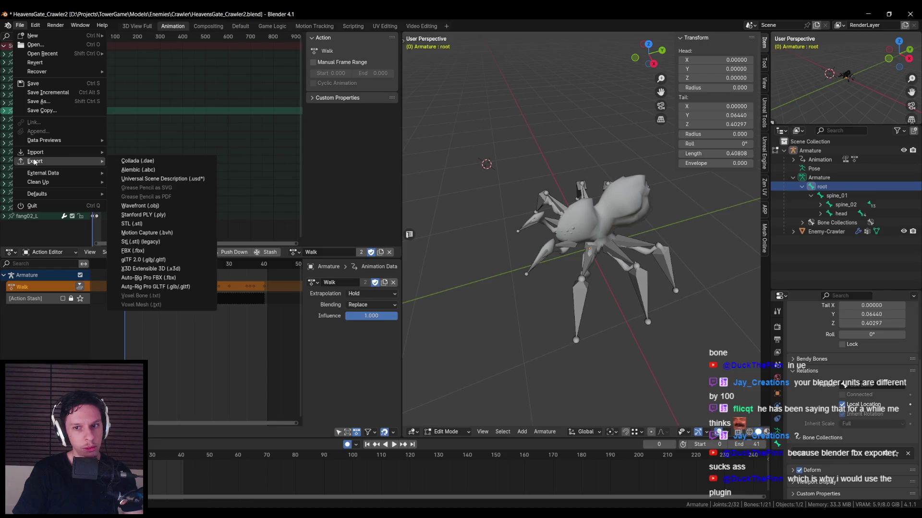
{"action": "left_click", "coordinate": [446, 431]}
{"action": "left_click", "coordinate": [442, 402]}
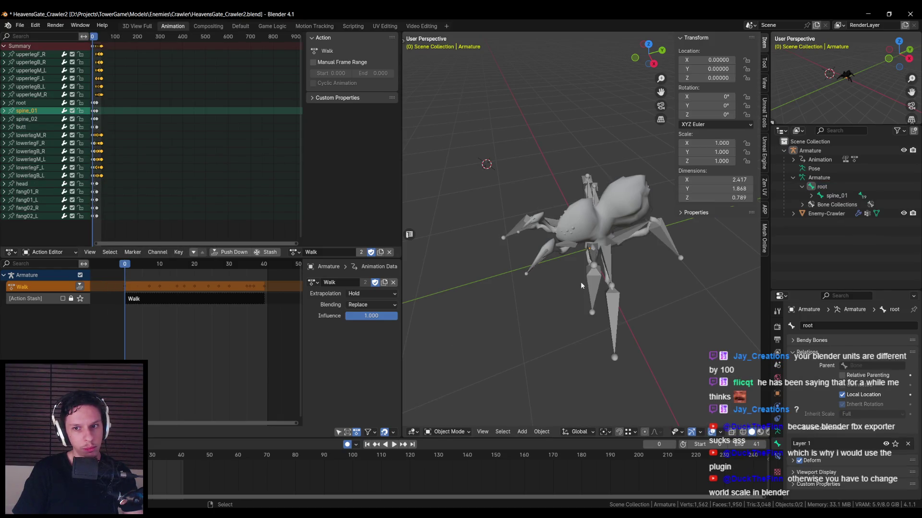
Select the crawler armature with the Enemy-Crawler mesh and save HeavensGate_Crawler2.blend.
{"action": "left_click", "coordinate": [592, 302]}
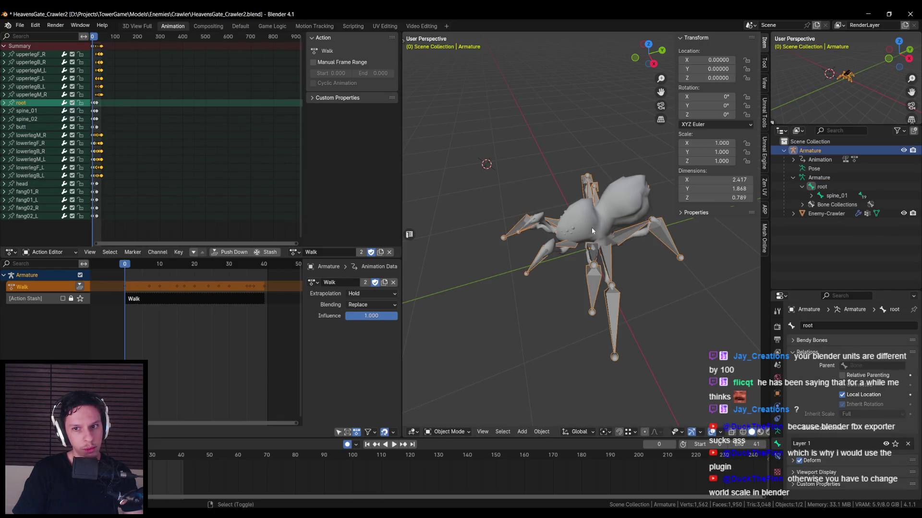
{"action": "left_click", "coordinate": [592, 229], "text": "shift"}
{"action": "left_click", "coordinate": [592, 294], "text": "shift"}
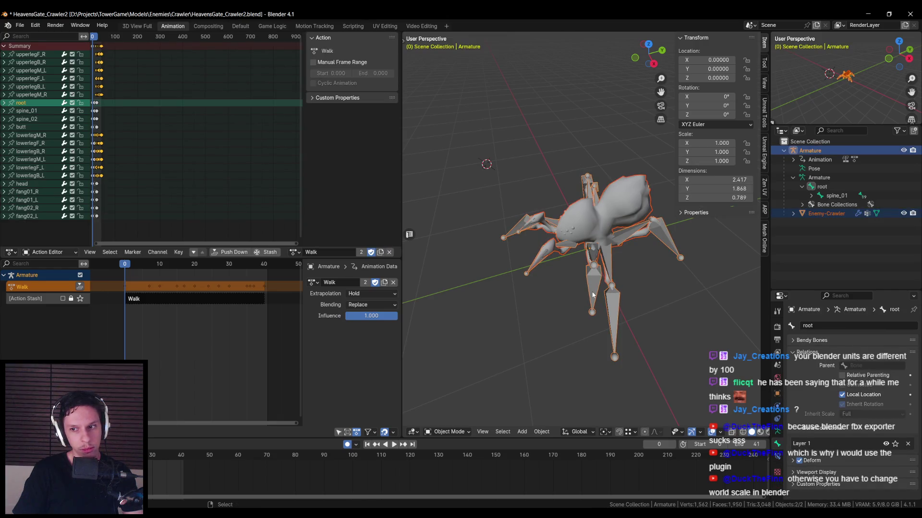
{"action": "key", "text": "ctrl+s"}
Check the Tool, Render, Output and View Layer properties for a unit scale setting.
{"action": "left_click", "coordinate": [777, 311]}
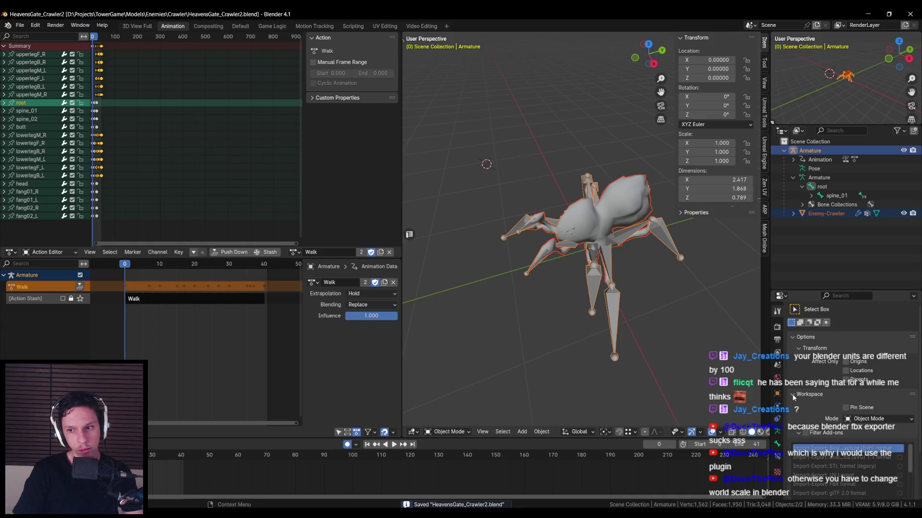
{"action": "left_click", "coordinate": [777, 327]}
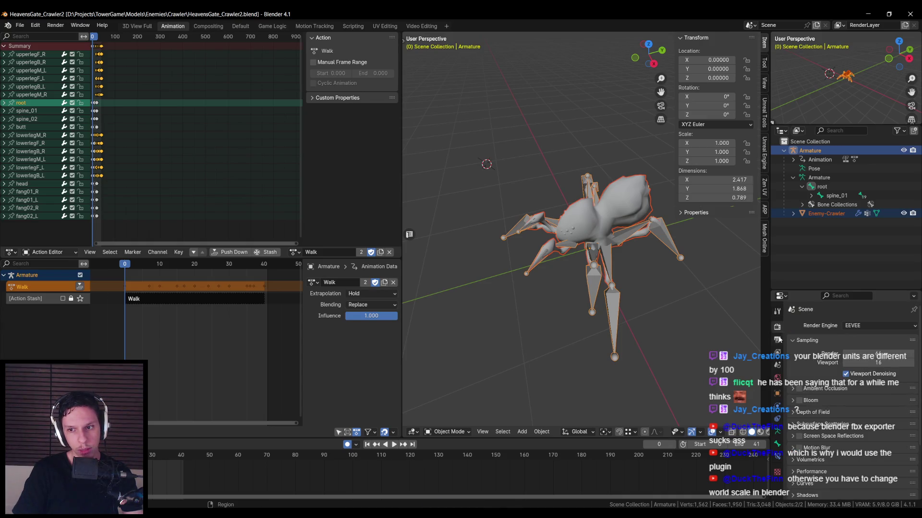
{"action": "left_click", "coordinate": [778, 342]}
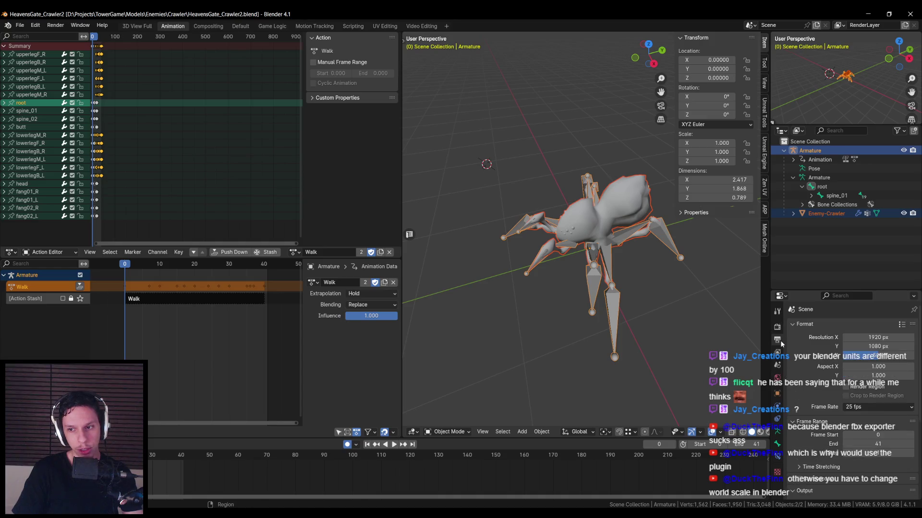
{"action": "scroll", "coordinate": [802, 398], "scroll_direction": "down", "scroll_amount": 6}
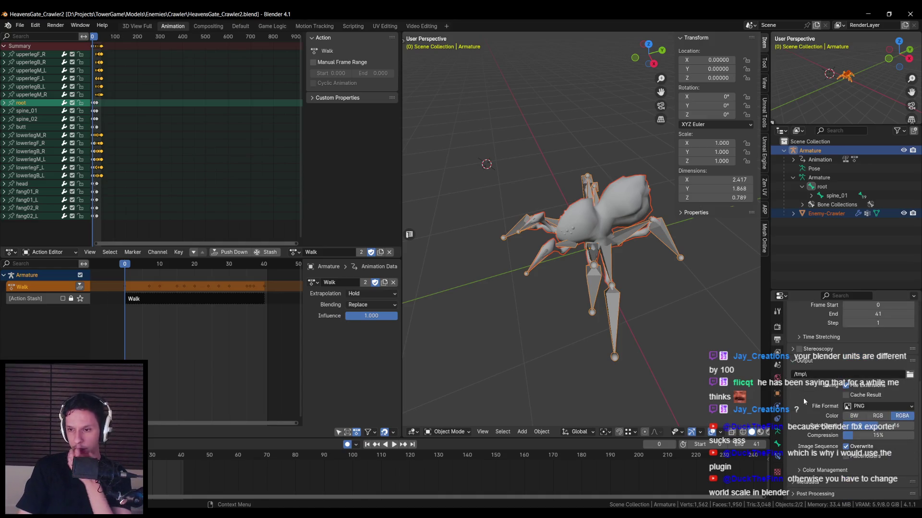
{"action": "left_click", "coordinate": [778, 352]}
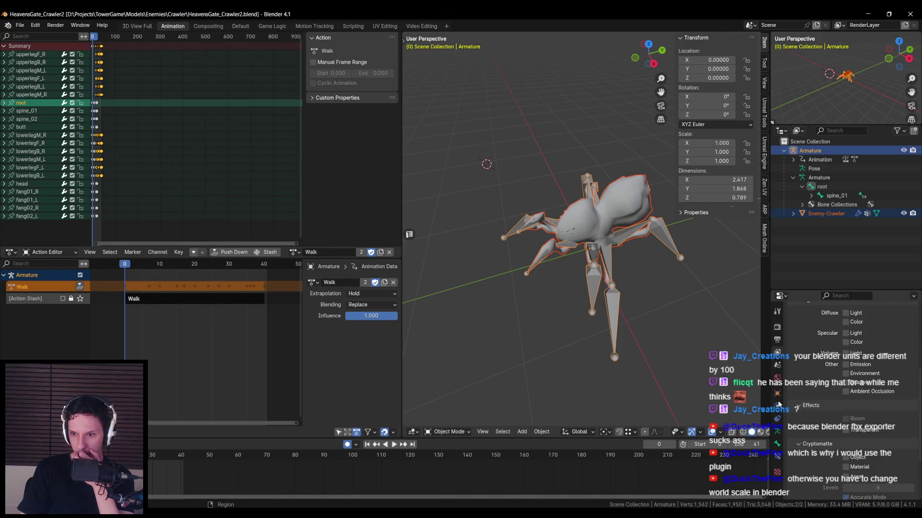
Inspect the root bone's custom properties and viewport display settings.
{"action": "left_click", "coordinate": [777, 445]}
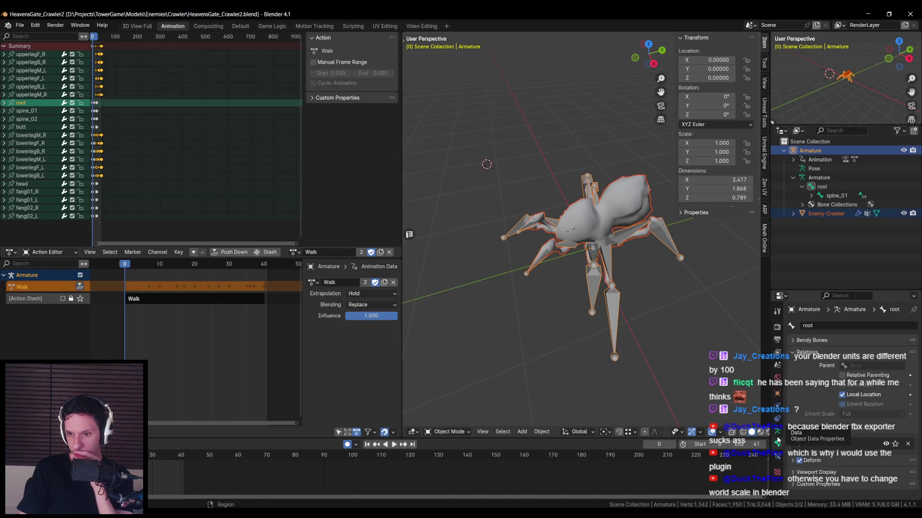
{"action": "left_click", "coordinate": [794, 483]}
{"action": "scroll", "coordinate": [793, 475], "scroll_direction": "down", "scroll_amount": 1}
{"action": "scroll", "coordinate": [794, 474], "scroll_direction": "up", "scroll_amount": 1}
{"action": "left_click", "coordinate": [794, 473]}
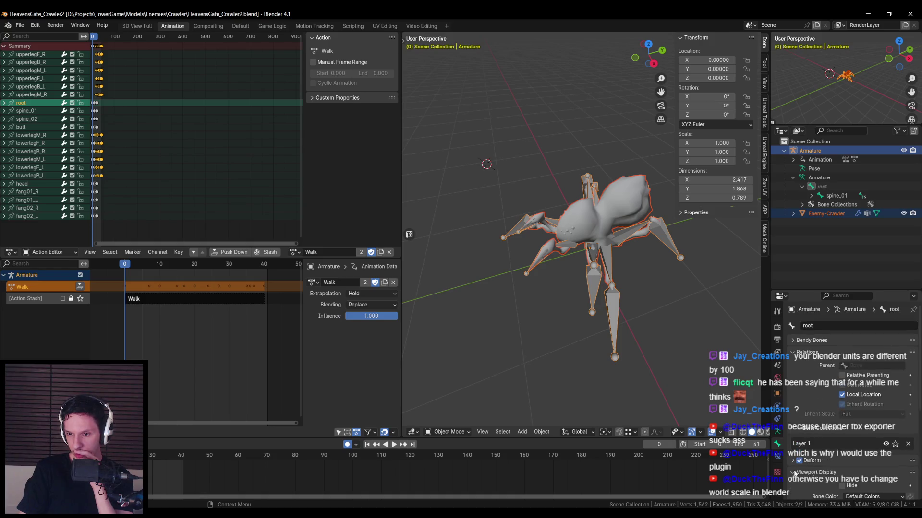
{"action": "left_click", "coordinate": [794, 473]}
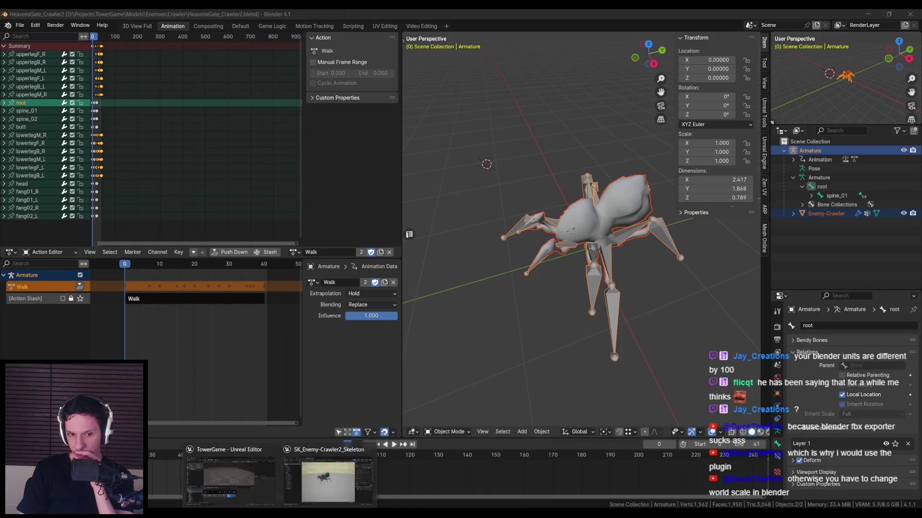
{"action": "left_click", "coordinate": [284, 497]}
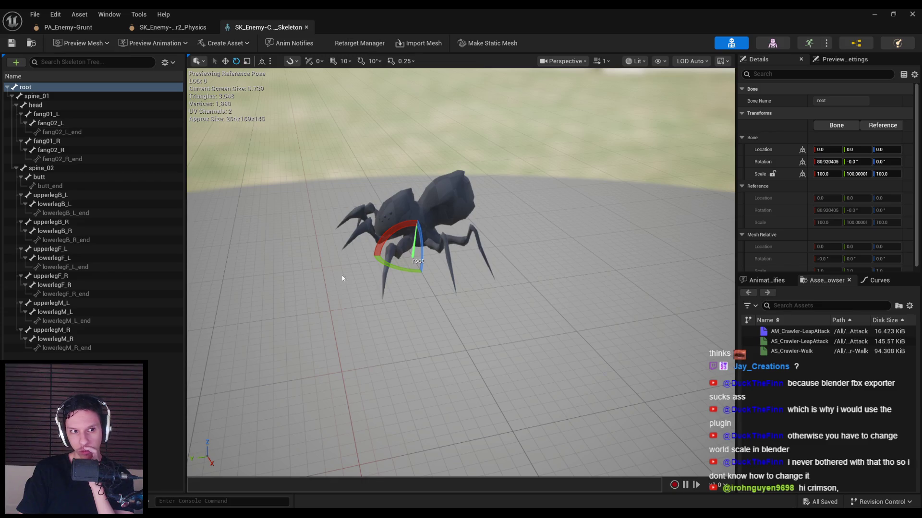
Check the root bone's actions menu and the Skeleton Tree display options.
{"action": "right_click", "coordinate": [86, 89]}
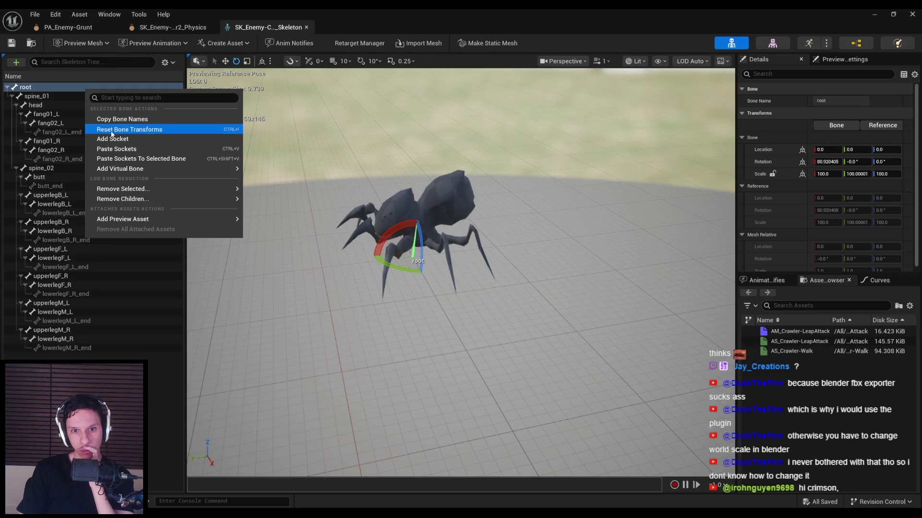
{"action": "left_click", "coordinate": [102, 130]}
{"action": "right_click", "coordinate": [69, 89]}
{"action": "mouse_move", "coordinate": [114, 169]}
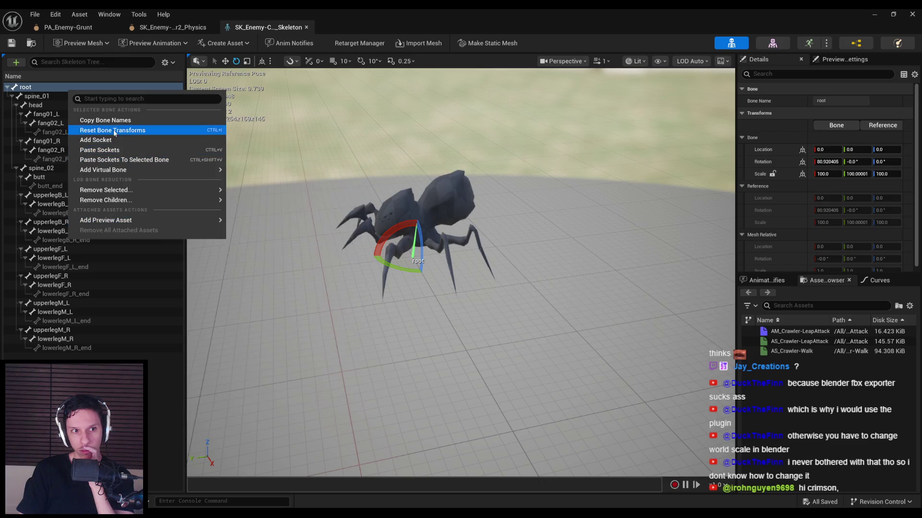
{"action": "left_click", "coordinate": [164, 70]}
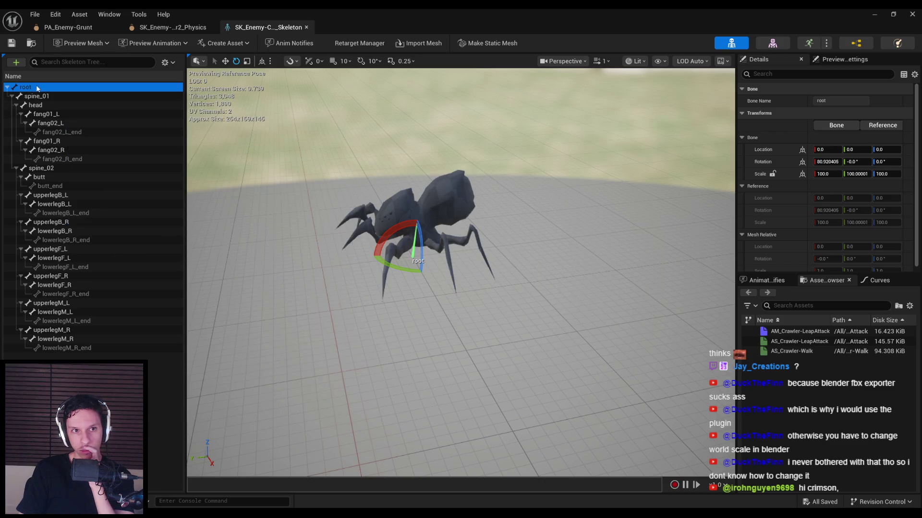
{"action": "left_click", "coordinate": [164, 68]}
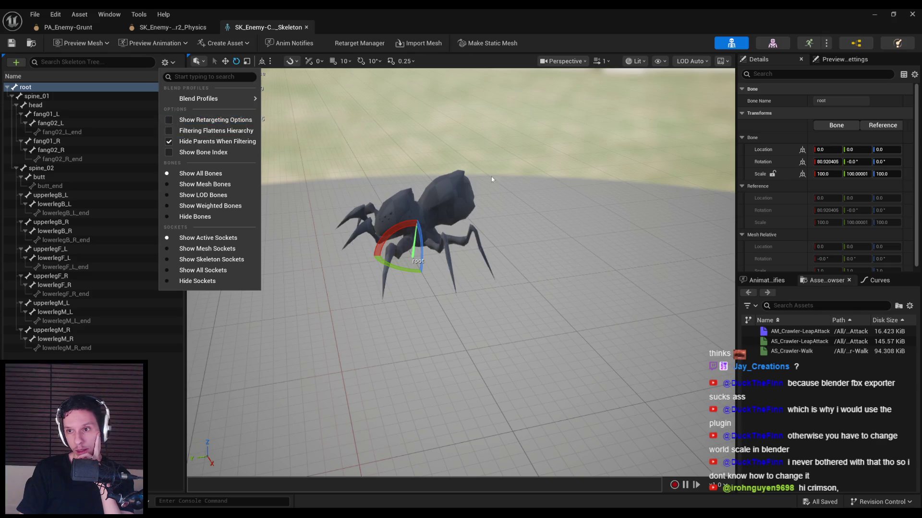
{"action": "left_click", "coordinate": [777, 184]}
Compare bone transforms (spine_01, head, fang01_L, butt_end, legs), confirming root's scale of 100, then open PA_Enemy-Grunt.
{"action": "left_click", "coordinate": [70, 97]}
{"action": "left_click", "coordinate": [70, 105]}
{"action": "left_click", "coordinate": [69, 114]}
{"action": "left_click", "coordinate": [68, 187]}
{"action": "left_click", "coordinate": [67, 249]}
{"action": "left_click", "coordinate": [67, 294]}
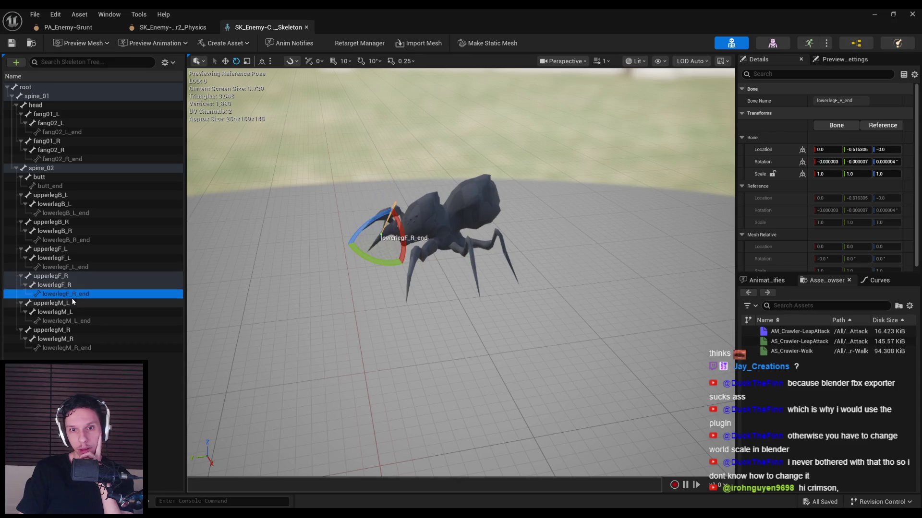
{"action": "left_click", "coordinate": [65, 95]}
{"action": "left_click", "coordinate": [65, 88]}
{"action": "left_click", "coordinate": [66, 97]}
{"action": "left_click", "coordinate": [77, 89]}
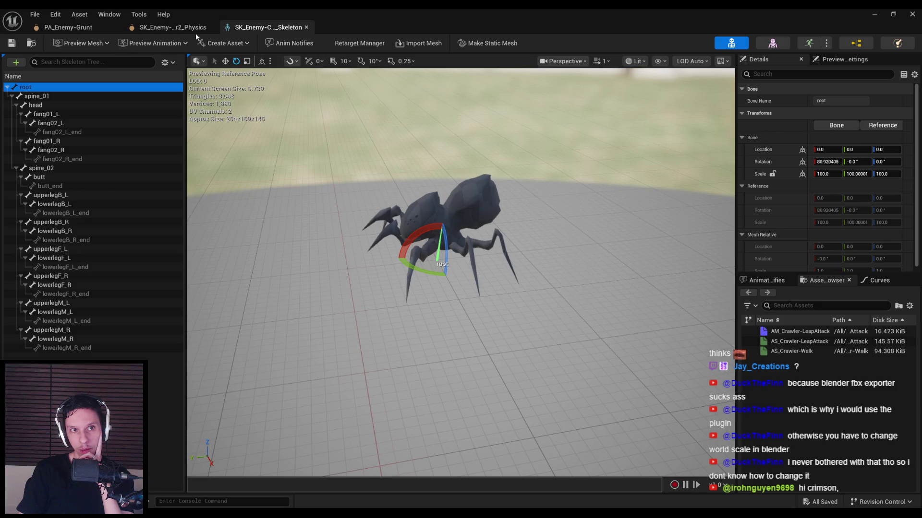
{"action": "left_click", "coordinate": [67, 27]}
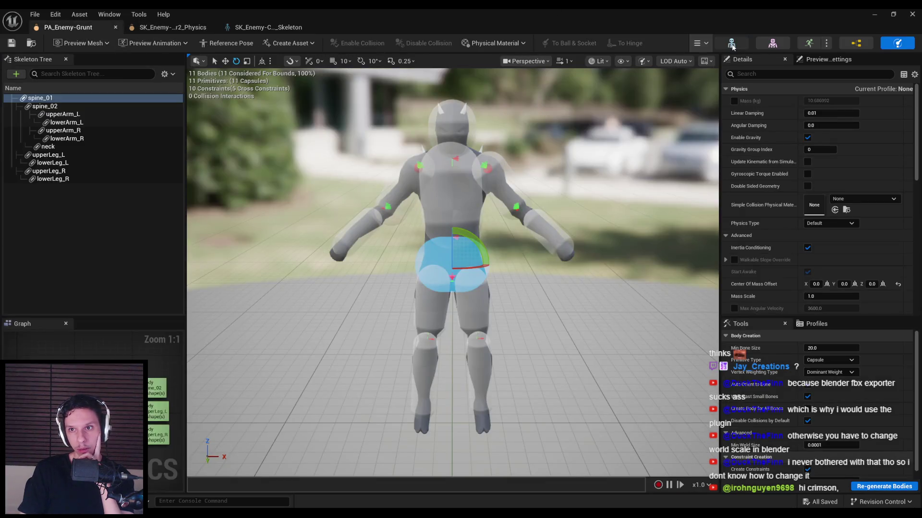
Compare the Grunt skeletal mesh's root and spine_01 transforms, then close SK_Enemy-Grunt.
{"action": "left_click", "coordinate": [731, 44]}
{"action": "left_click", "coordinate": [37, 96]}
{"action": "left_click", "coordinate": [25, 86]}
{"action": "left_click", "coordinate": [37, 96]}
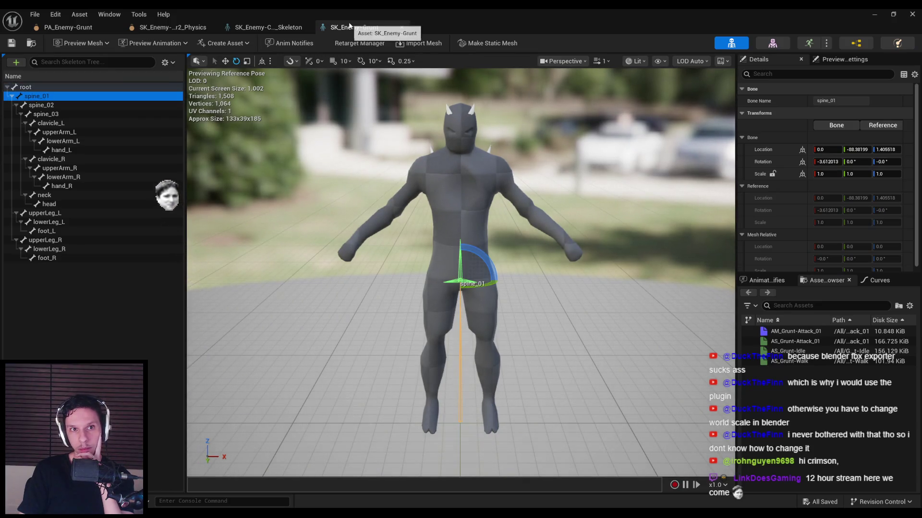
{"action": "left_click", "coordinate": [401, 27]}
Return to the spider's physics asset and switch back to Blender.
{"action": "left_click", "coordinate": [75, 29]}
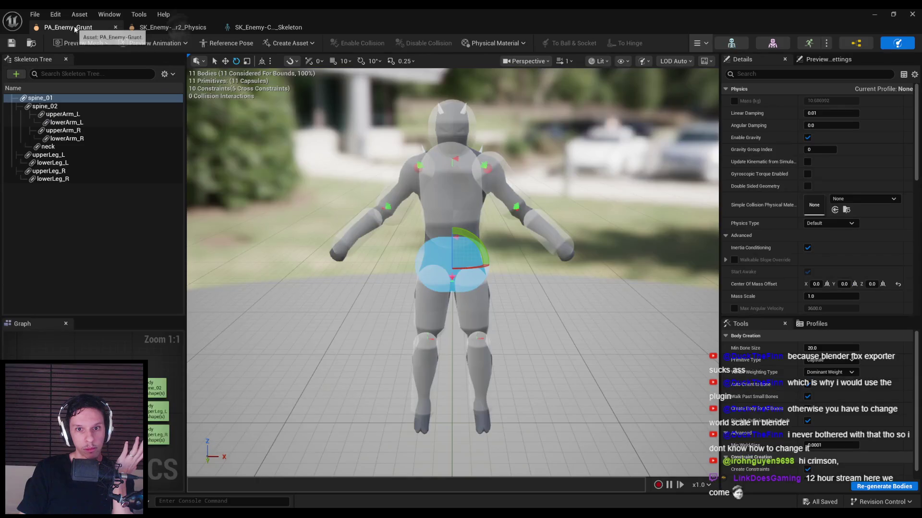
{"action": "left_click", "coordinate": [171, 27]}
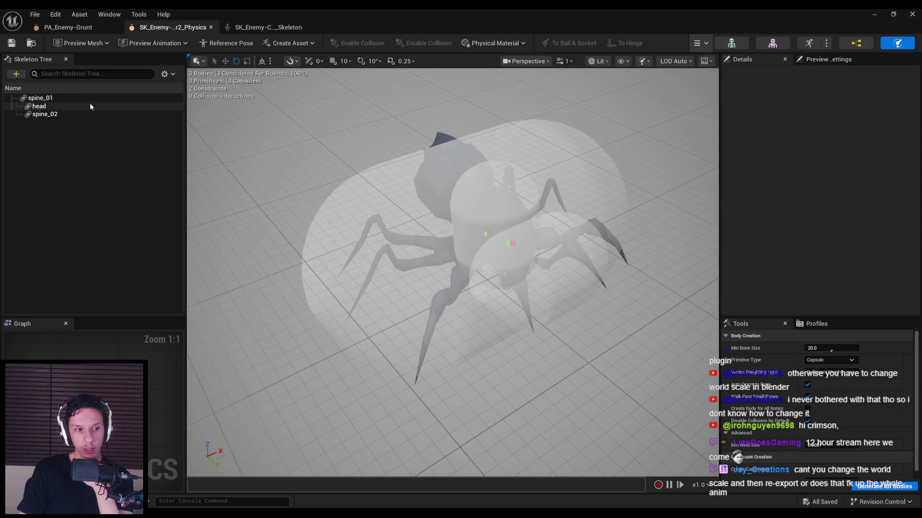
{"action": "key", "text": "alt+Tab"}
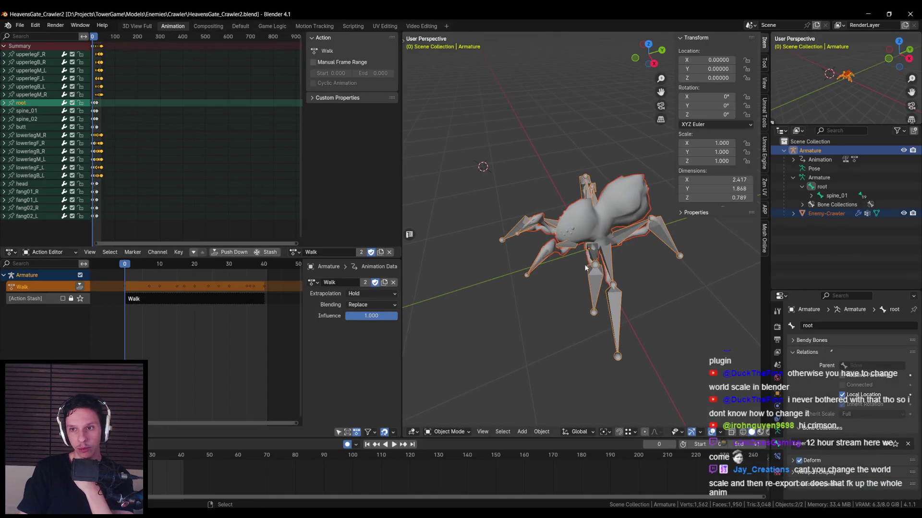
Put the crawler armature into Pose Mode and select the root bone.
{"action": "left_click", "coordinate": [449, 431]}
{"action": "left_click", "coordinate": [441, 423]}
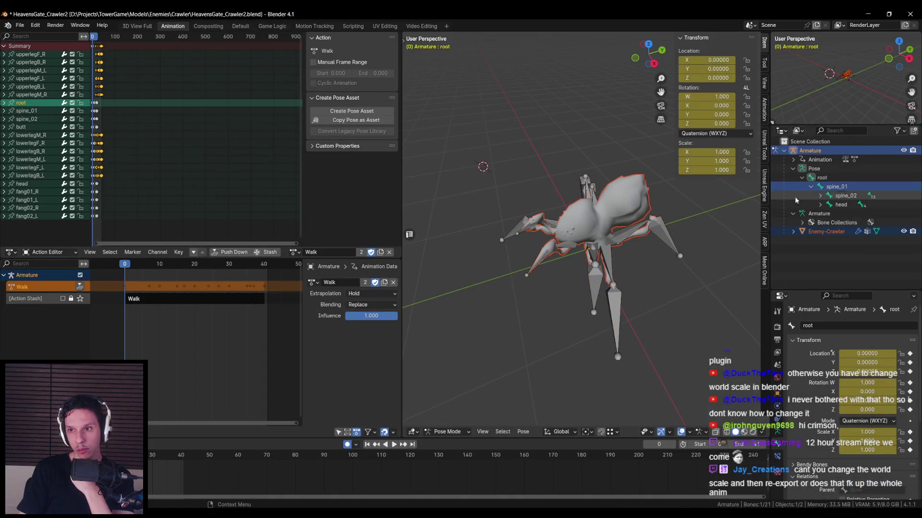
{"action": "left_click", "coordinate": [824, 180]}
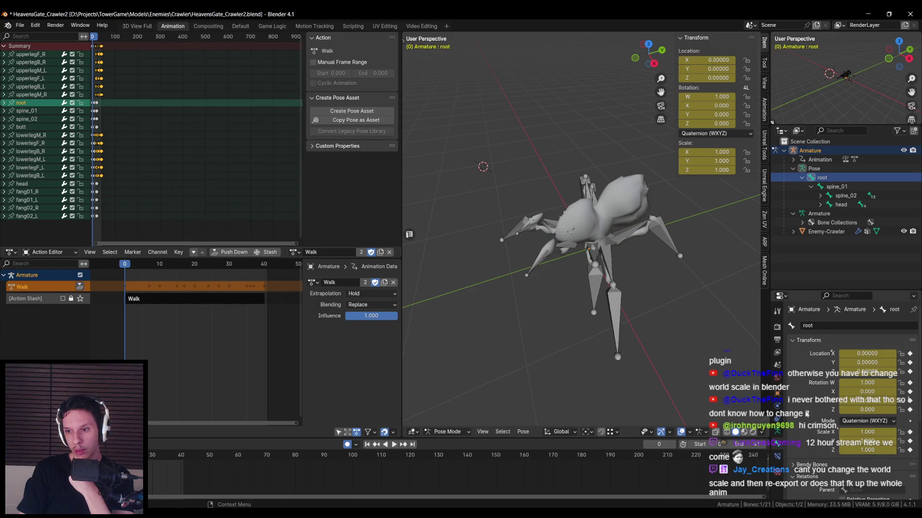
Check the Output, Object and root Bone transforms, then preview the Walk animation back to frame 0.
{"action": "left_click", "coordinate": [777, 340]}
{"action": "left_click", "coordinate": [777, 394]}
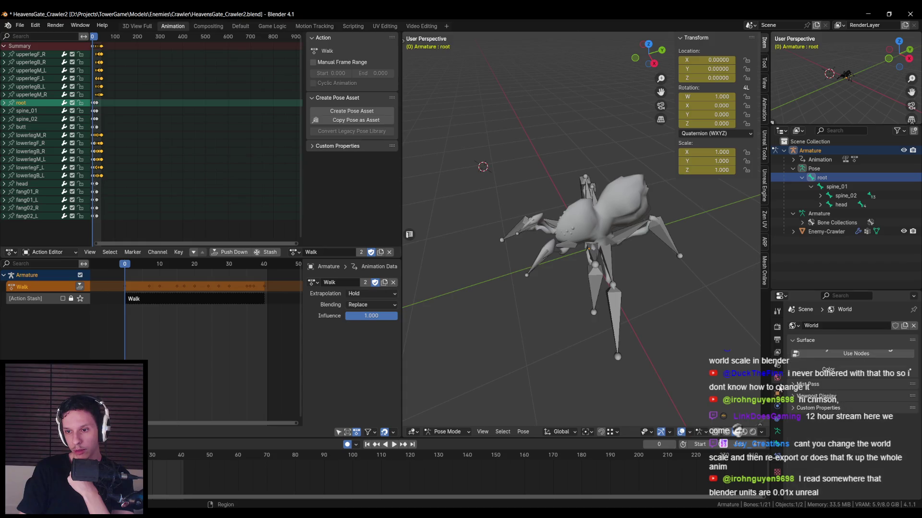
{"action": "left_click", "coordinate": [778, 442]}
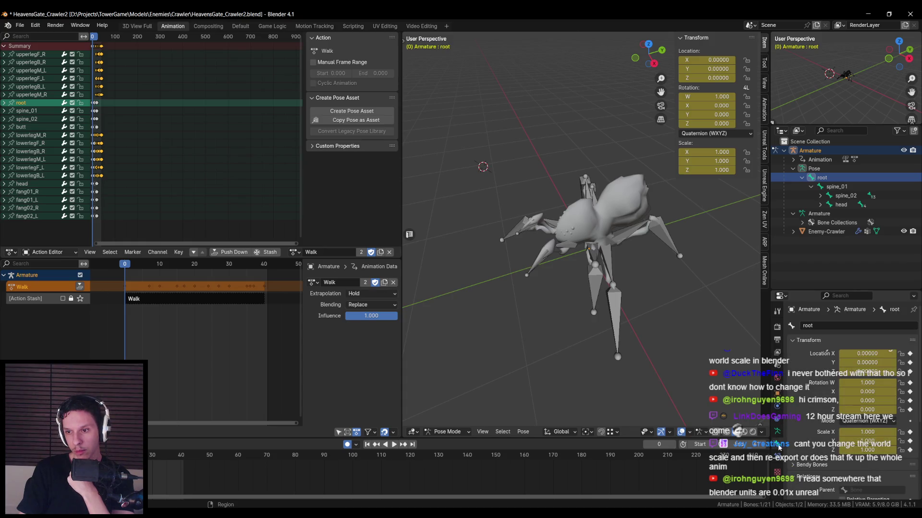
{"action": "scroll", "coordinate": [808, 431], "scroll_direction": "down", "scroll_amount": 3}
{"action": "key", "text": "space"}
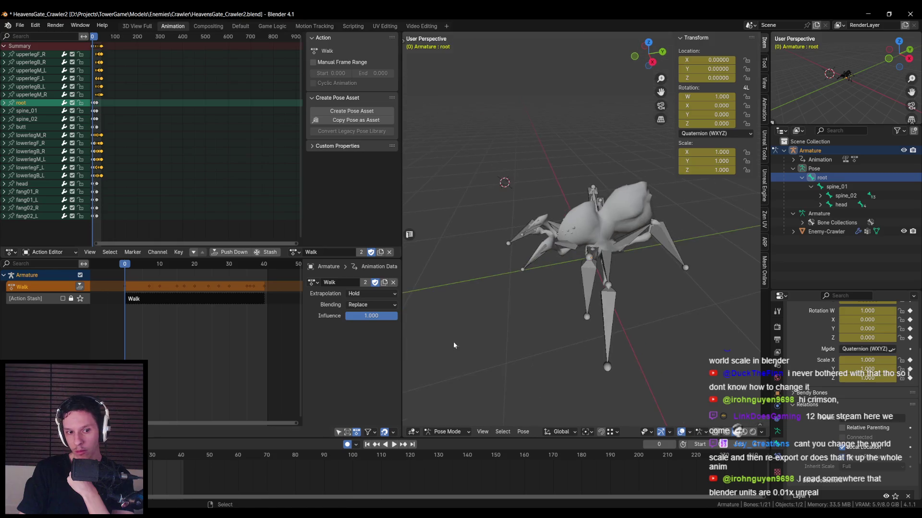
{"action": "key", "text": "Escape"}
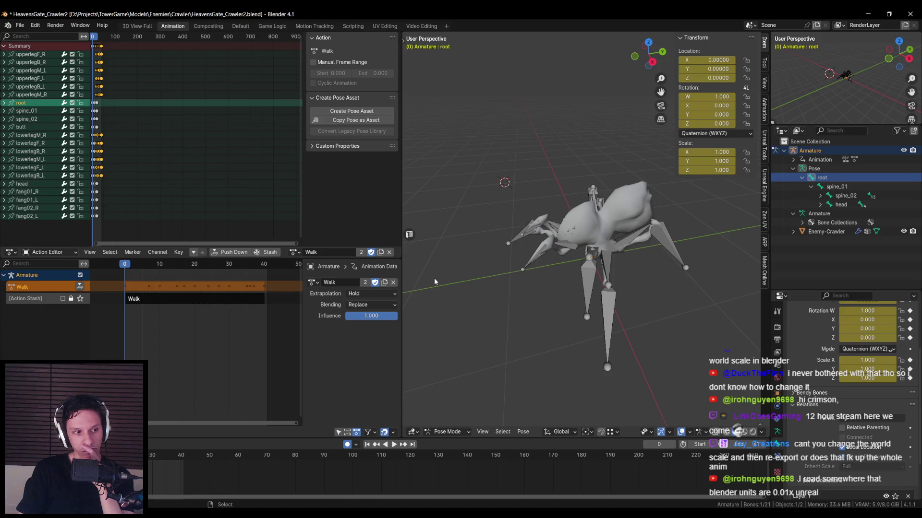
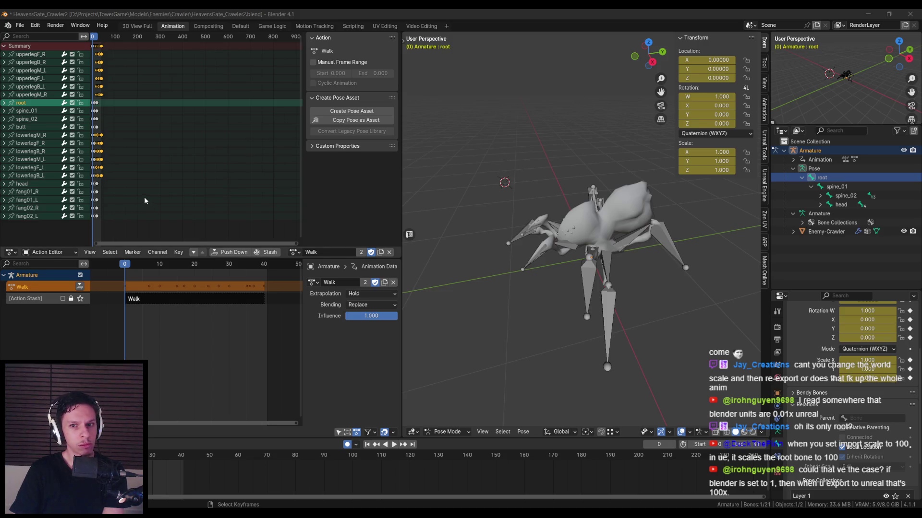
Switch the rig to Object Mode, add the Enemy-Crawler mesh to the selection, and show the Unreal Engine export settings.
{"action": "left_click_drag", "start_coordinate": [513, 231], "coordinate": [514, 214]}
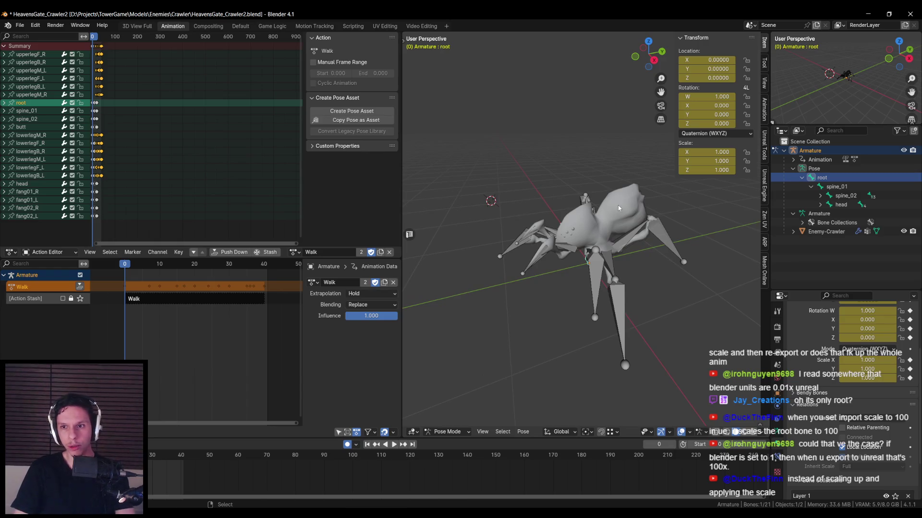
{"action": "left_click", "coordinate": [447, 431]}
{"action": "left_click", "coordinate": [446, 404]}
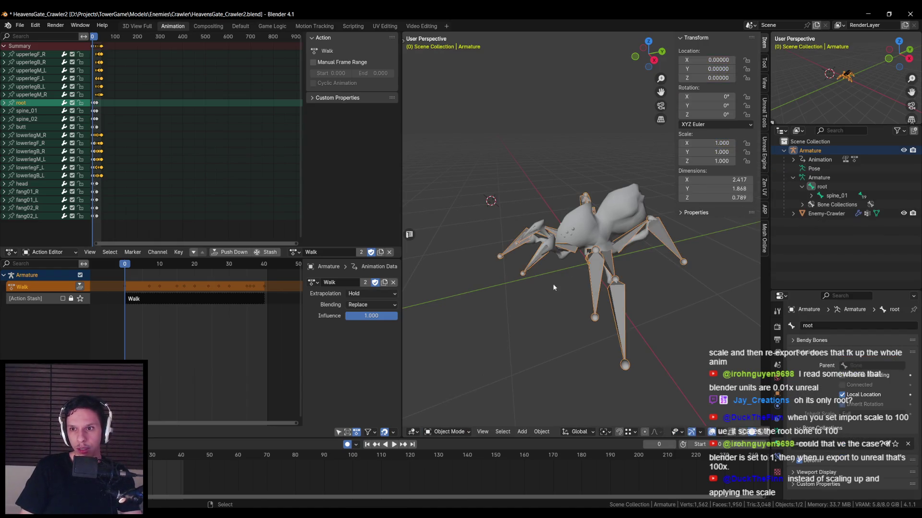
{"action": "left_click_drag", "start_coordinate": [537, 301], "coordinate": [606, 248]}
{"action": "left_click", "coordinate": [606, 248], "text": "shift"}
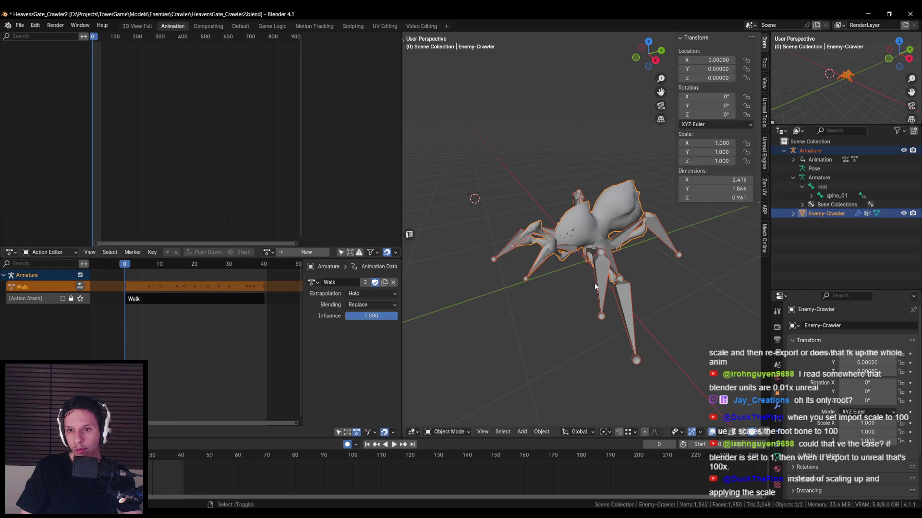
{"action": "left_click", "coordinate": [764, 121]}
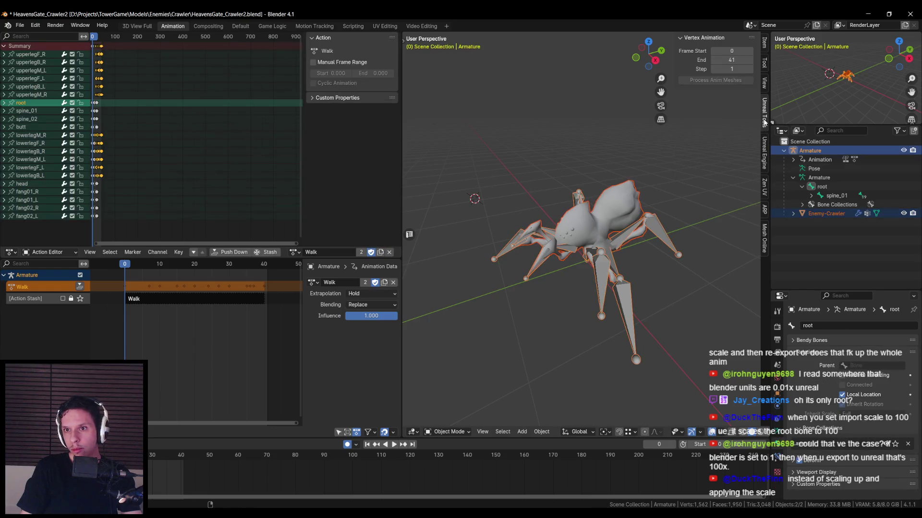
{"action": "left_click", "coordinate": [764, 152]}
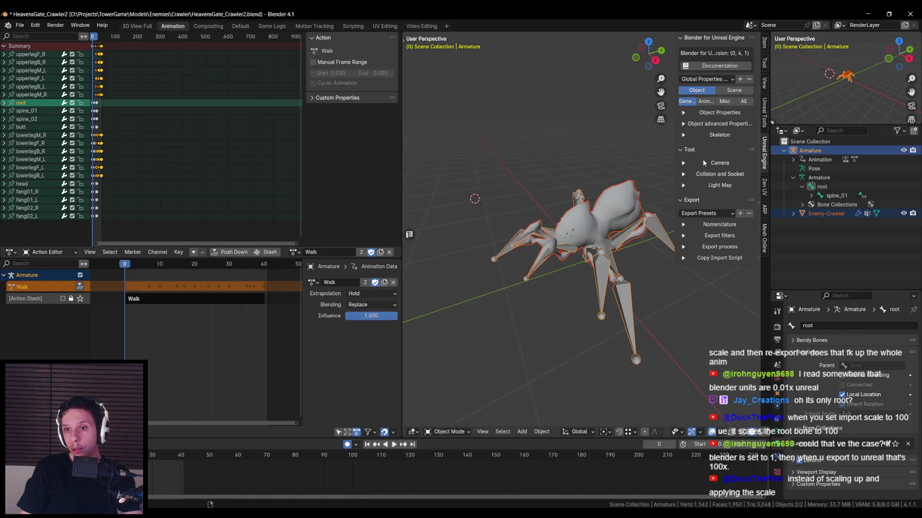
Compare the mesh and Armature export settings, then set the Armature's export type to Export recursive.
{"action": "left_click", "coordinate": [580, 228], "text": "shift"}
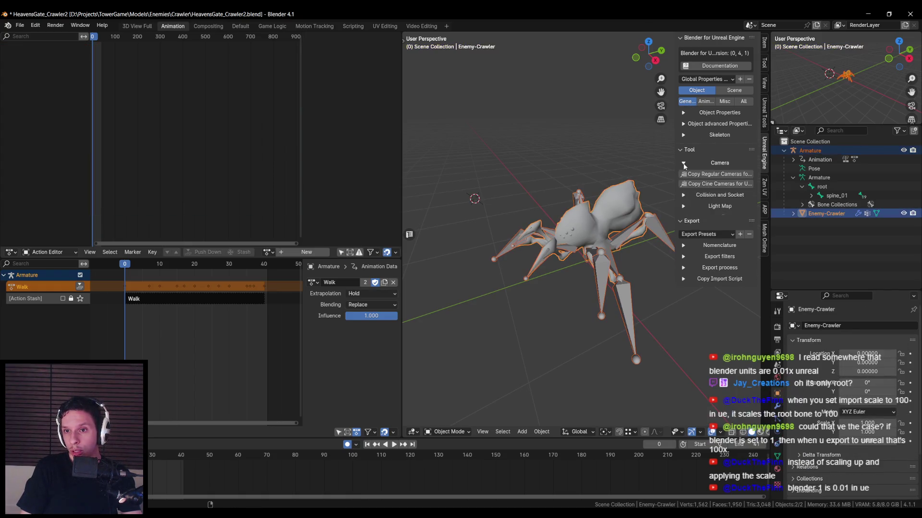
{"action": "left_click", "coordinate": [683, 113]}
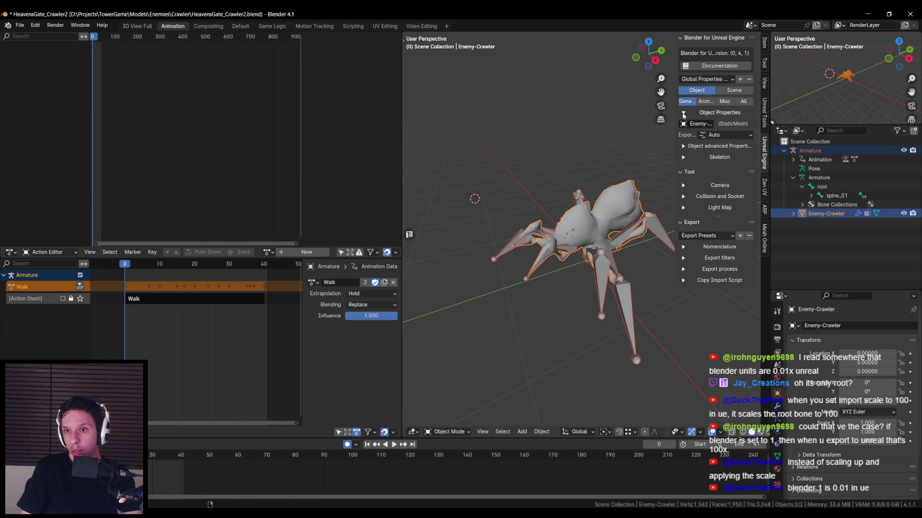
{"action": "left_click", "coordinate": [599, 284]}
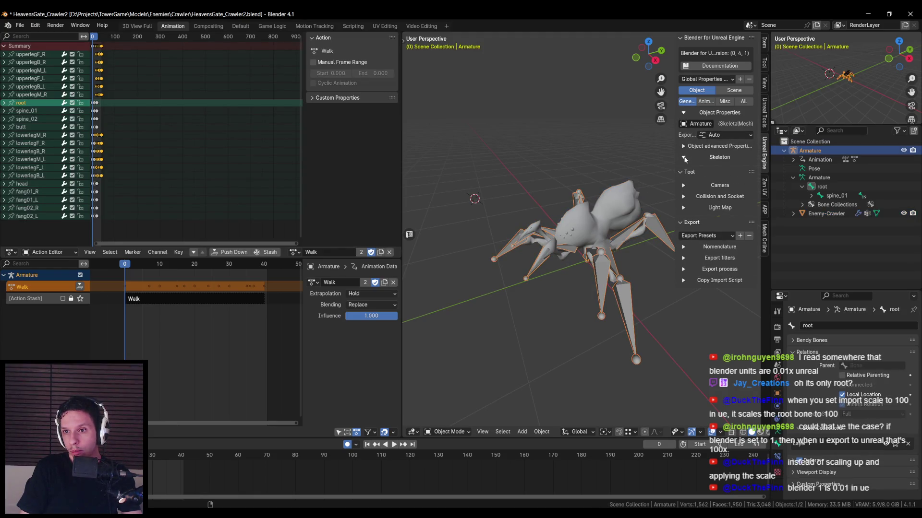
{"action": "left_click", "coordinate": [597, 223], "text": "shift"}
{"action": "left_click", "coordinate": [598, 222], "text": "shift"}
{"action": "left_click", "coordinate": [725, 135]}
{"action": "left_click", "coordinate": [720, 155]}
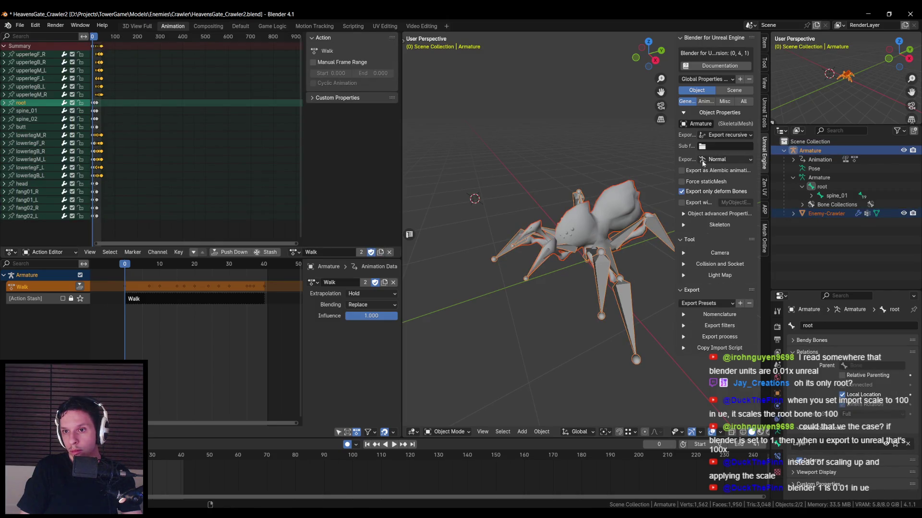
Expand the skeleton export settings and leave the skeleton search on Auto.
{"action": "left_click", "coordinate": [683, 225]}
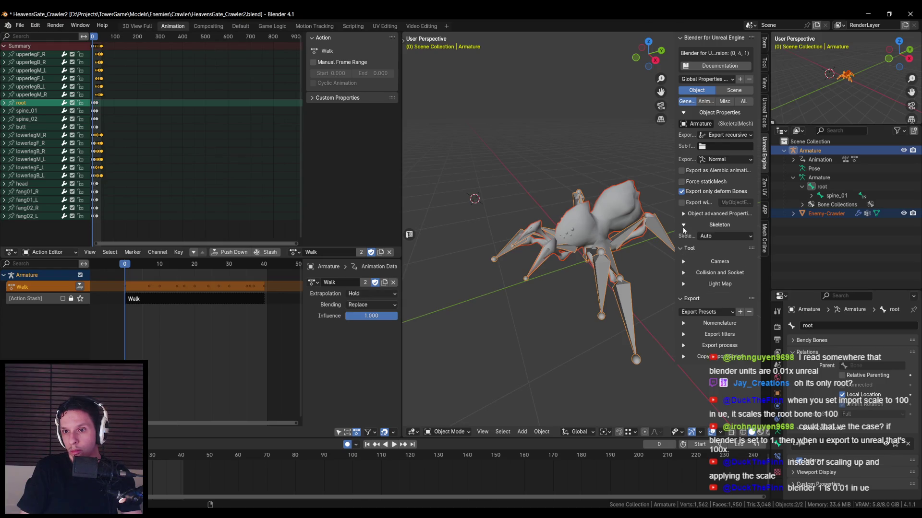
{"action": "left_click", "coordinate": [712, 236]}
{"action": "left_click", "coordinate": [713, 238]}
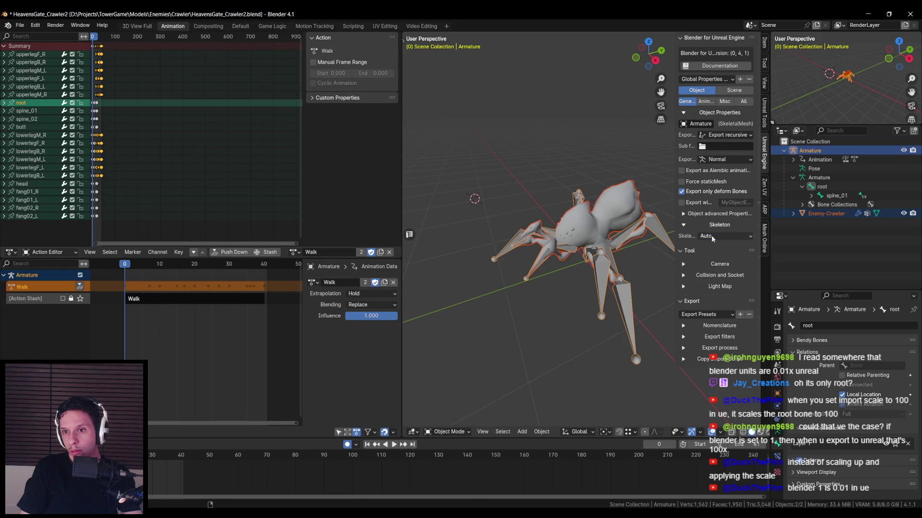
{"action": "left_click", "coordinate": [712, 238]}
{"action": "left_click", "coordinate": [686, 288]}
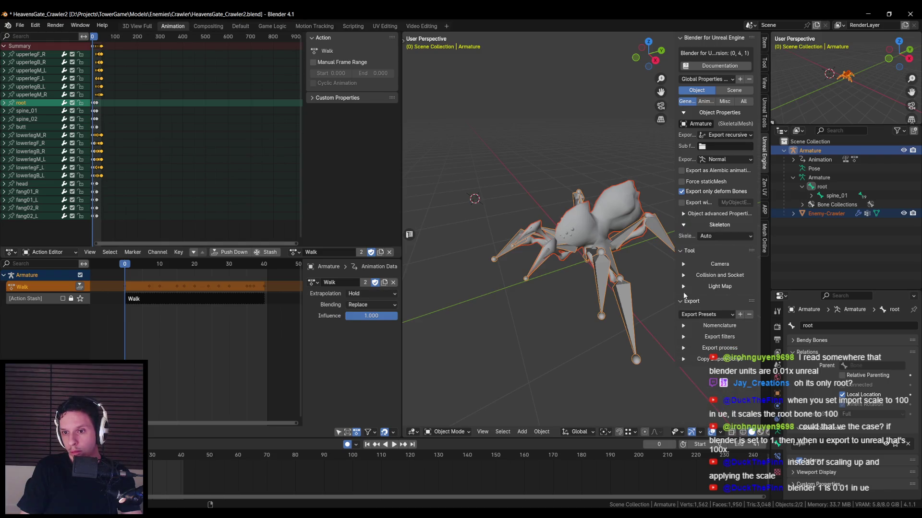
Set the export filters to SkeletalMesh only, excluding Animation(s), Alembic animation(s) and Camera(s).
{"action": "left_click", "coordinate": [683, 336]}
{"action": "scroll", "coordinate": [688, 372], "scroll_direction": "down", "scroll_amount": 1}
{"action": "scroll", "coordinate": [688, 372], "scroll_direction": "down", "scroll_amount": 1}
{"action": "left_click_drag", "start_coordinate": [674, 319], "coordinate": [603, 319]}
{"action": "left_click_drag", "start_coordinate": [614, 360], "coordinate": [613, 380]}
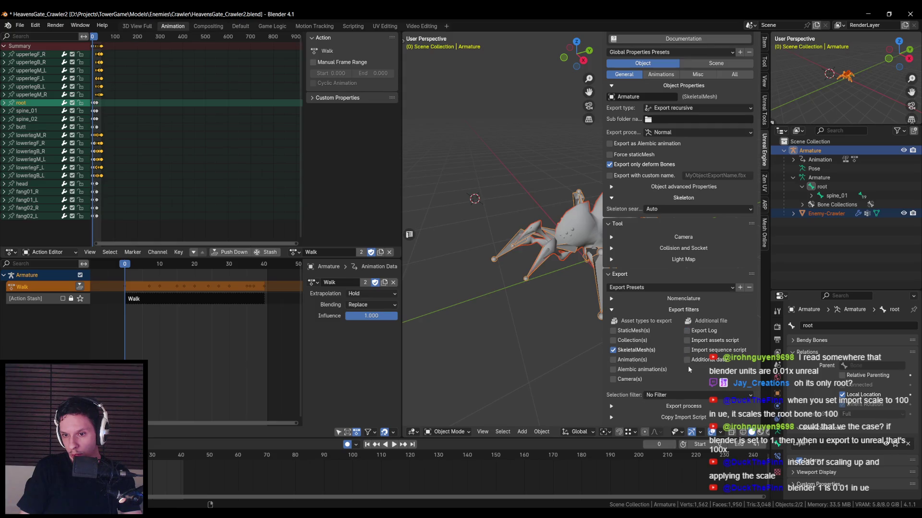
Review the Export process options and run Export for Unreal Engine, which fails with a Python traceback.
{"action": "left_click", "coordinate": [612, 406]}
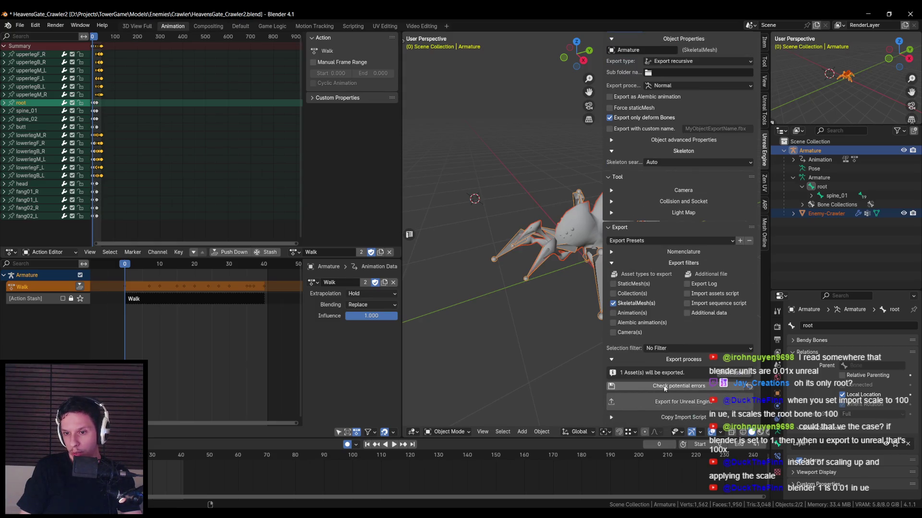
{"action": "scroll", "coordinate": [509, 316], "scroll_direction": "up", "scroll_amount": 4}
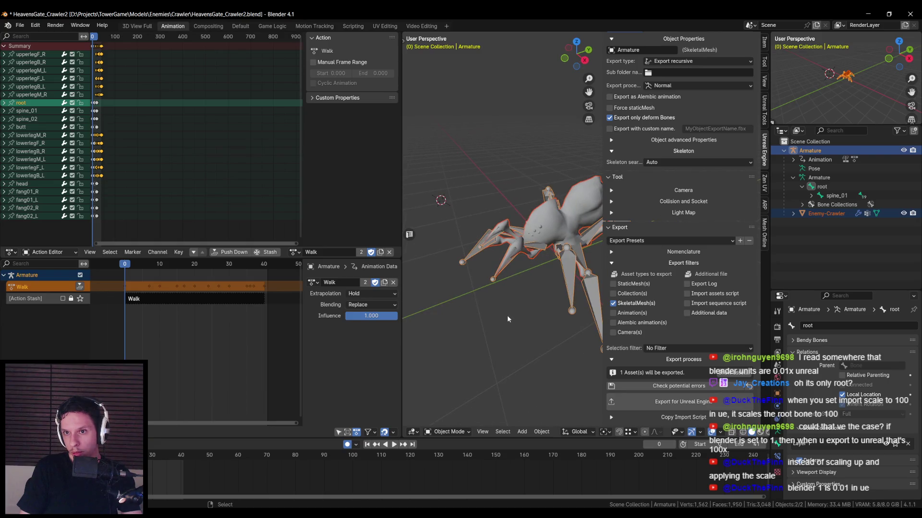
{"action": "left_click_drag", "start_coordinate": [608, 205], "coordinate": [663, 204]}
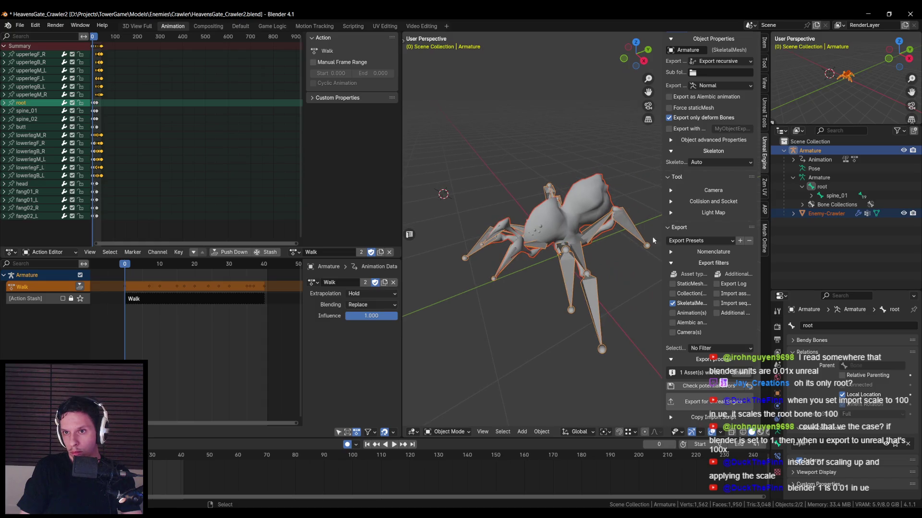
{"action": "scroll", "coordinate": [686, 231], "scroll_direction": "up", "scroll_amount": 4}
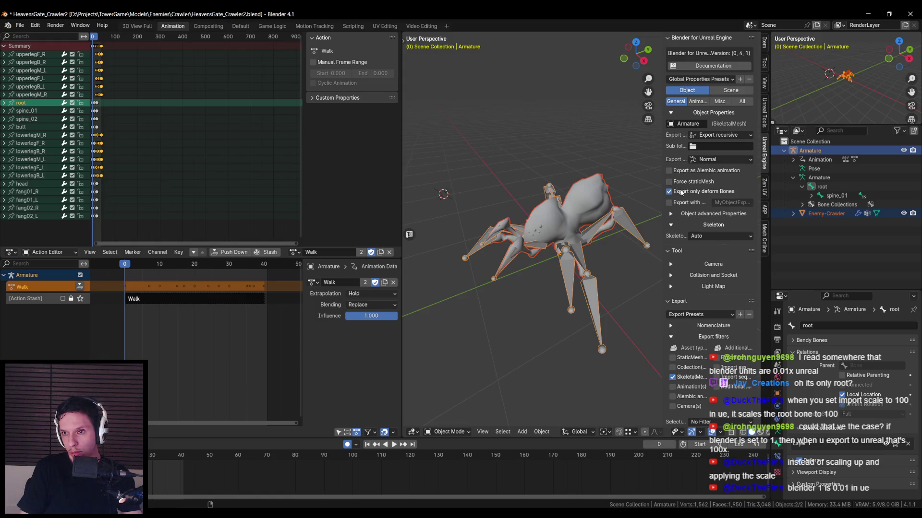
{"action": "left_click", "coordinate": [712, 160]}
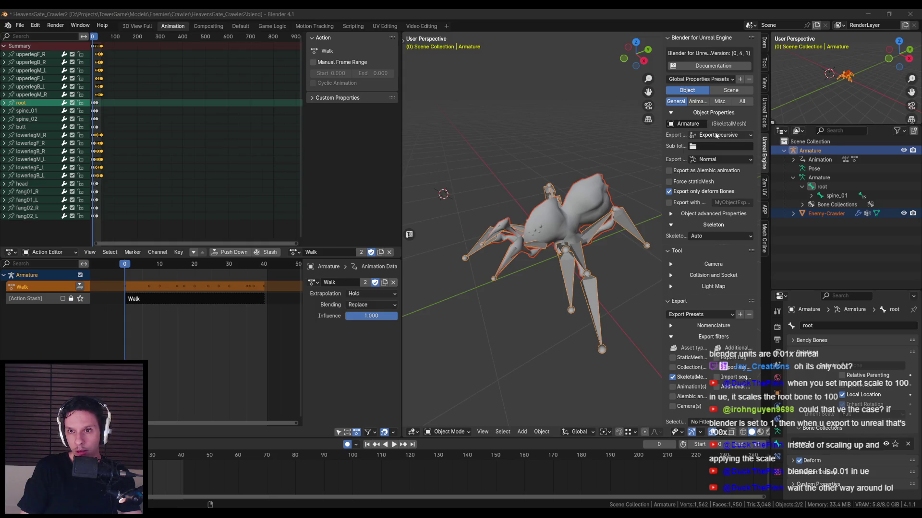
{"action": "scroll", "coordinate": [697, 330], "scroll_direction": "down", "scroll_amount": 4}
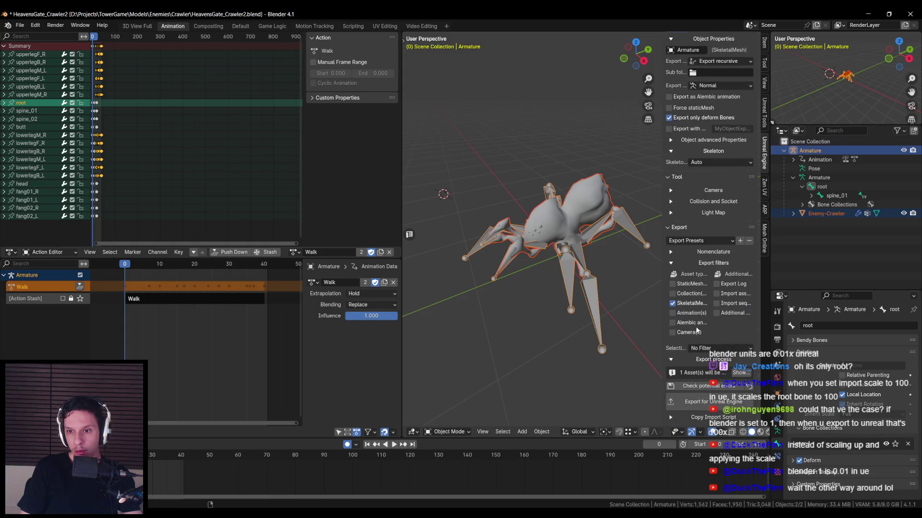
{"action": "left_click", "coordinate": [695, 402]}
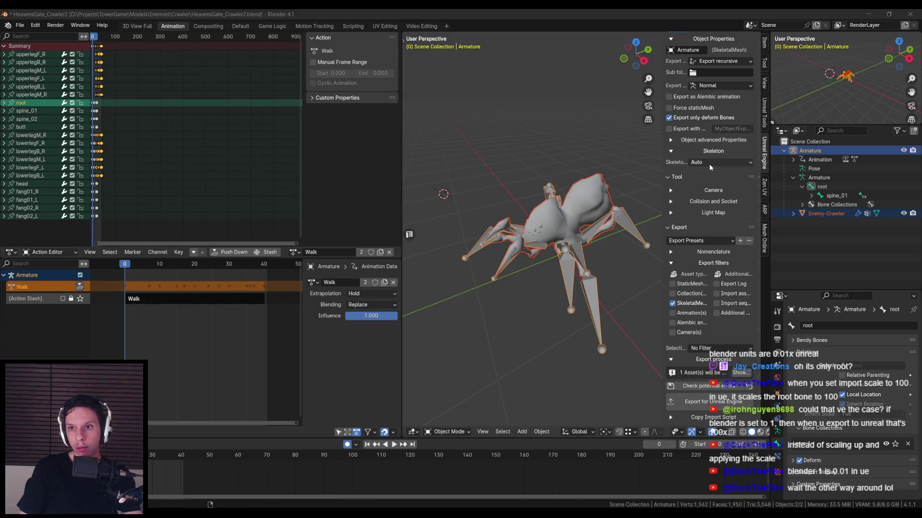
{"action": "scroll", "coordinate": [704, 95], "scroll_direction": "up", "scroll_amount": 4}
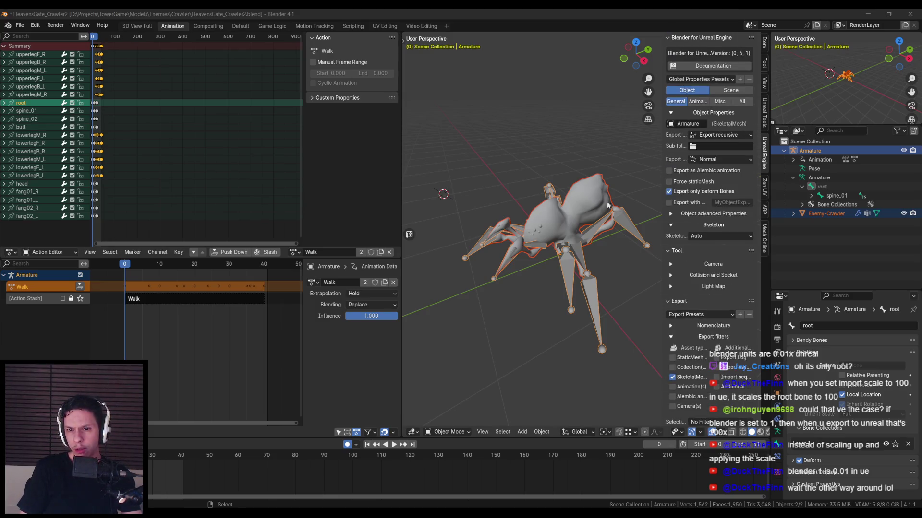
Try Export recursive on the Enemy-Crawler mesh, then return its export type to Auto.
{"action": "left_click", "coordinate": [552, 224]}
{"action": "left_click", "coordinate": [558, 222]}
{"action": "left_click", "coordinate": [563, 221]}
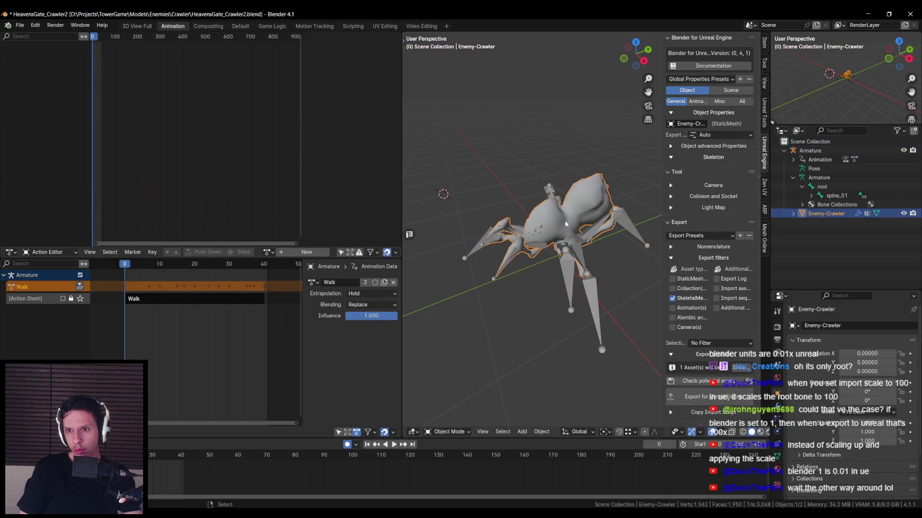
{"action": "left_click", "coordinate": [720, 134]}
{"action": "left_click", "coordinate": [719, 153]}
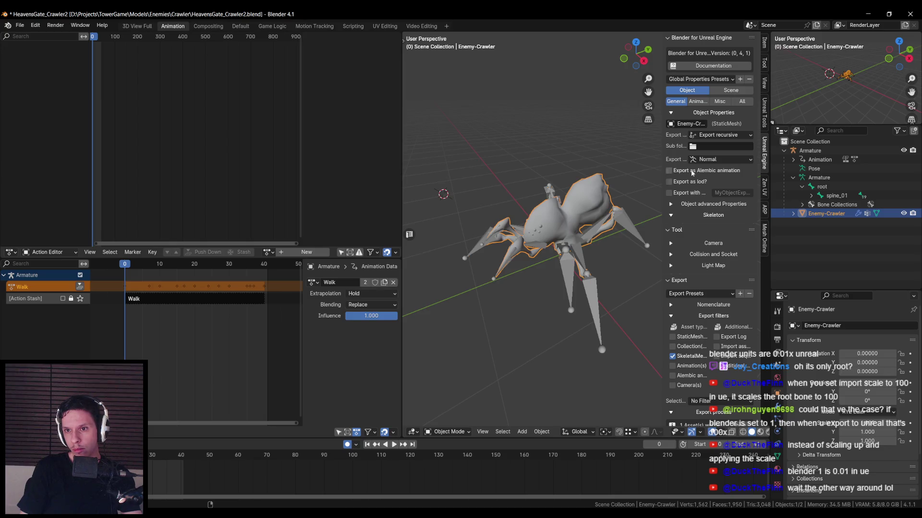
{"action": "left_click", "coordinate": [716, 135]}
{"action": "left_click", "coordinate": [703, 148]}
Make the Armature active again and expand its Nomenclature export prefixes.
{"action": "left_click", "coordinate": [703, 408]}
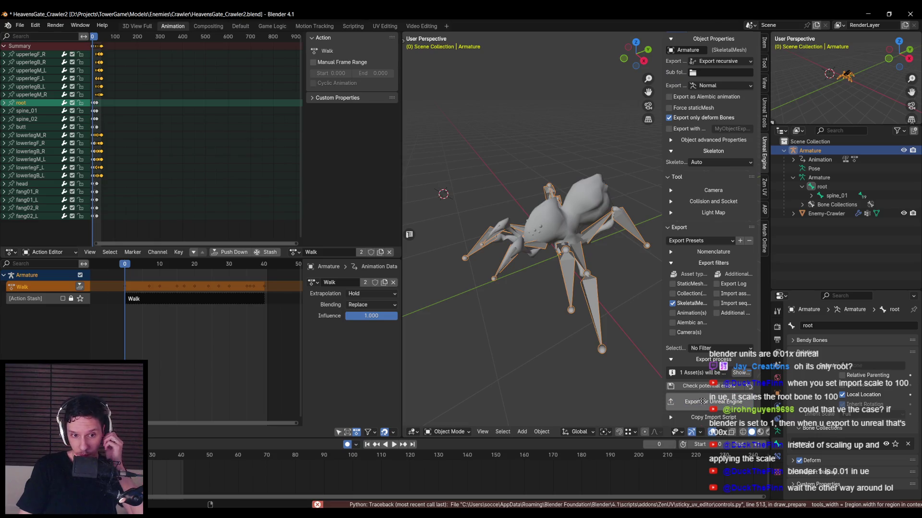
{"action": "scroll", "coordinate": [716, 296], "scroll_direction": "up", "scroll_amount": 4}
{"action": "scroll", "coordinate": [715, 295], "scroll_direction": "down", "scroll_amount": 4}
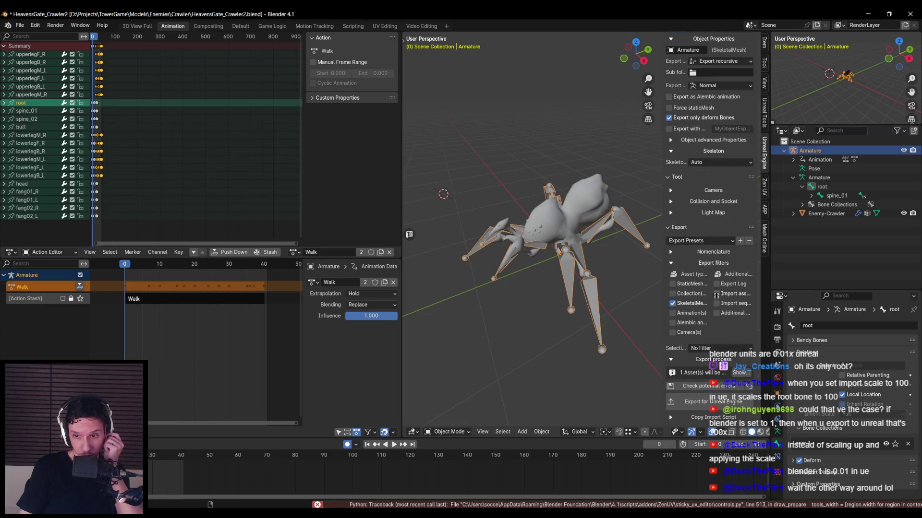
{"action": "left_click", "coordinate": [672, 252]}
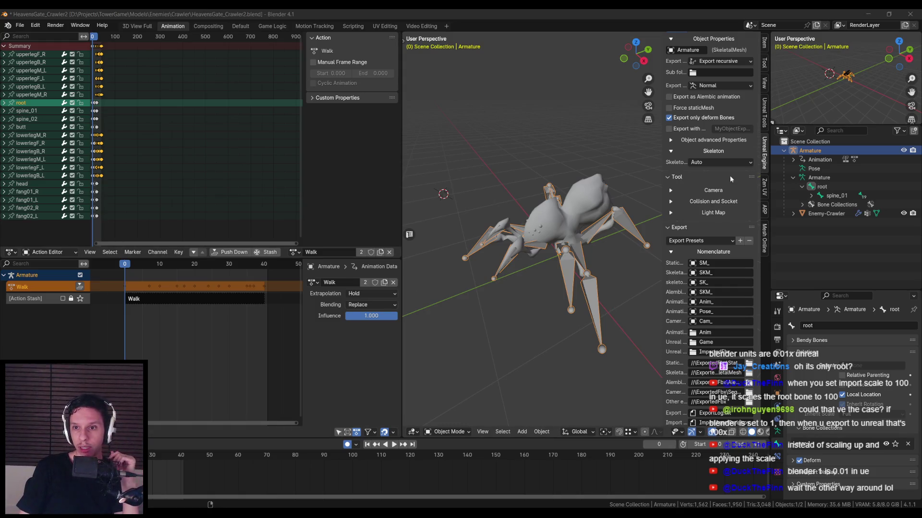
Check the advanced object export properties and save the file as HeavensGate_Crawler2.blend.
{"action": "left_click", "coordinate": [699, 140]}
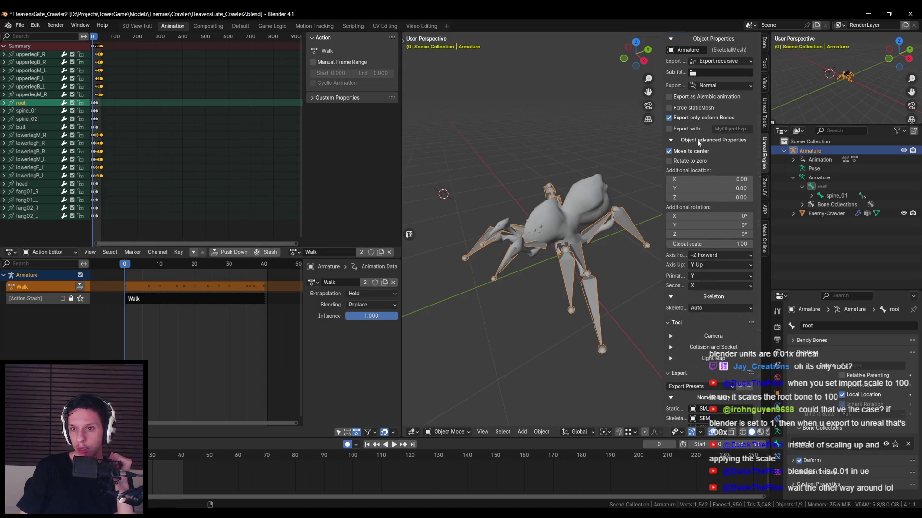
{"action": "left_click", "coordinate": [698, 140]}
{"action": "scroll", "coordinate": [689, 243], "scroll_direction": "up", "scroll_amount": 4}
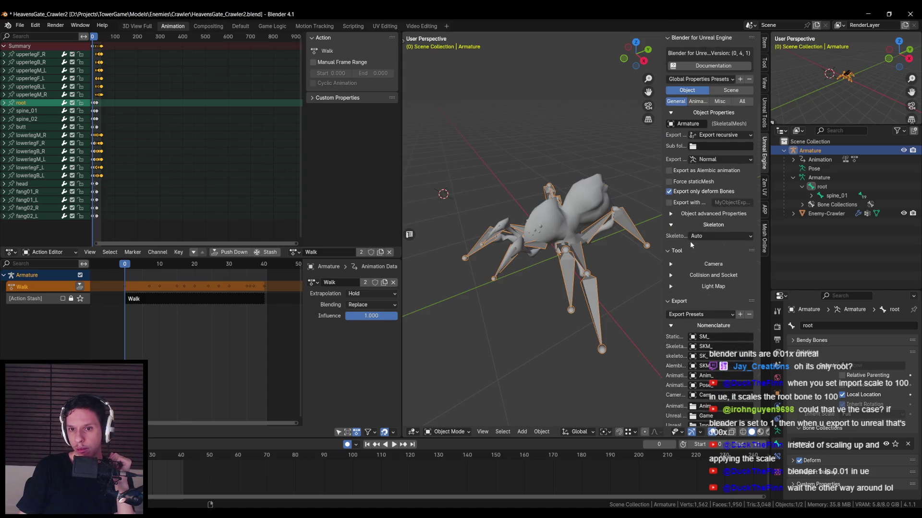
{"action": "scroll", "coordinate": [688, 240], "scroll_direction": "down", "scroll_amount": 10}
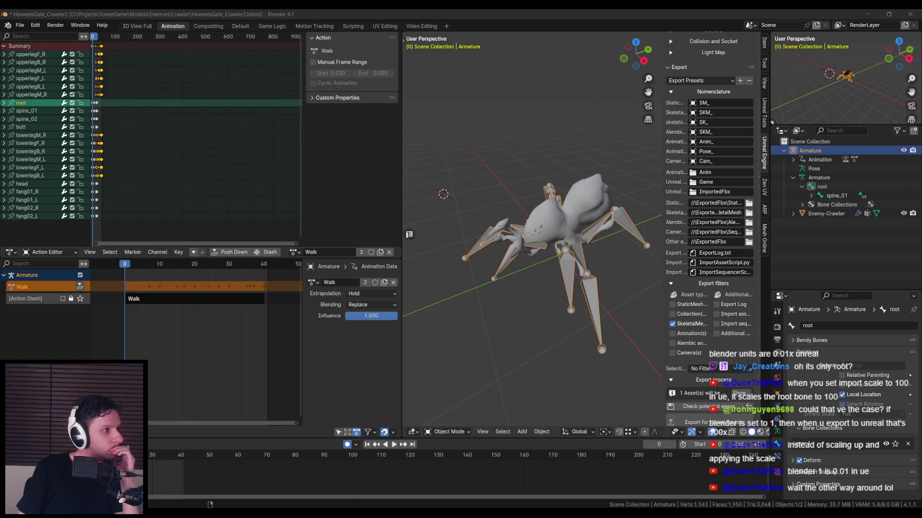
{"action": "left_click_drag", "start_coordinate": [602, 226], "coordinate": [600, 227]}
{"action": "key", "text": "ctrl+s"}
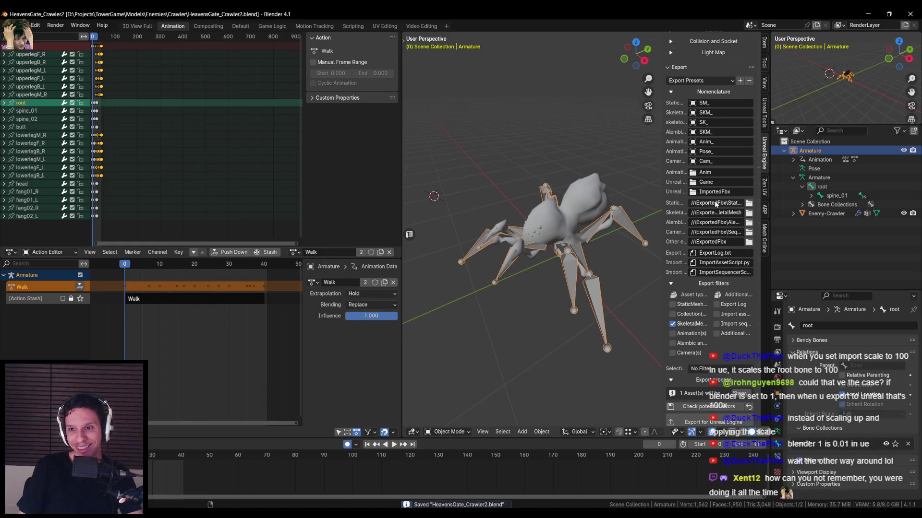
Widen the Unreal export sidebar so the //ExportedFbx\SkeletalMesh export path is readable.
{"action": "left_click", "coordinate": [717, 213]}
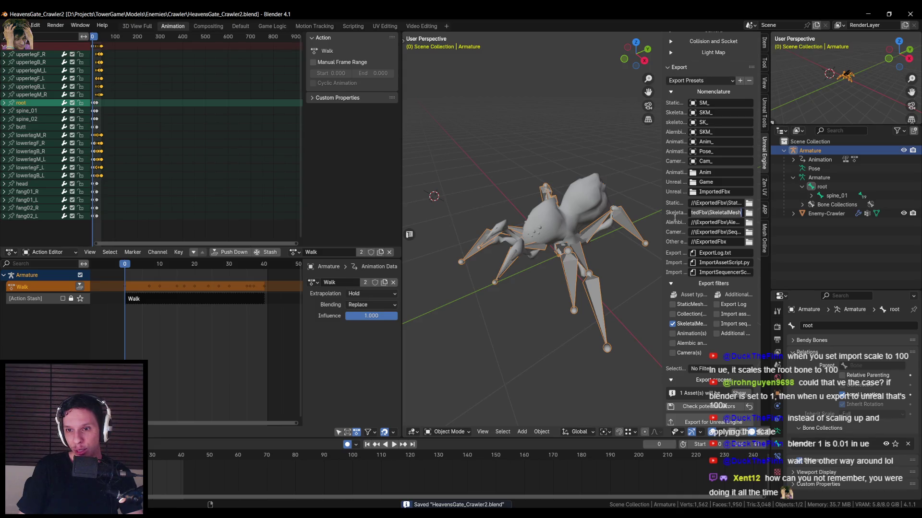
{"action": "key", "text": "Return"}
{"action": "left_click_drag", "start_coordinate": [662, 220], "coordinate": [484, 222]}
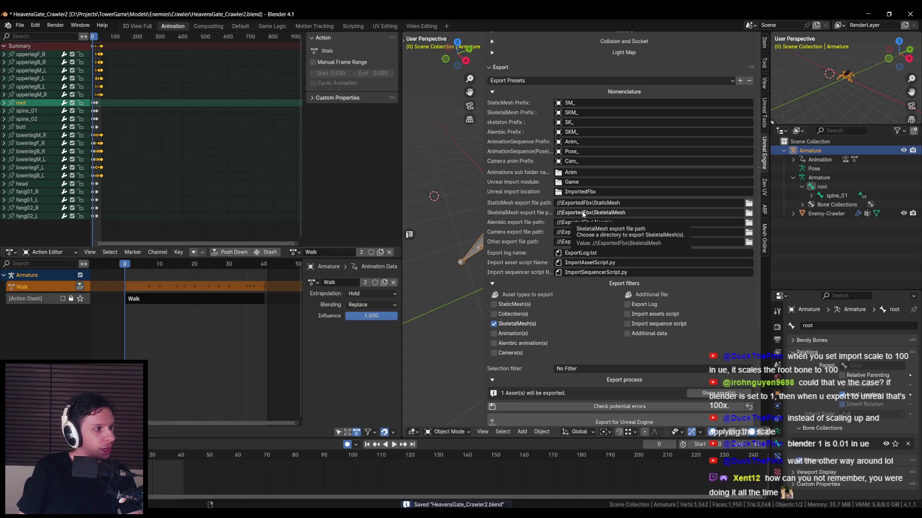
Set the SkeletalMesh export path to // using the folder browser.
{"action": "left_click", "coordinate": [594, 214]}
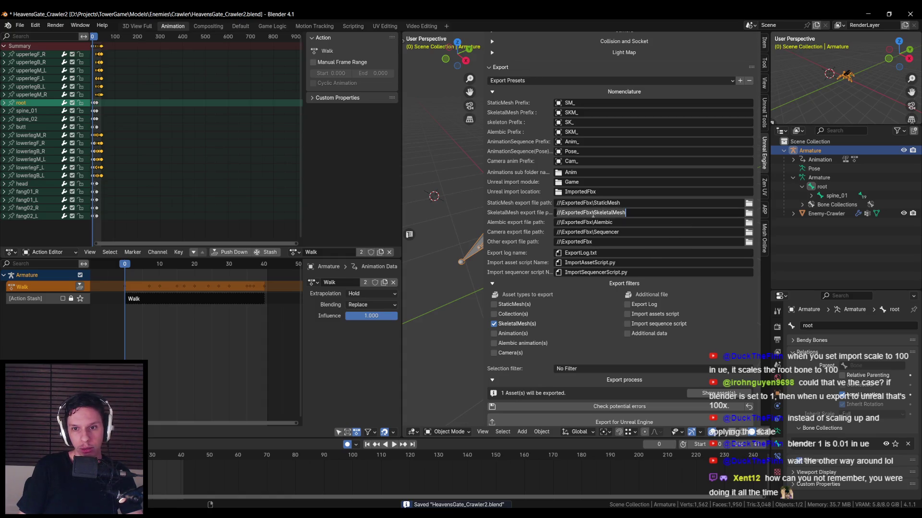
{"action": "key", "text": "Return"}
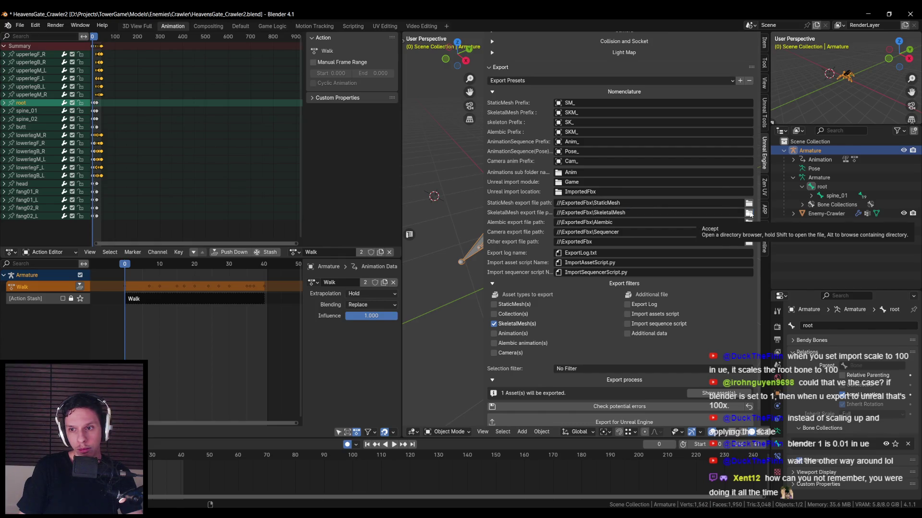
{"action": "left_click", "coordinate": [750, 214]}
{"action": "left_click", "coordinate": [617, 387]}
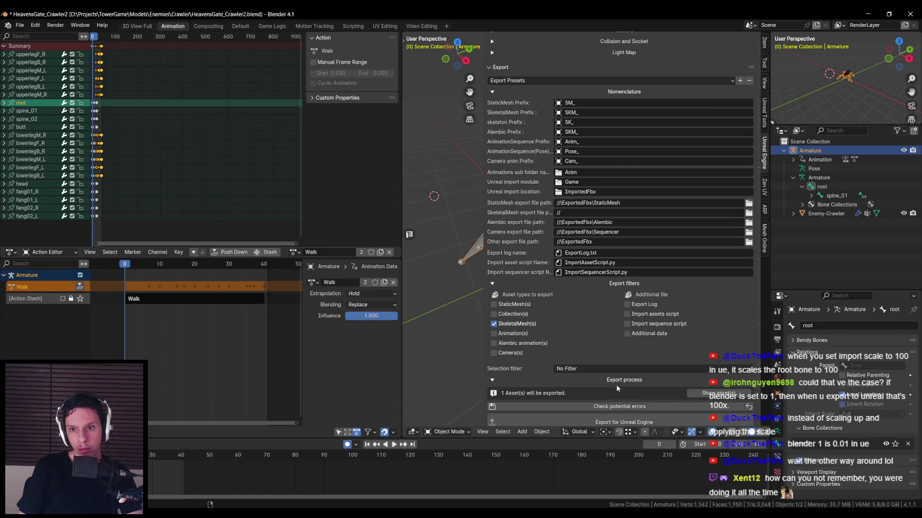
{"action": "scroll", "coordinate": [605, 394], "scroll_direction": "down", "scroll_amount": 1}
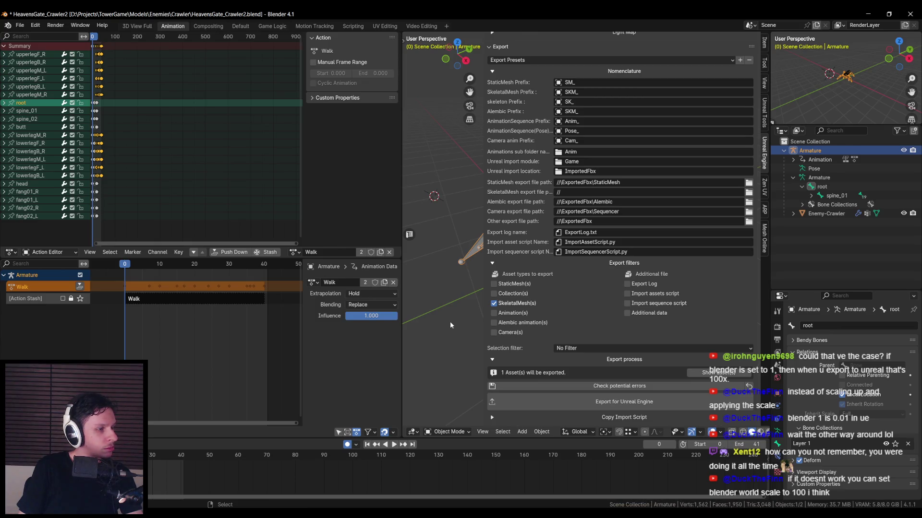
Set the Selection filter to Only selected and export for Unreal Engine again.
{"action": "left_click", "coordinate": [566, 351]}
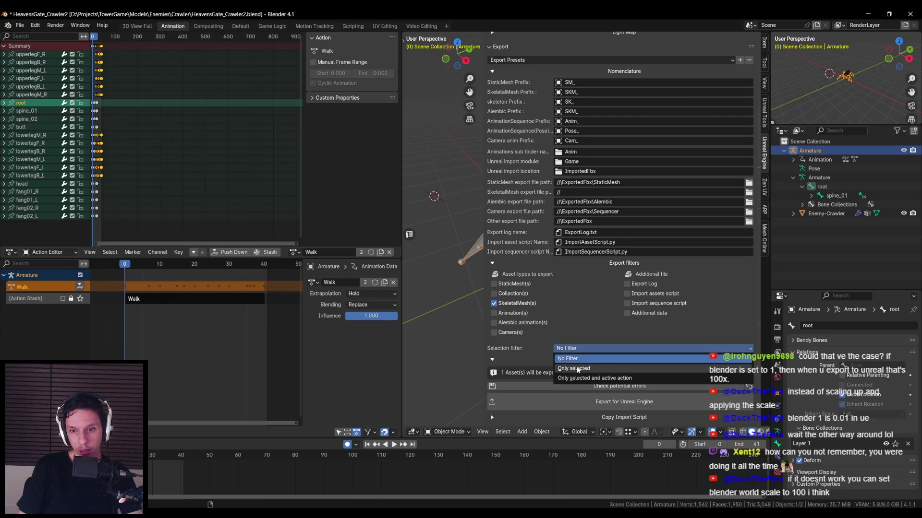
{"action": "left_click", "coordinate": [578, 369]}
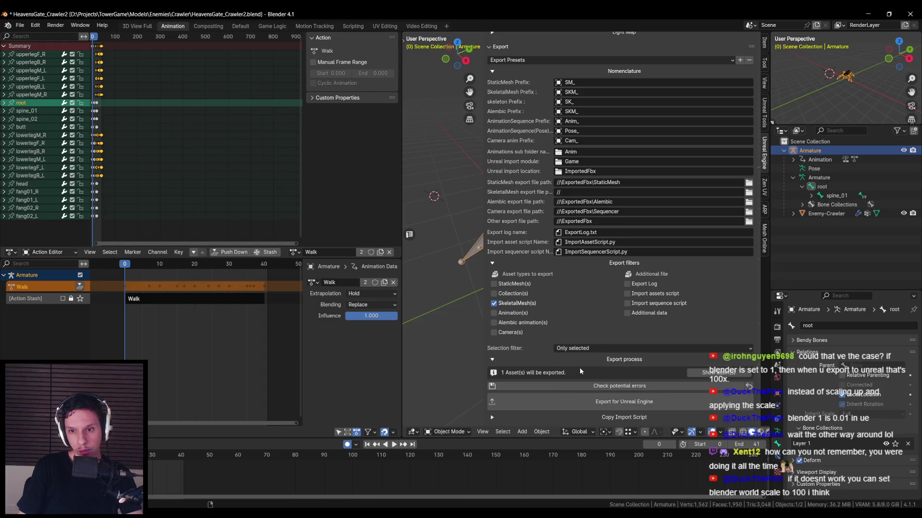
{"action": "left_click", "coordinate": [577, 403]}
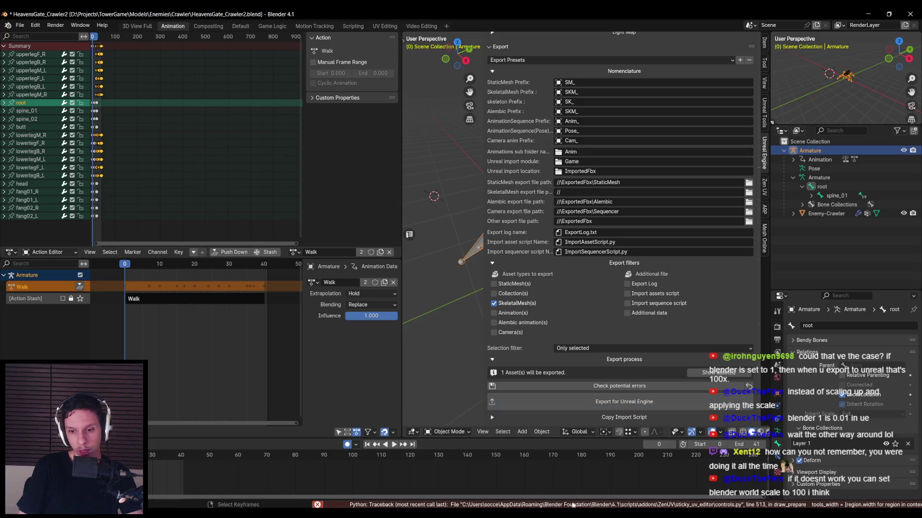
{"action": "scroll", "coordinate": [574, 329], "scroll_direction": "up", "scroll_amount": 10}
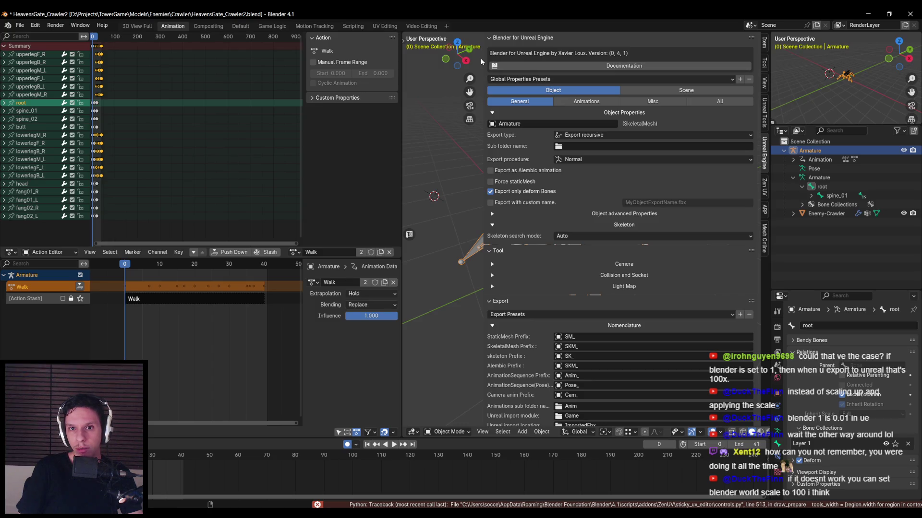
Narrow the sidebar to reveal the spider and select only the Enemy-Crawler mesh to view its export settings.
{"action": "left_click_drag", "start_coordinate": [483, 59], "coordinate": [579, 58]}
{"action": "left_click", "coordinate": [595, 264]}
{"action": "left_click", "coordinate": [597, 262]}
{"action": "scroll", "coordinate": [594, 261], "scroll_direction": "down", "scroll_amount": 5}
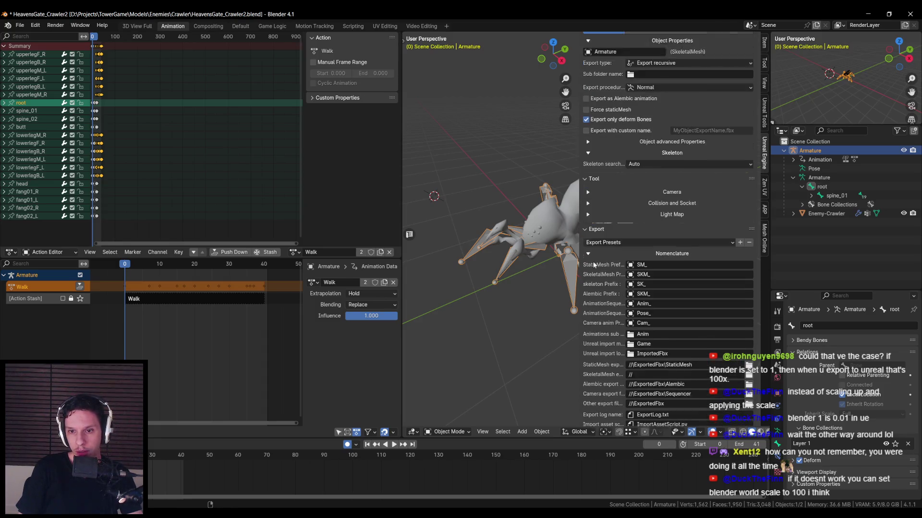
{"action": "left_click", "coordinate": [618, 224]}
{"action": "scroll", "coordinate": [612, 268], "scroll_direction": "down", "scroll_amount": 9}
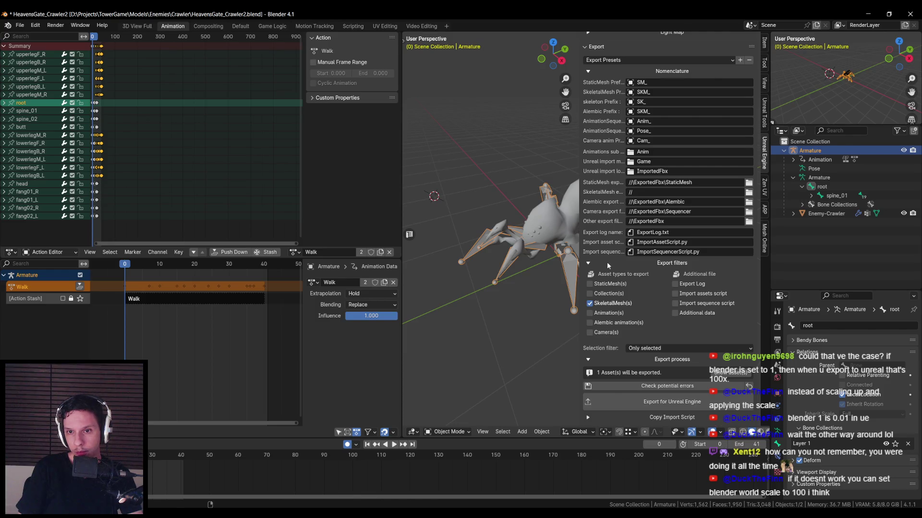
{"action": "left_click", "coordinate": [522, 256]}
{"action": "left_click", "coordinate": [564, 277], "text": "shift"}
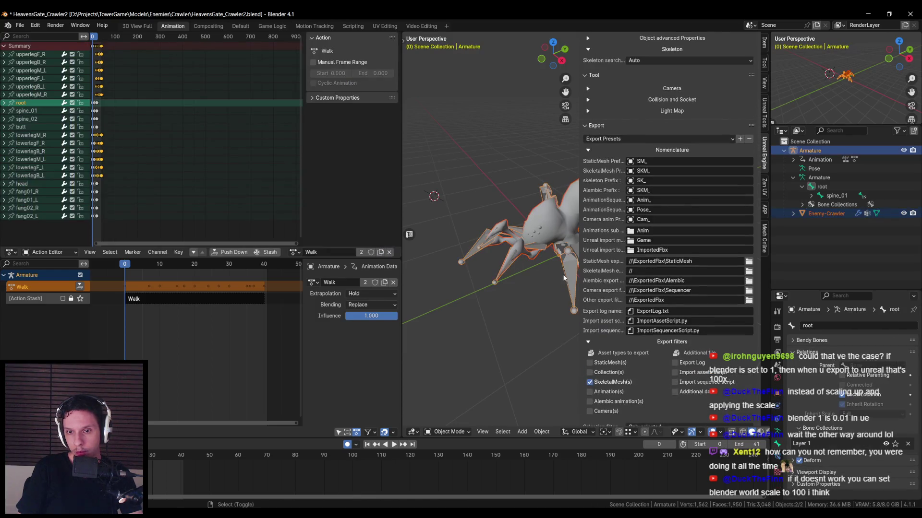
{"action": "left_click", "coordinate": [564, 277]}
{"action": "scroll", "coordinate": [640, 218], "scroll_direction": "up", "scroll_amount": 6}
Set the mesh to Export recursive, add the armature, export, and run the potential-errors check.
{"action": "left_click", "coordinate": [646, 136]}
{"action": "left_click", "coordinate": [644, 150]}
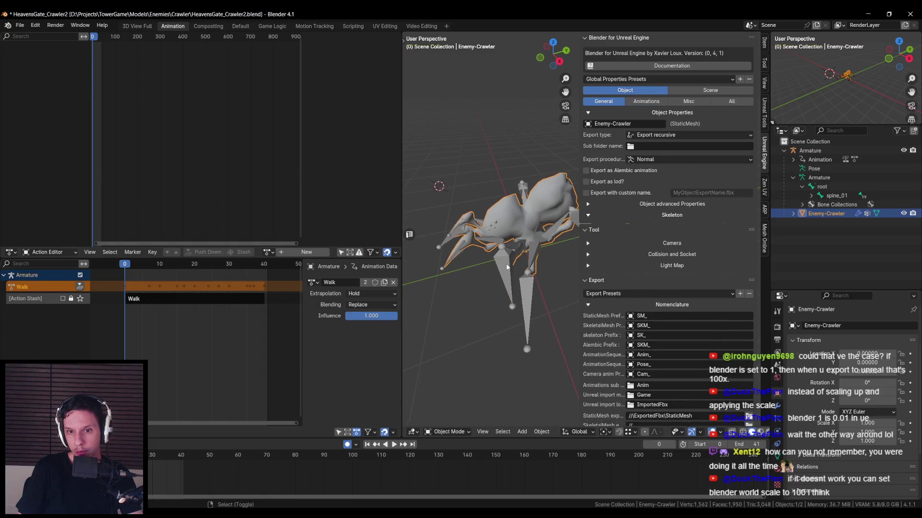
{"action": "left_click", "coordinate": [507, 267], "text": "shift"}
{"action": "scroll", "coordinate": [667, 312], "scroll_direction": "down", "scroll_amount": 10}
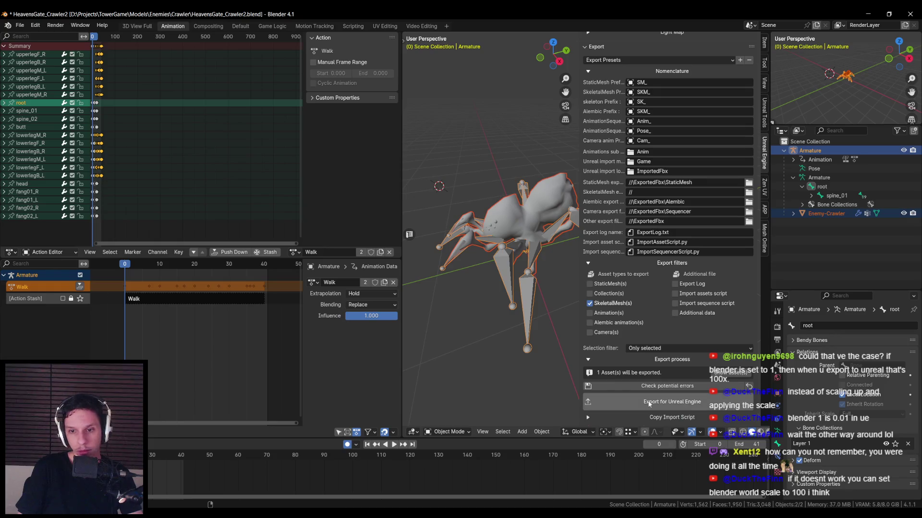
{"action": "left_click", "coordinate": [648, 403]}
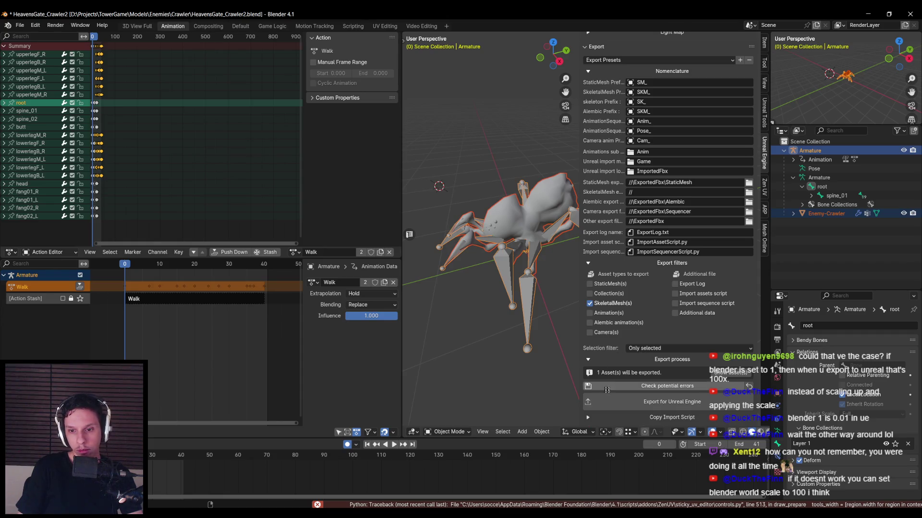
{"action": "left_click", "coordinate": [630, 384]}
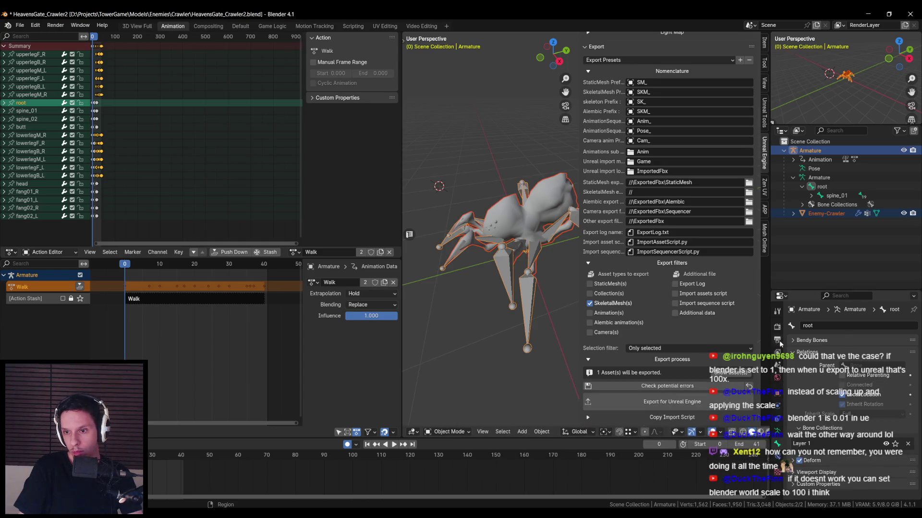
{"action": "left_click", "coordinate": [777, 326]}
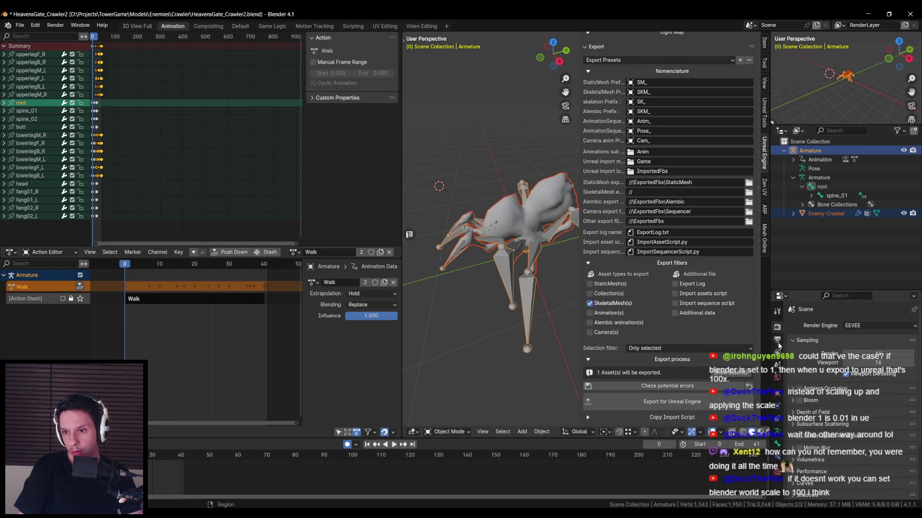
Set the scene Unit Scale to 0.01 with Unit System None, then re-check for potential errors.
{"action": "left_click", "coordinate": [777, 340]}
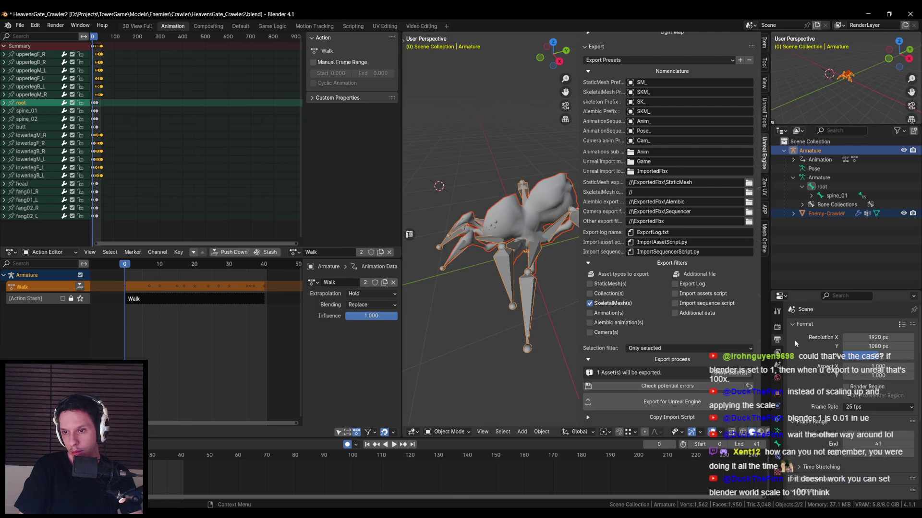
{"action": "left_click", "coordinate": [778, 378]}
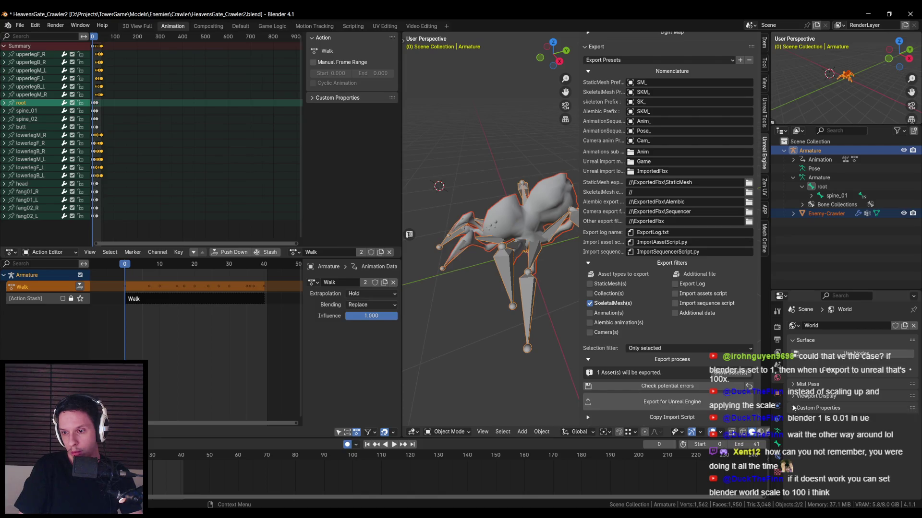
{"action": "left_click", "coordinate": [778, 365]}
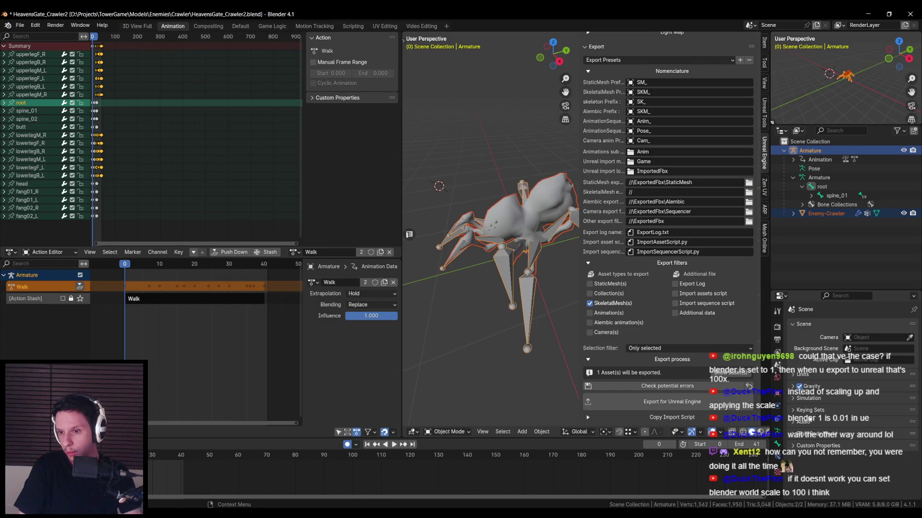
{"action": "left_click", "coordinate": [798, 376]}
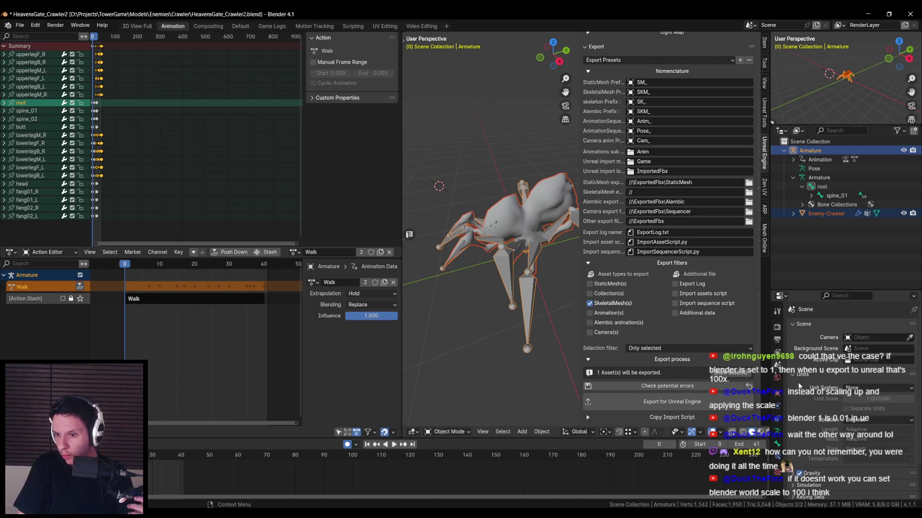
{"action": "left_click", "coordinate": [860, 388]}
{"action": "left_click", "coordinate": [866, 392]}
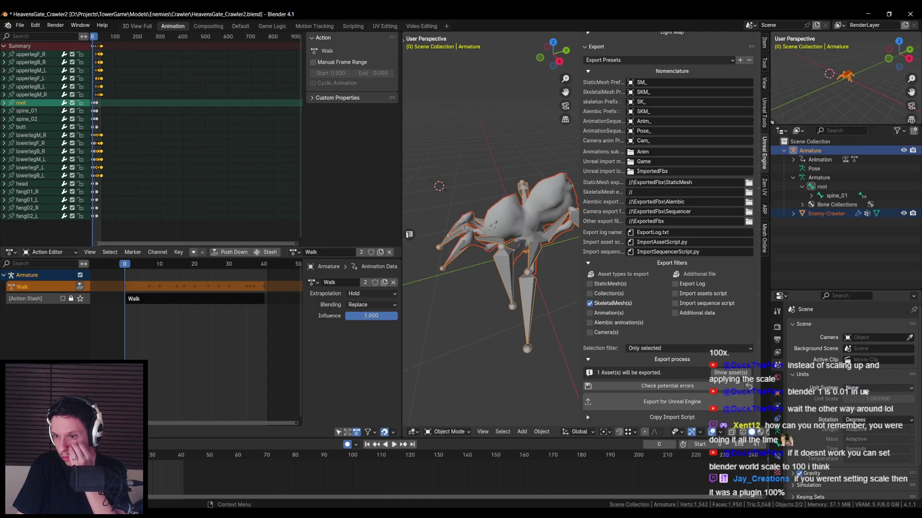
{"action": "left_click", "coordinate": [653, 384]}
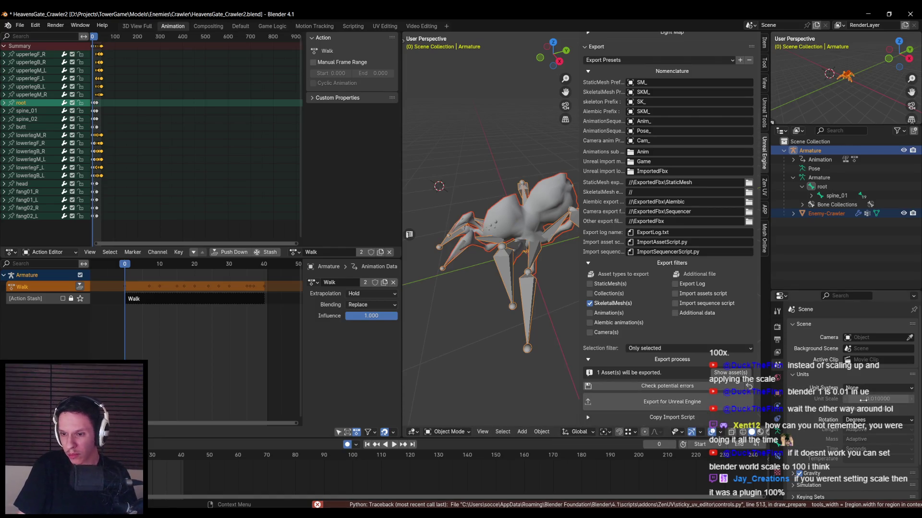
{"action": "scroll", "coordinate": [469, 330], "scroll_direction": "down", "scroll_amount": 4}
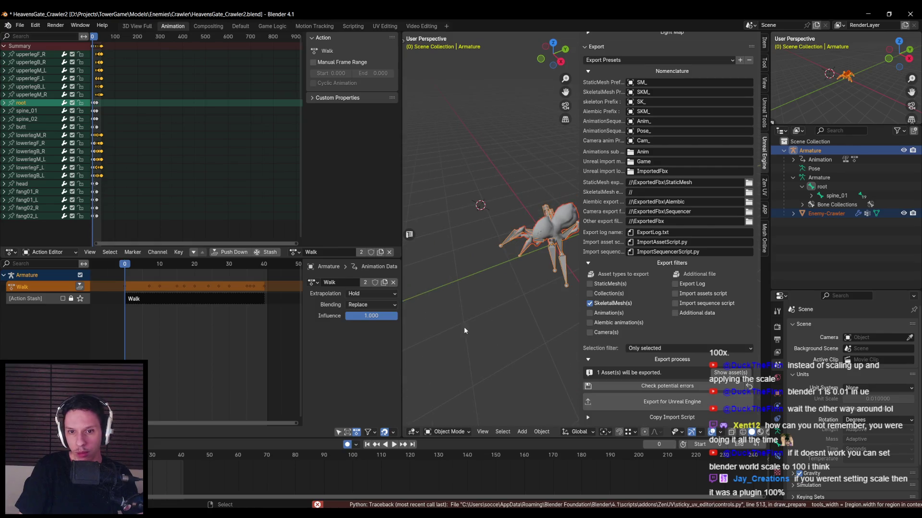
Hide the sidebar, reselect the armature with the mesh, and save the blend file.
{"action": "scroll", "coordinate": [537, 283], "scroll_direction": "up", "scroll_amount": 4}
{"action": "key", "text": "n"}
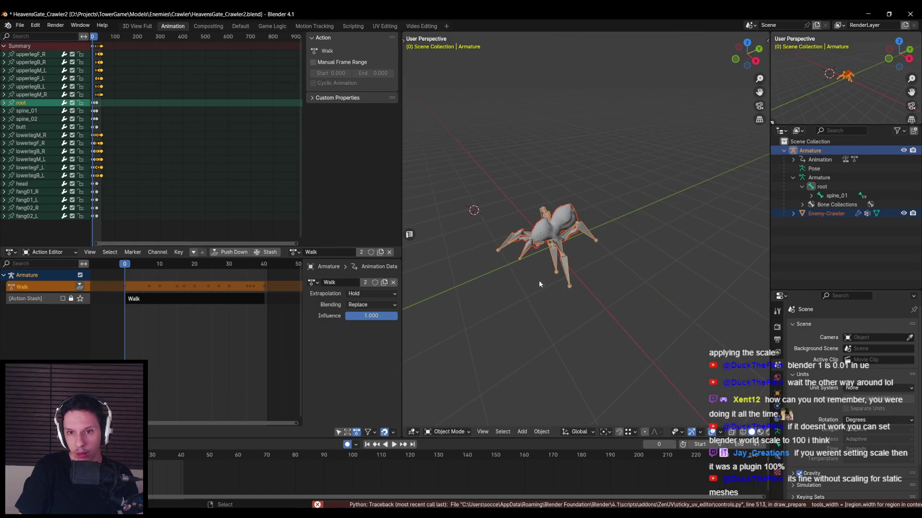
{"action": "left_click", "coordinate": [542, 235], "text": "shift"}
{"action": "left_click", "coordinate": [543, 235], "text": "shift"}
{"action": "left_click", "coordinate": [526, 284], "text": "shift"}
{"action": "left_click", "coordinate": [526, 285], "text": "shift"}
{"action": "key", "text": "ctrl+s"}
Start an FBX export and name the file SK_Enemy-Crawler3.fbx.
{"action": "left_click", "coordinate": [20, 25]}
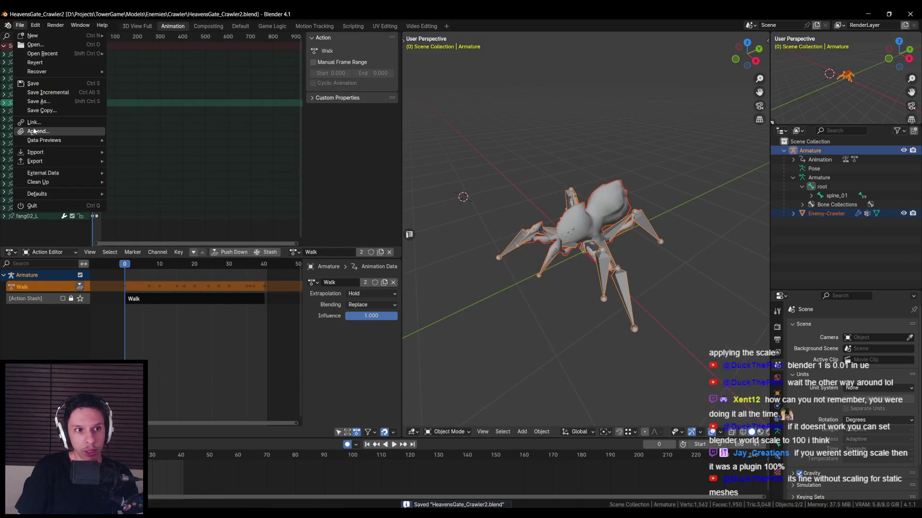
{"action": "mouse_move", "coordinate": [37, 166]}
{"action": "left_click", "coordinate": [132, 250]}
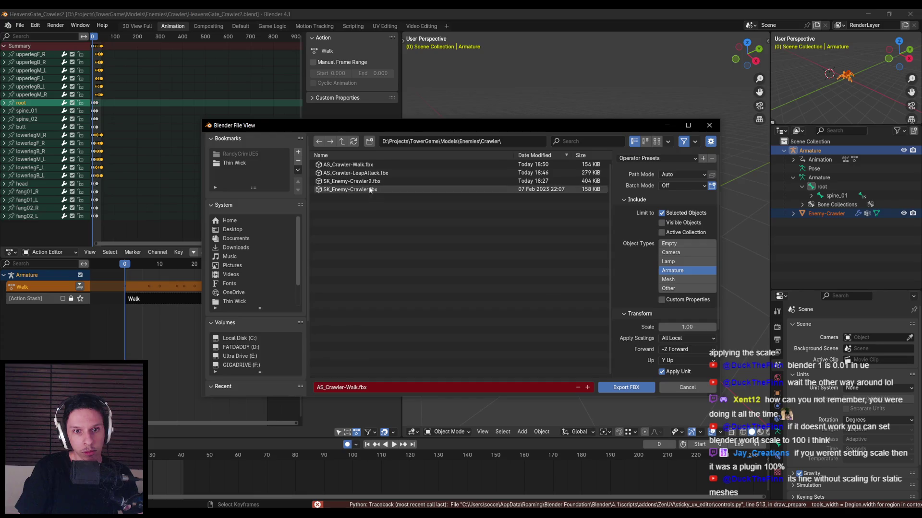
{"action": "left_click", "coordinate": [363, 387]}
{"action": "left_click", "coordinate": [363, 387]}
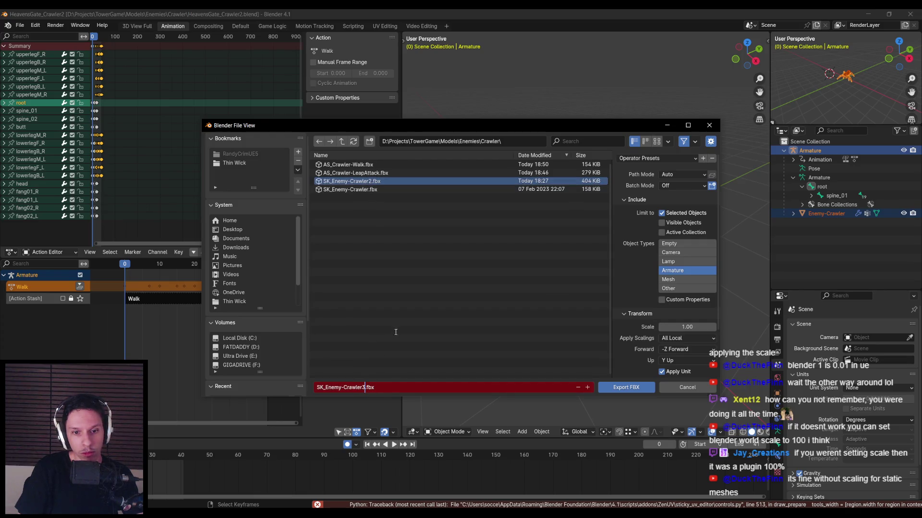
{"action": "left_click", "coordinate": [635, 390]}
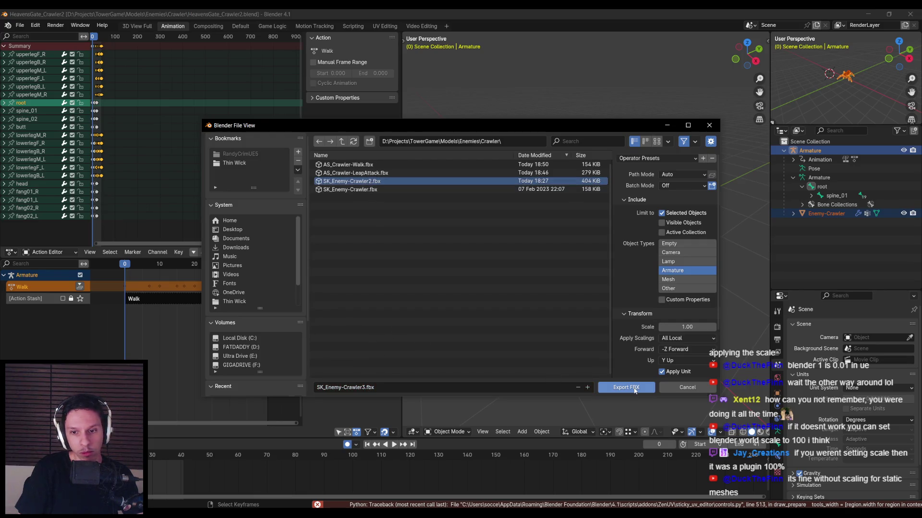
Include Mesh alongside Armature in the FBX object types and export the file.
{"action": "left_click", "coordinate": [669, 279], "text": "shift"}
{"action": "scroll", "coordinate": [663, 299], "scroll_direction": "down", "scroll_amount": 3}
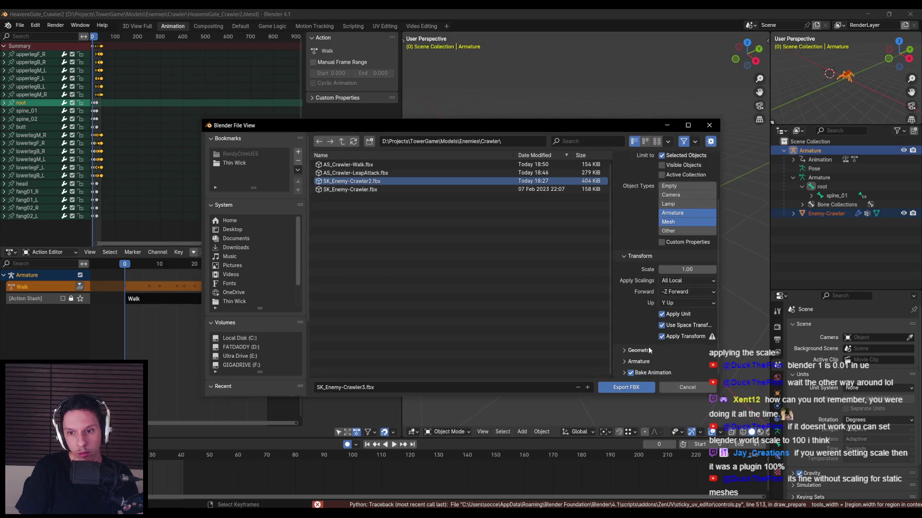
{"action": "scroll", "coordinate": [624, 373], "scroll_direction": "down", "scroll_amount": 3}
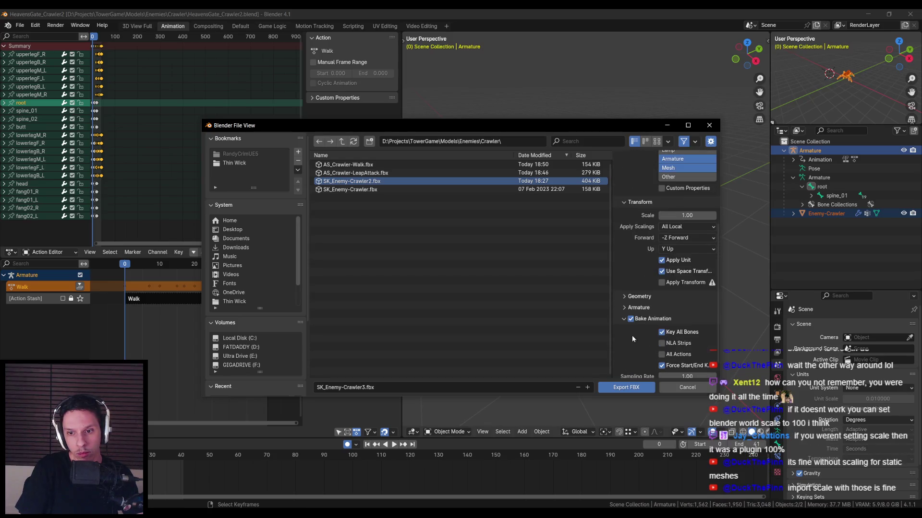
{"action": "scroll", "coordinate": [633, 322], "scroll_direction": "up", "scroll_amount": 6}
{"action": "left_click", "coordinate": [627, 388]}
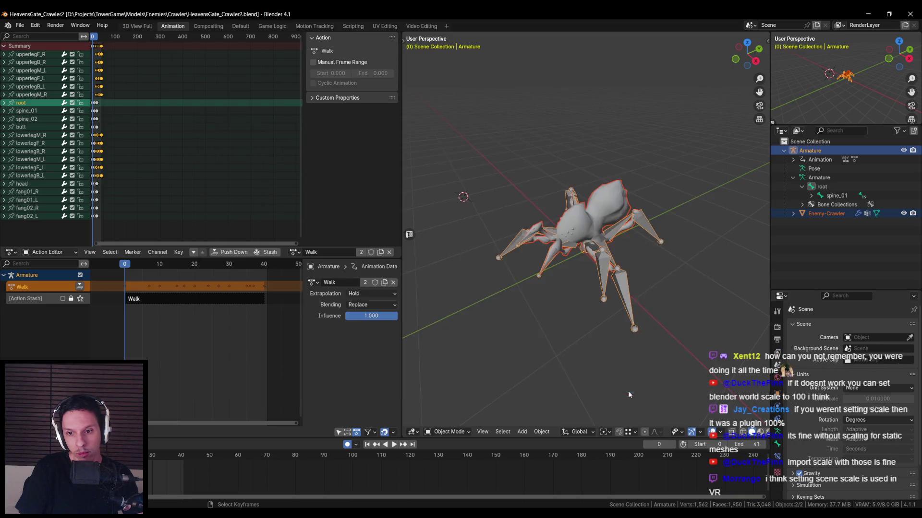
{"action": "key", "text": "alt+Tab"}
{"action": "key", "text": "alt+Tab"}
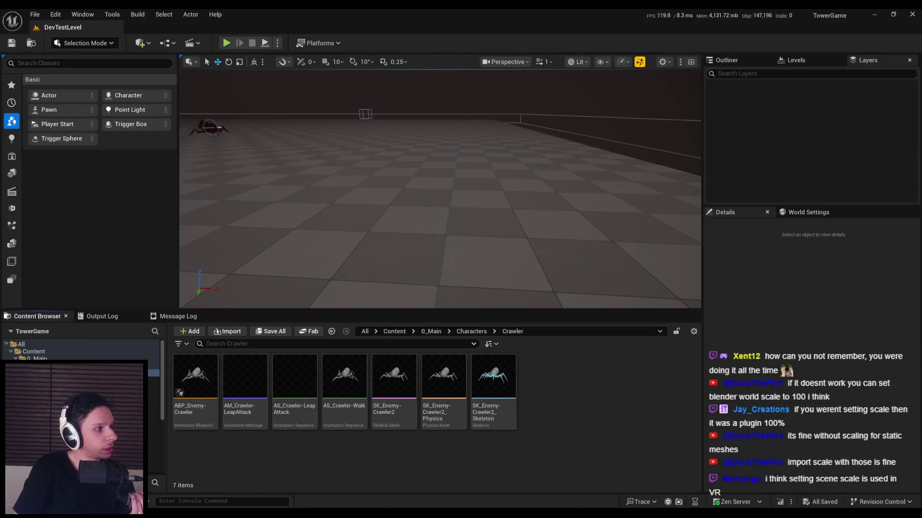
Fall back to the legacy FBX importer with the 'Interchange.FeatureFlags.Import.FBX 0' console command.
{"action": "left_click_drag", "start_coordinate": [551, 380], "coordinate": [551, 380]}
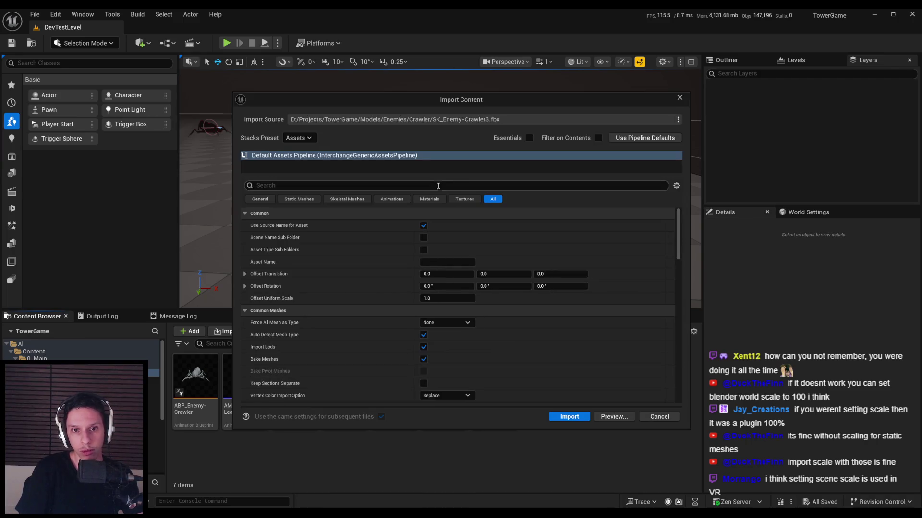
{"action": "left_click", "coordinate": [662, 418]}
{"action": "left_click", "coordinate": [221, 501]}
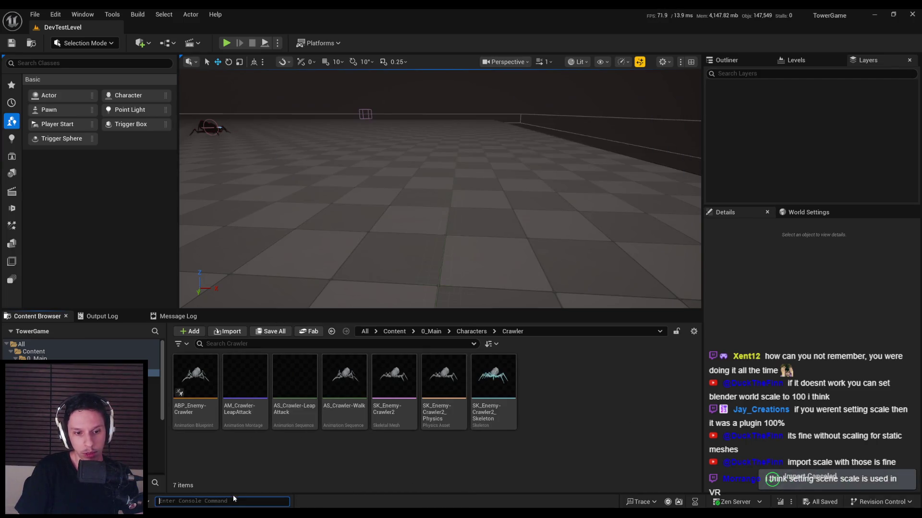
{"action": "key", "text": "Up"}
{"action": "key", "text": "Return"}
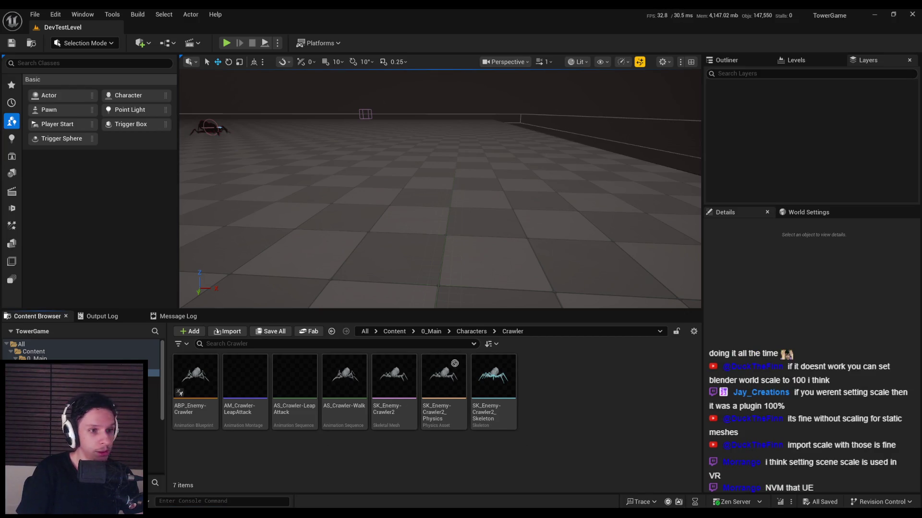
Import the crawler FBX into the Crawler folder with Skeleton set to None, then open SK_Enemy-Crawler3.
{"action": "left_click_drag", "start_coordinate": [574, 397], "coordinate": [574, 395]}
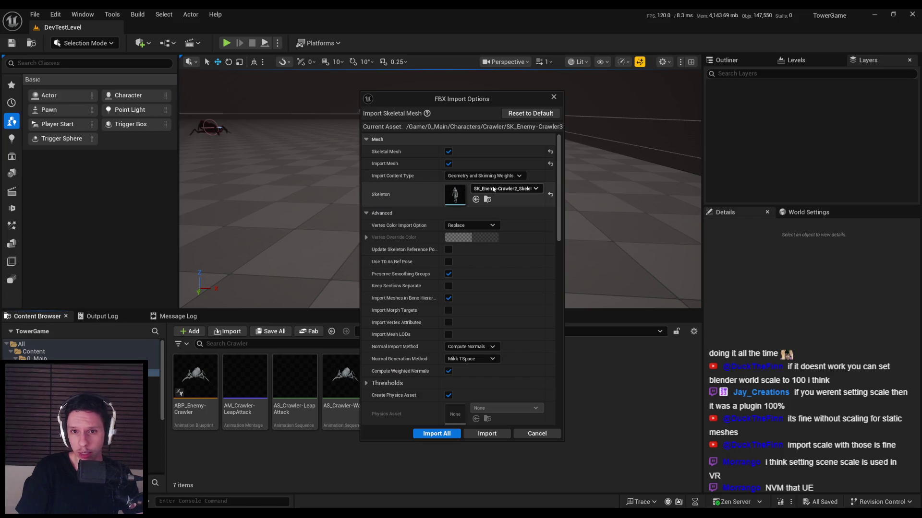
{"action": "left_click", "coordinate": [486, 189]}
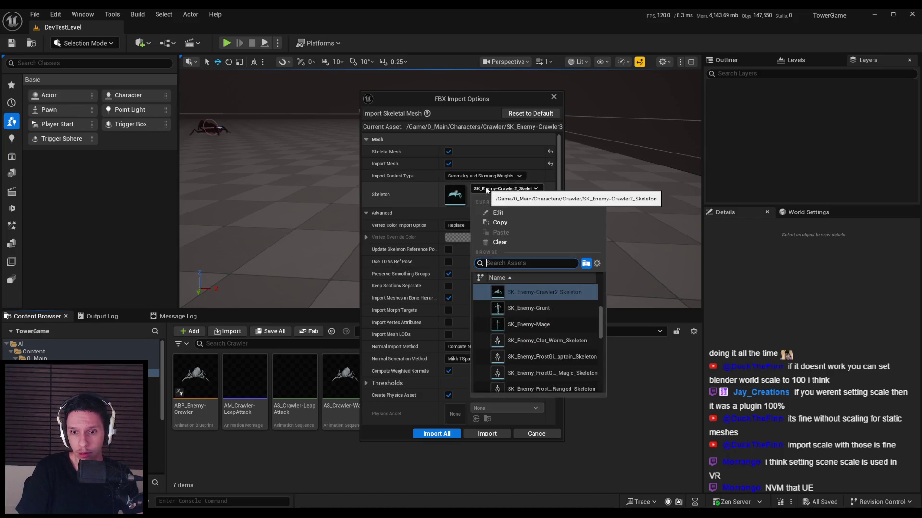
{"action": "left_click", "coordinate": [499, 242]}
{"action": "left_click", "coordinate": [476, 432]}
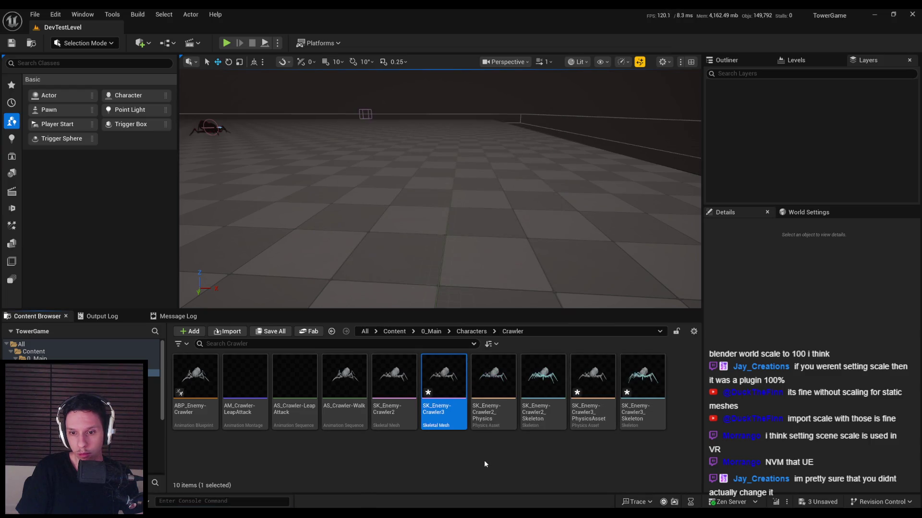
{"action": "double_click", "coordinate": [451, 399]}
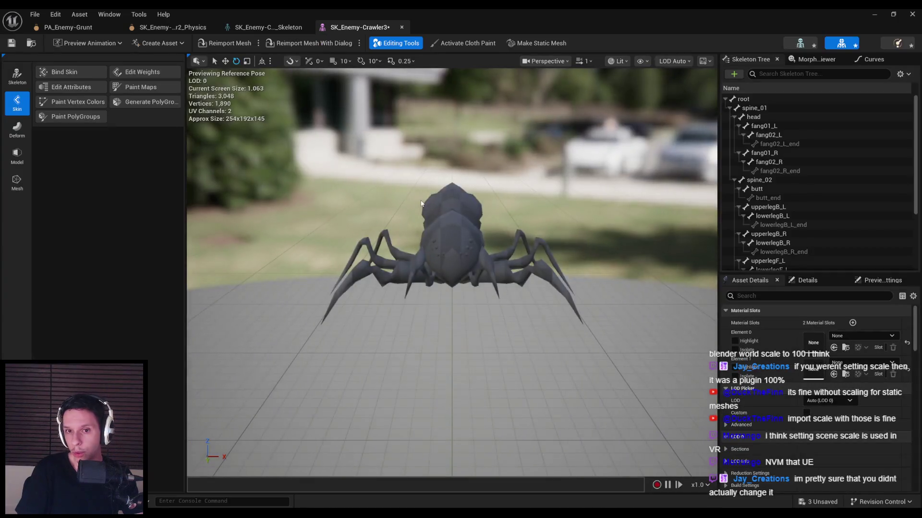
Open the crawler's skeleton and check the root and spine_01 bone transforms.
{"action": "left_click", "coordinate": [748, 100]}
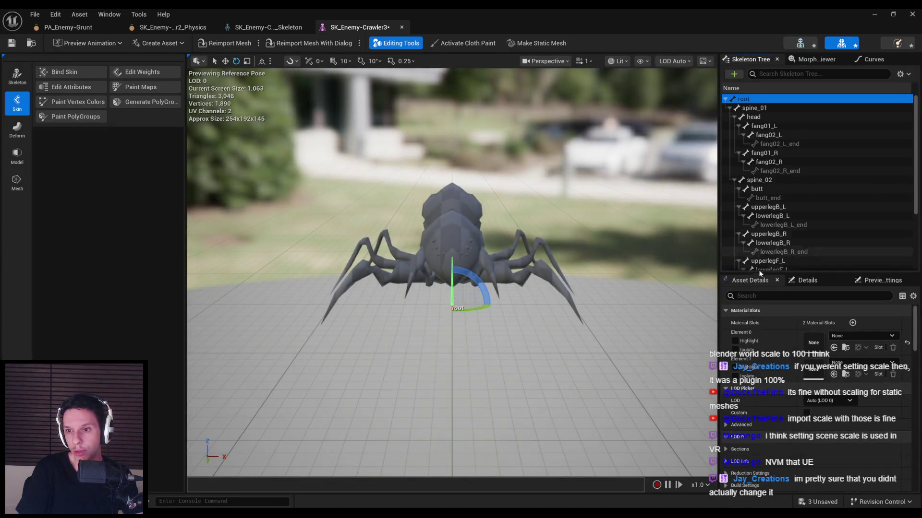
{"action": "left_click", "coordinate": [800, 42]}
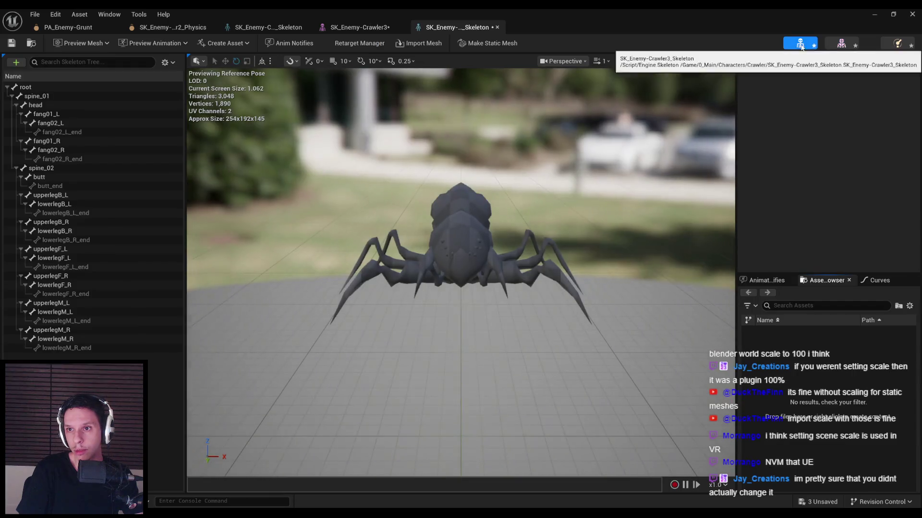
{"action": "left_click", "coordinate": [77, 87]}
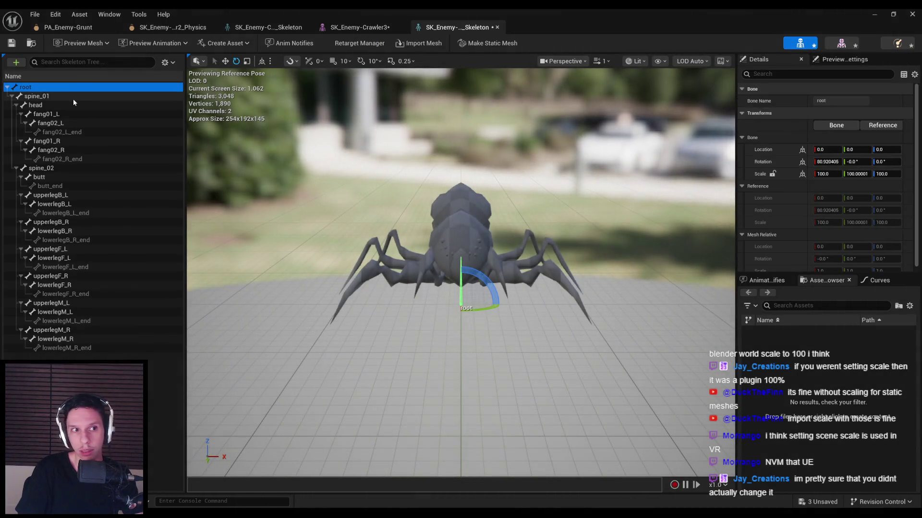
{"action": "left_click", "coordinate": [73, 99]}
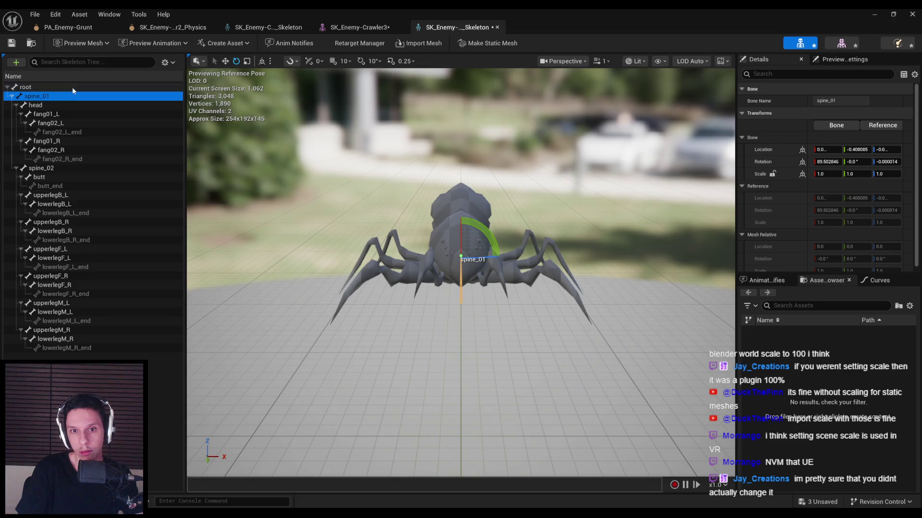
{"action": "left_click", "coordinate": [72, 87]}
{"action": "mouse_move", "coordinate": [396, 165]}
{"action": "left_mouse_down"}
{"action": "mouse_move", "coordinate": [374, 168]}
{"action": "mouse_move", "coordinate": [396, 165]}
{"action": "left_mouse_up"}
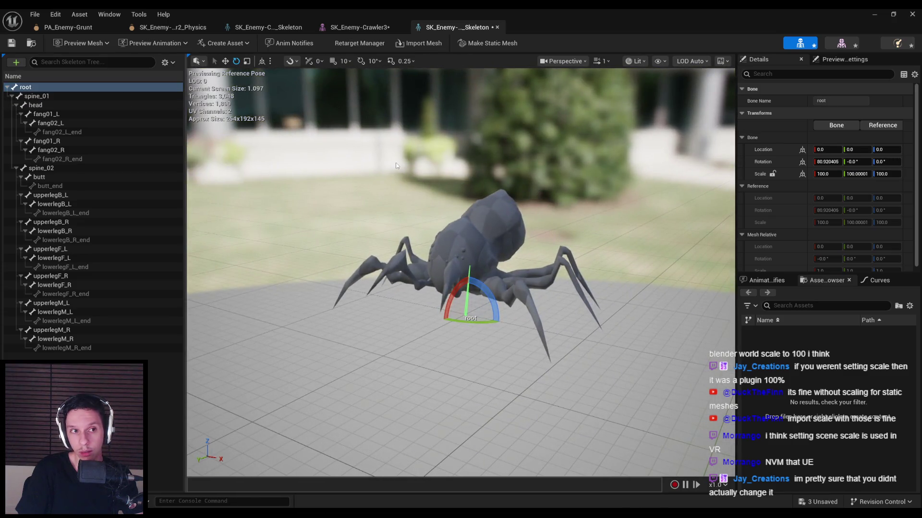
Select the new physics asset and skeleton in the Crawler folder, then return to Blender.
{"action": "left_click", "coordinate": [372, 28]}
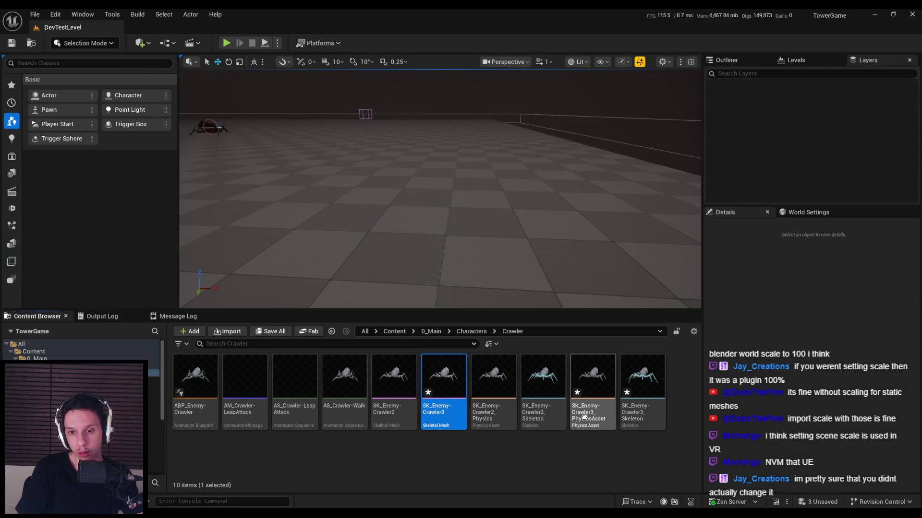
{"action": "left_click", "coordinate": [584, 417], "text": "ctrl"}
{"action": "left_click", "coordinate": [633, 419], "text": "ctrl"}
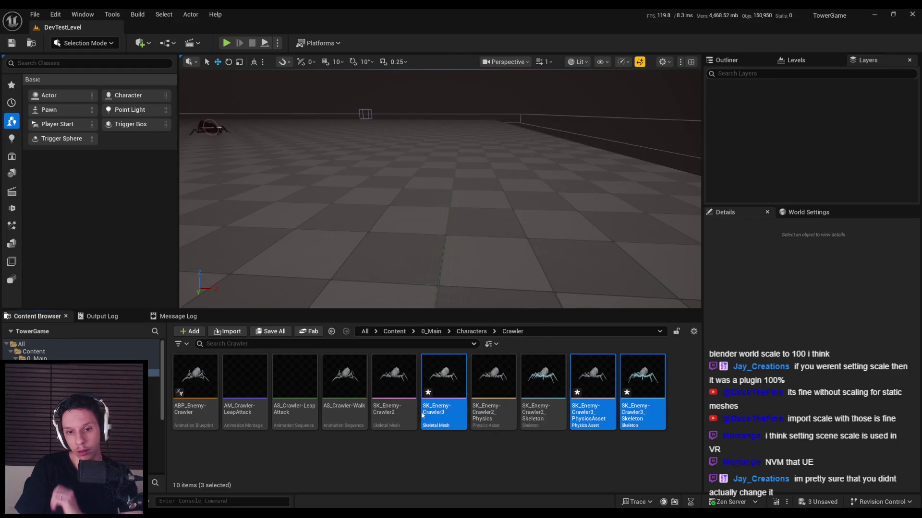
{"action": "left_click", "coordinate": [281, 447]}
{"action": "key", "text": "alt+Tab"}
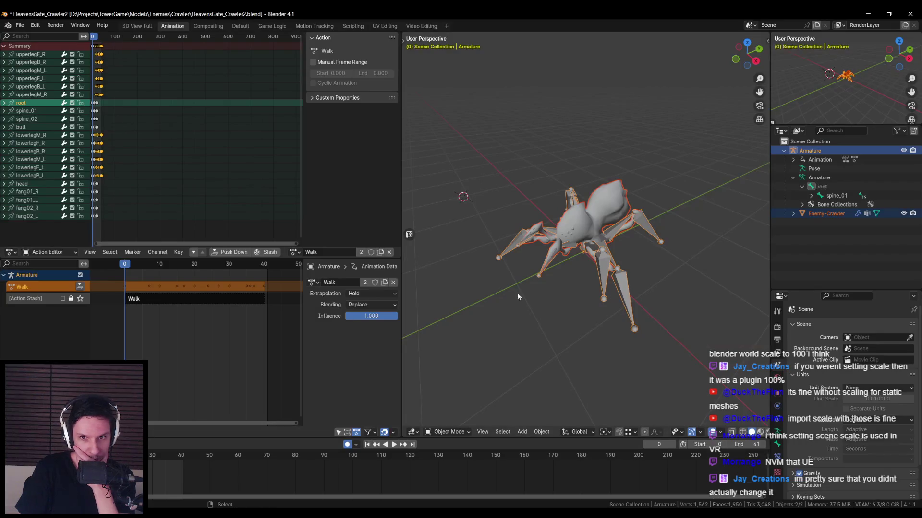
Uncheck StaticMesh(s) in the Unreal Engine sidebar, then look through the Tool, ARP, Mesh Online and Item panels.
{"action": "key", "text": "n"}
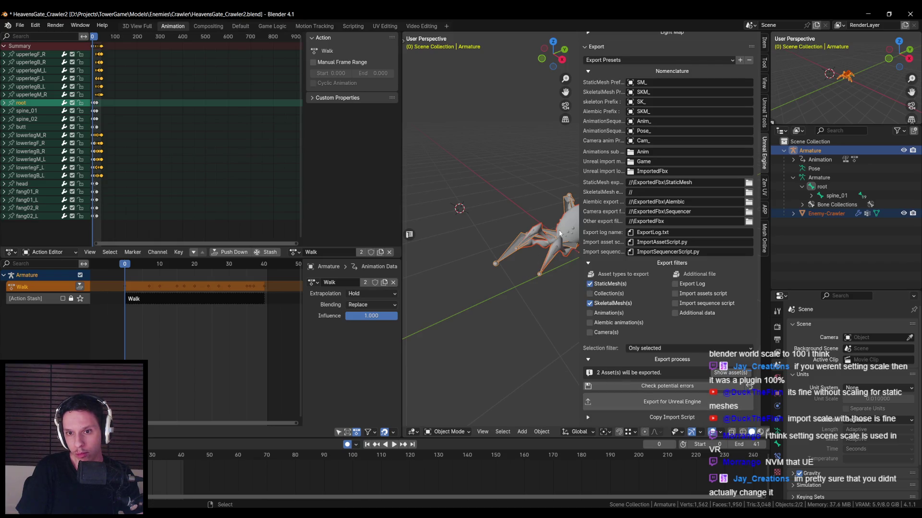
{"action": "left_click", "coordinate": [590, 284]}
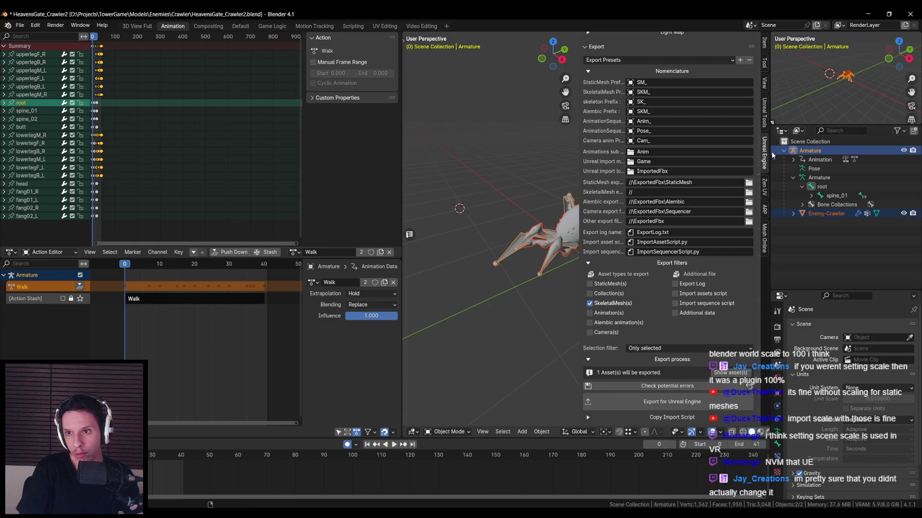
{"action": "left_click", "coordinate": [766, 71]}
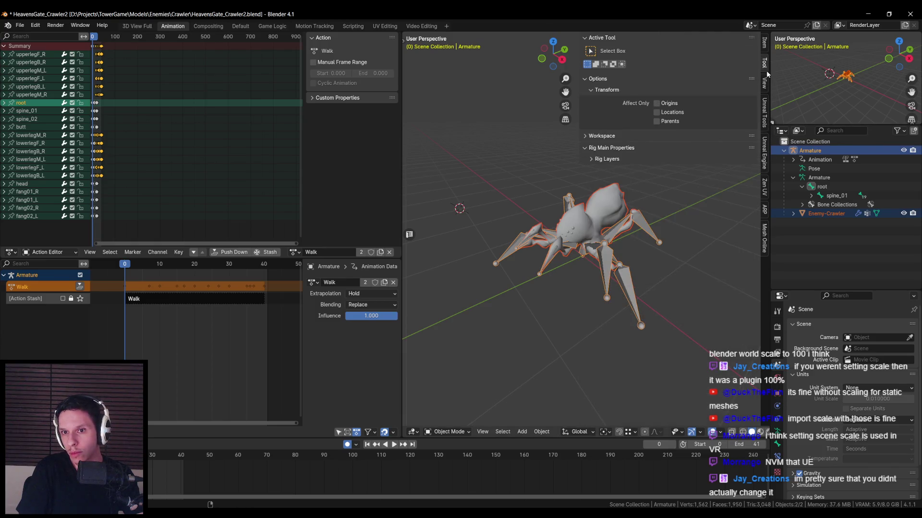
{"action": "left_click", "coordinate": [765, 185]}
{"action": "left_click", "coordinate": [766, 212]}
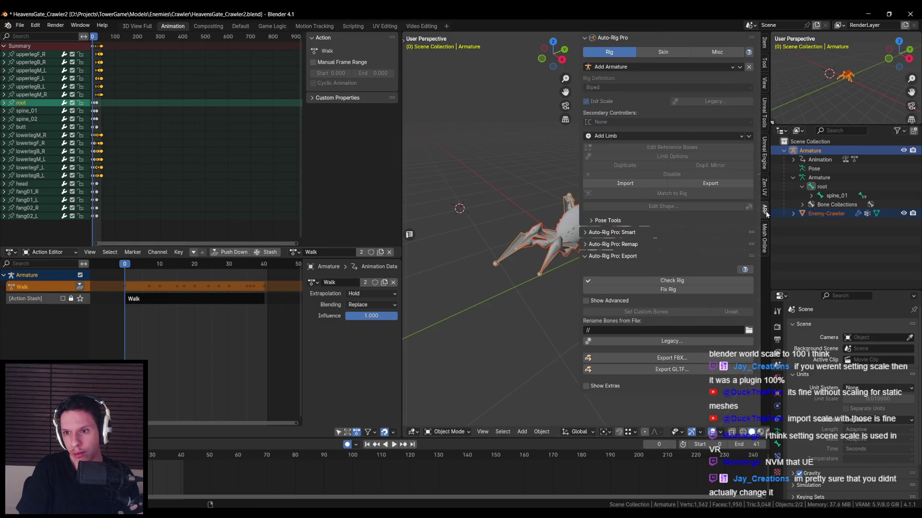
{"action": "left_click", "coordinate": [765, 239]}
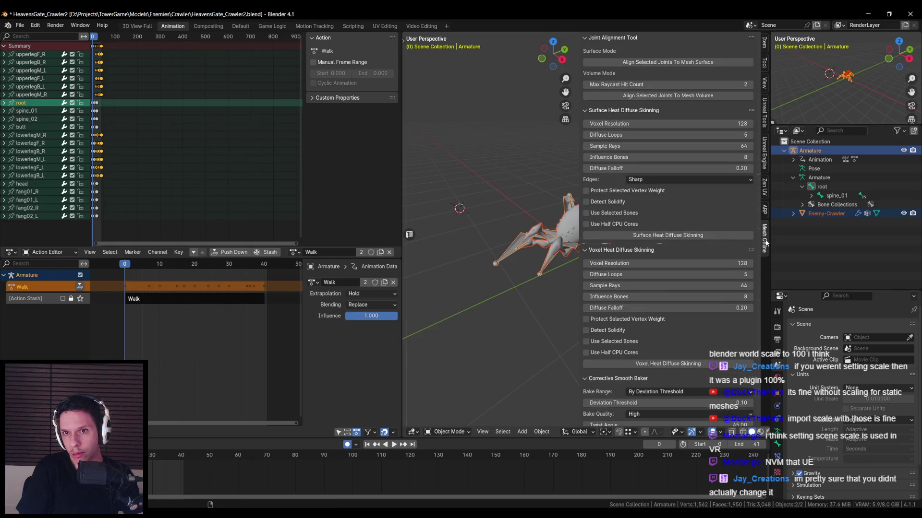
{"action": "left_click", "coordinate": [765, 48]}
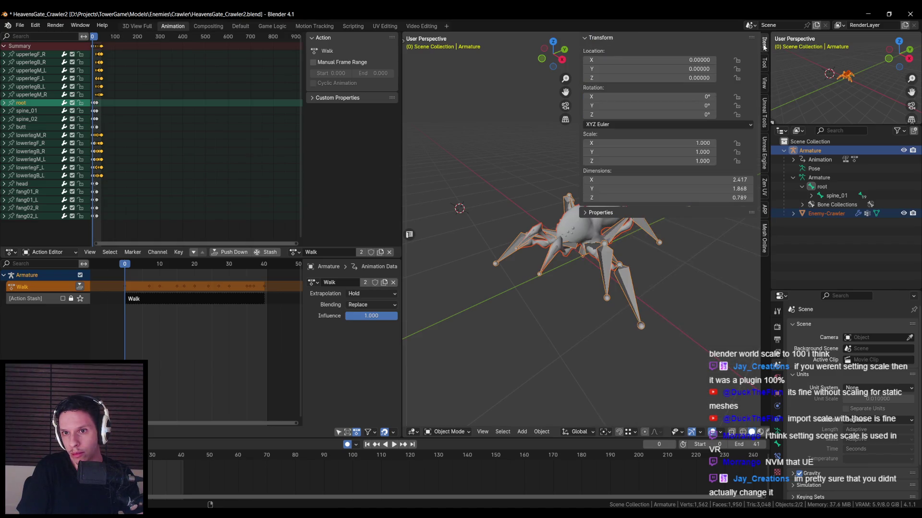
{"action": "key", "text": "n"}
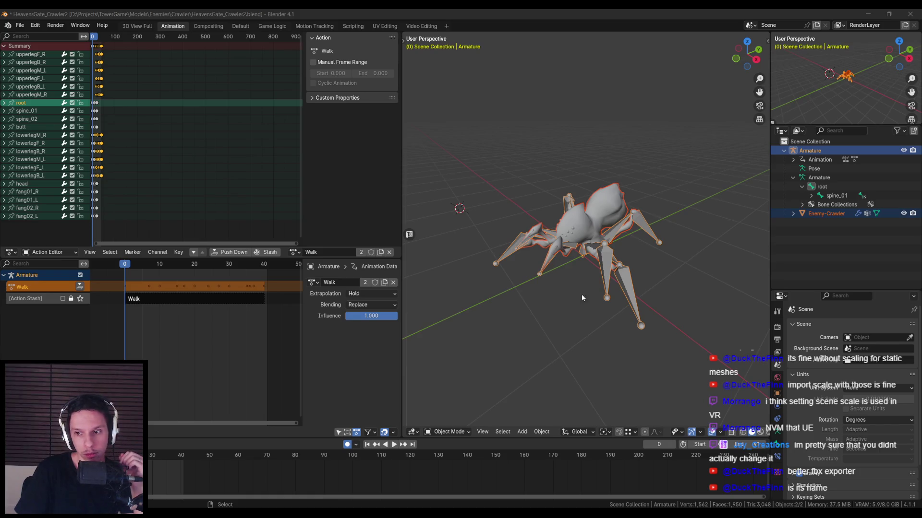
{"action": "left_click", "coordinate": [866, 390]}
Set scene units to Metric and export the armature and mesh as SK_Enemy-Crawler3.fbx.
{"action": "left_click", "coordinate": [868, 409]}
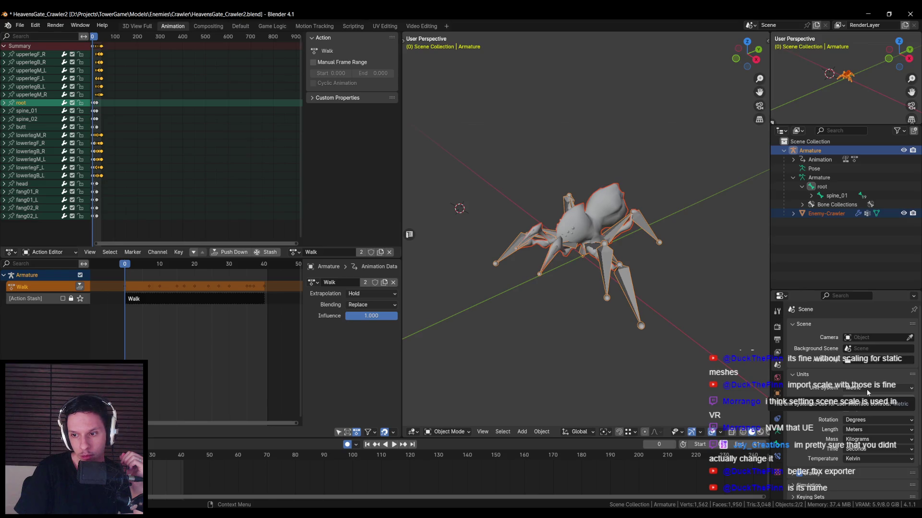
{"action": "left_click_drag", "start_coordinate": [576, 269], "coordinate": [597, 277]}
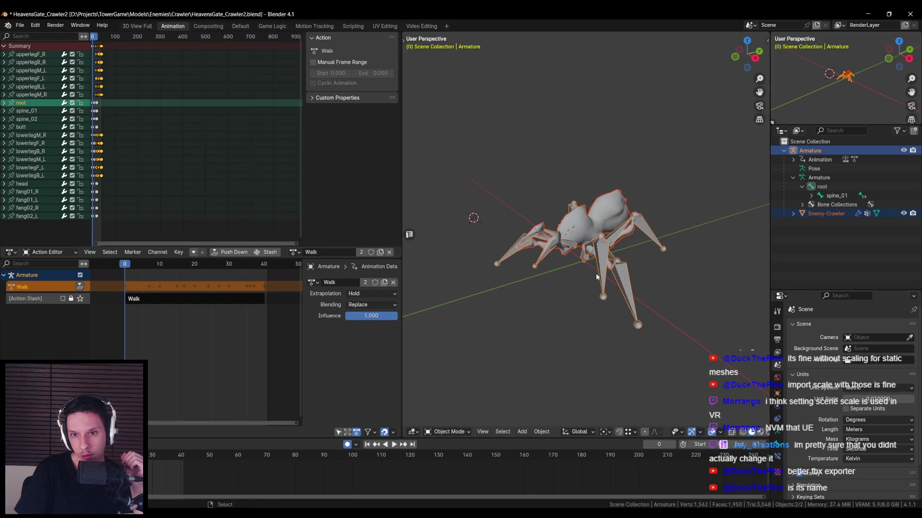
{"action": "left_click", "coordinate": [20, 25]}
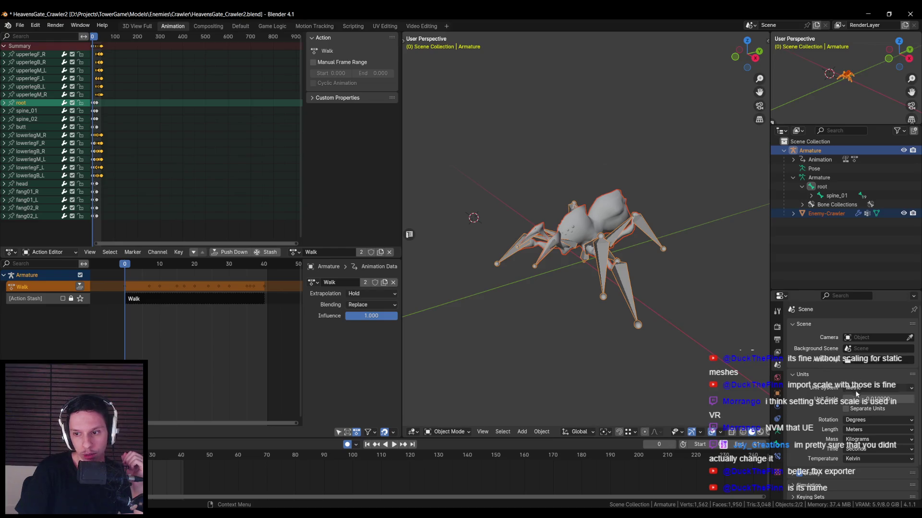
{"action": "left_click", "coordinate": [20, 25]}
{"action": "mouse_move", "coordinate": [67, 161]}
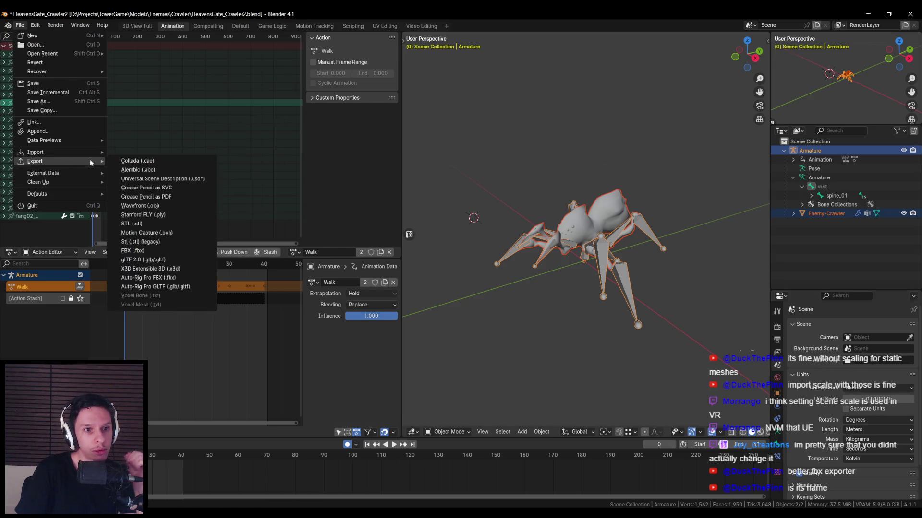
{"action": "left_click", "coordinate": [132, 251]}
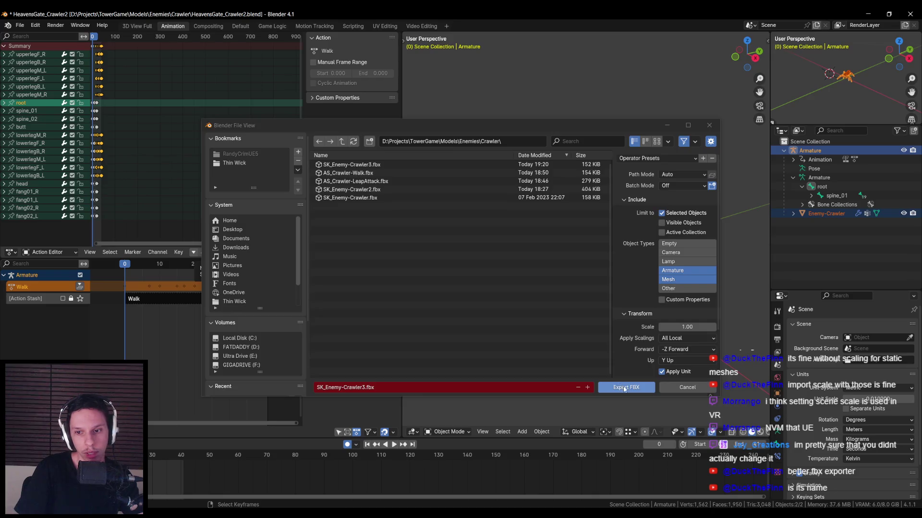
{"action": "left_click", "coordinate": [624, 388]}
{"action": "left_click", "coordinate": [330, 479]}
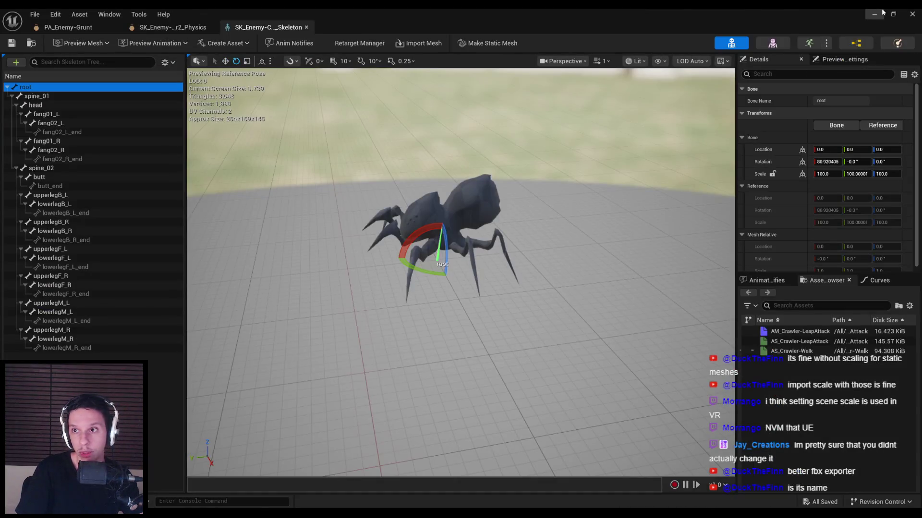
Import the crawler FBX into the Crawler folder with a new skeleton and open SK_Enemy-Crawler3.
{"action": "left_click", "coordinate": [875, 13]}
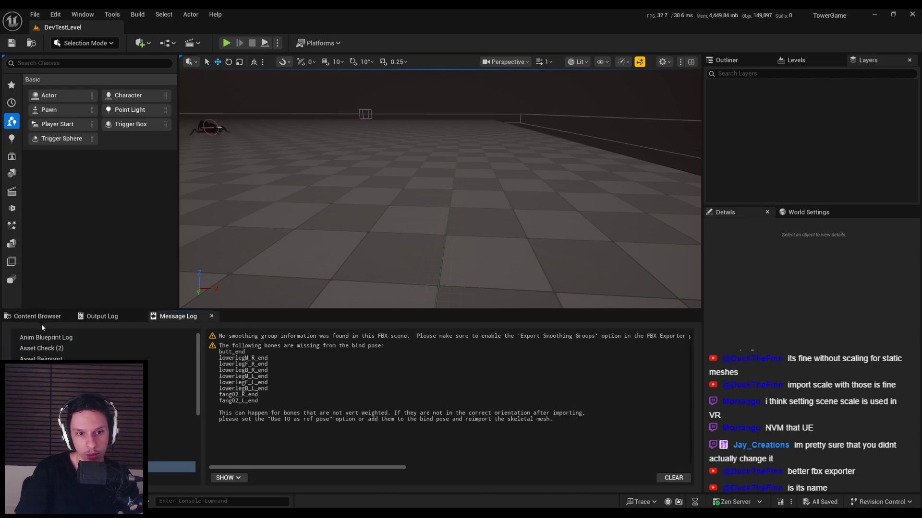
{"action": "left_click", "coordinate": [37, 316]}
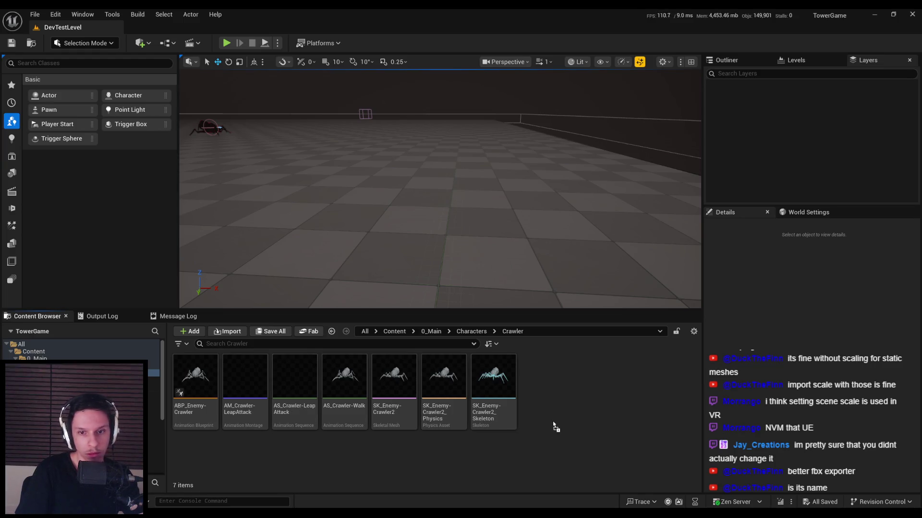
{"action": "left_click", "coordinate": [501, 189]}
{"action": "left_click", "coordinate": [501, 242]}
{"action": "left_click", "coordinate": [500, 434]}
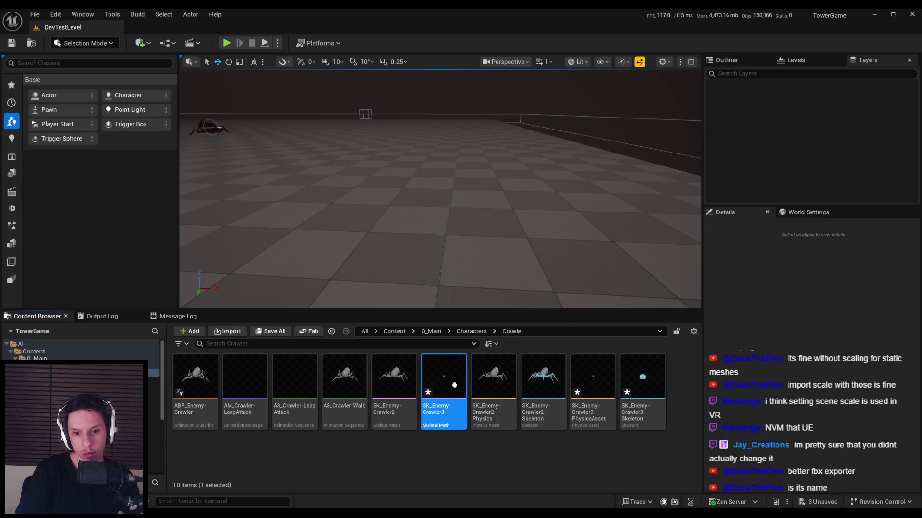
{"action": "double_click", "coordinate": [452, 384]}
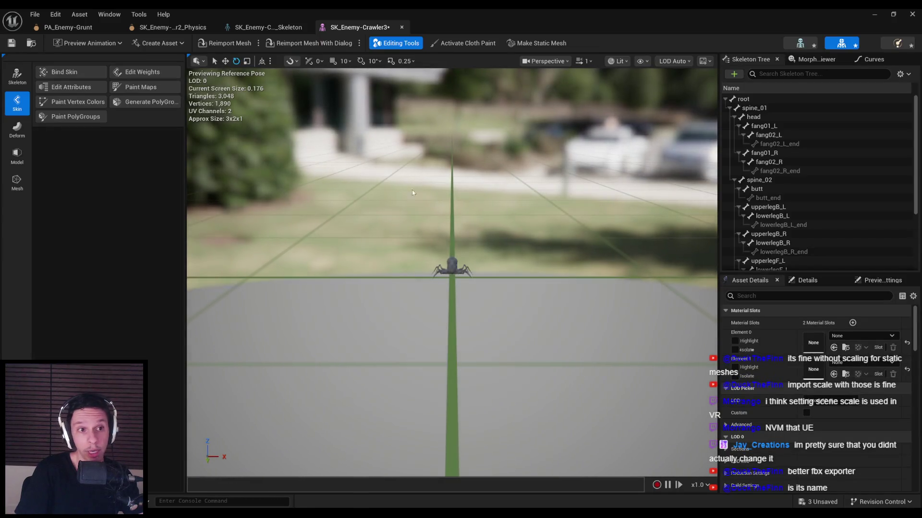
Open the crawler's skeleton and check the root, spine_01 and head bone transforms.
{"action": "left_click", "coordinate": [753, 100]}
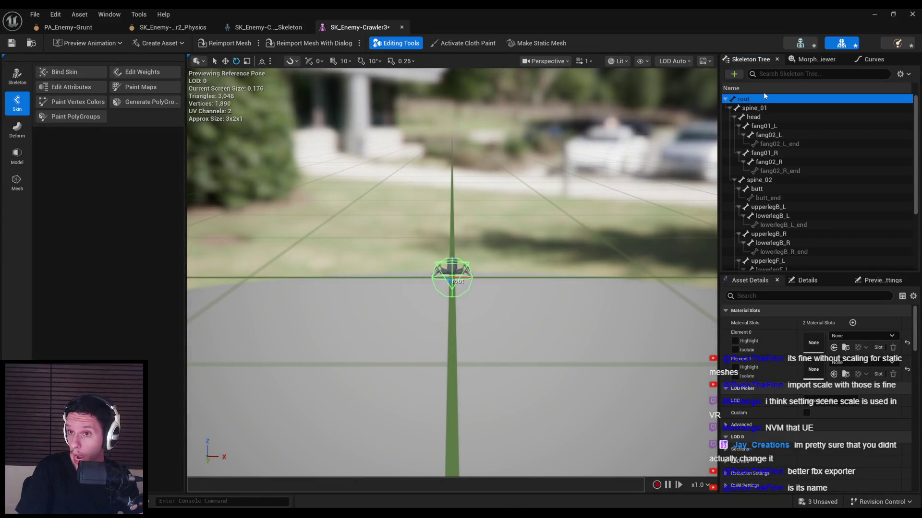
{"action": "left_click", "coordinate": [790, 43]}
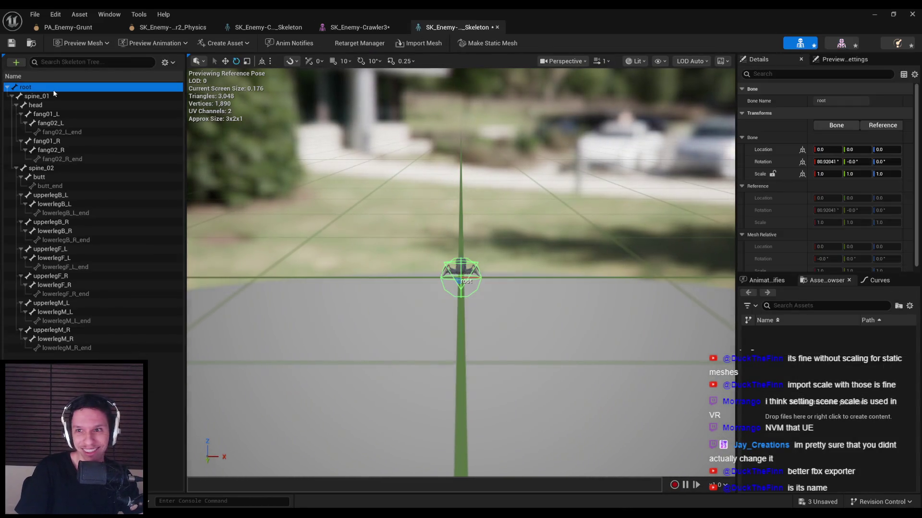
{"action": "left_click", "coordinate": [56, 97]}
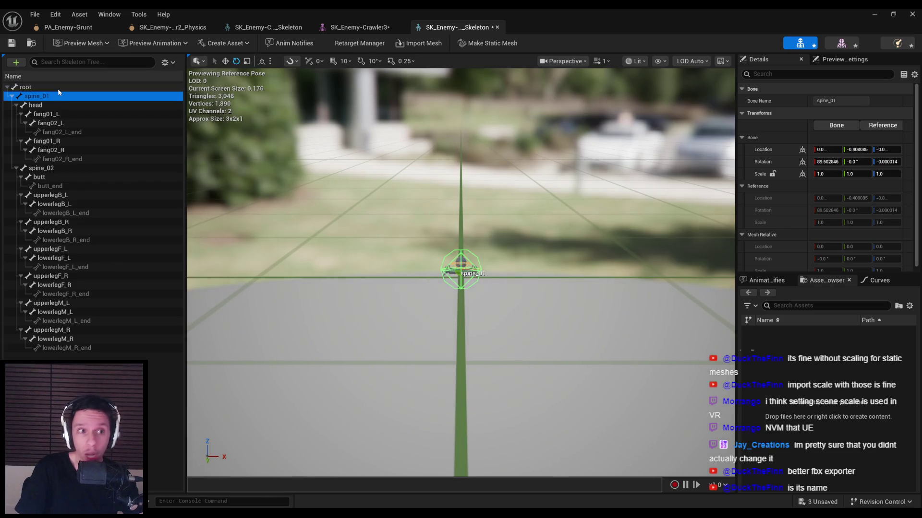
{"action": "left_click", "coordinate": [57, 88]}
{"action": "key", "text": "f"}
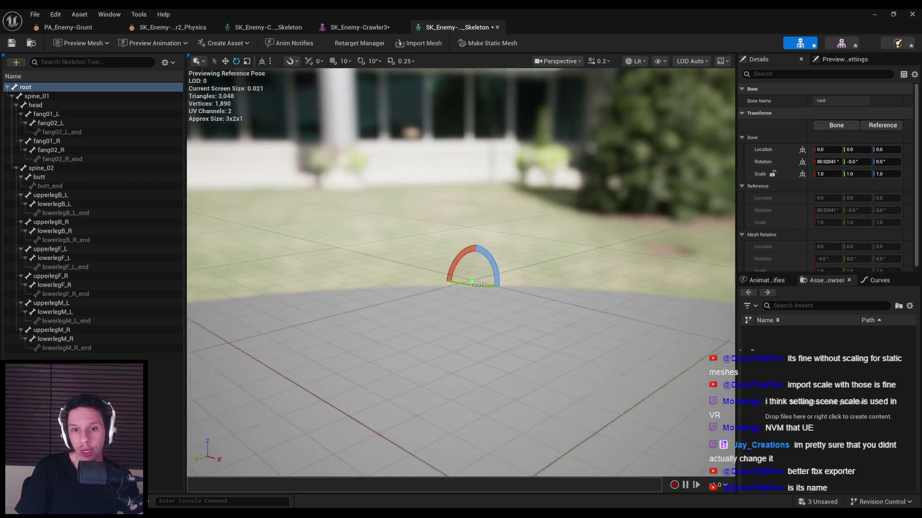
{"action": "scroll", "coordinate": [461, 274], "scroll_direction": "down", "scroll_amount": 3}
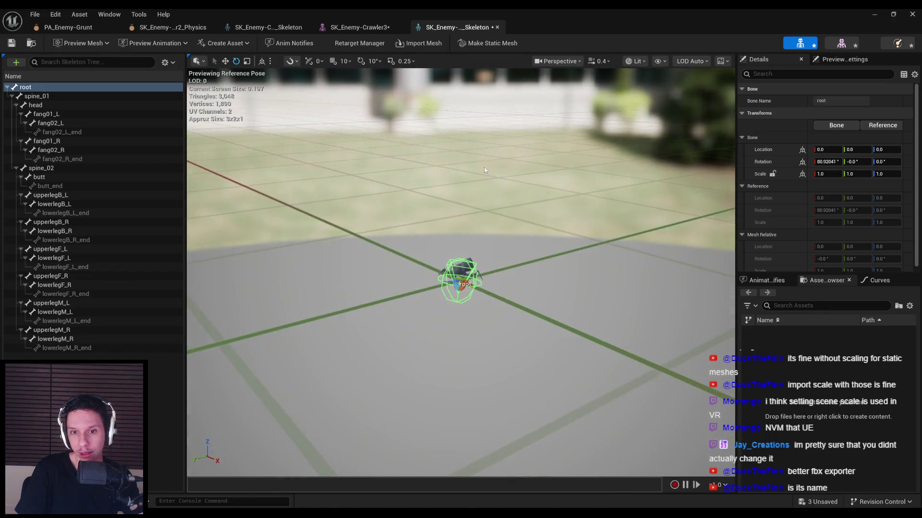
{"action": "left_click", "coordinate": [57, 96]}
{"action": "left_click", "coordinate": [59, 106]}
Check the leg, spine_02, spine_01 and root bone rotations, then close the skeleton and mesh editors.
{"action": "key", "text": "Down"}
{"action": "key", "text": "Down"}
{"action": "key", "text": "Down"}
{"action": "left_click", "coordinate": [60, 262]}
{"action": "left_click", "coordinate": [60, 330]}
{"action": "left_click", "coordinate": [59, 316]}
{"action": "left_click", "coordinate": [60, 168]}
{"action": "left_click", "coordinate": [60, 96]}
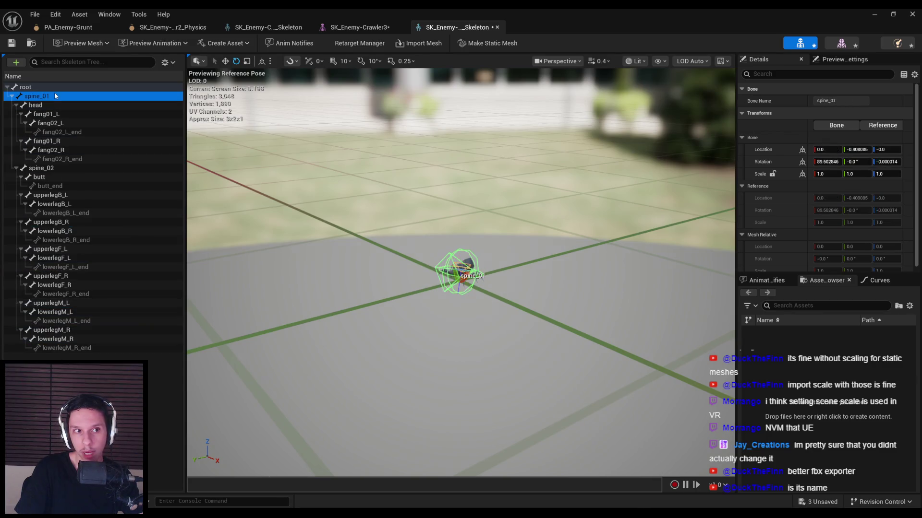
{"action": "left_click", "coordinate": [62, 88]}
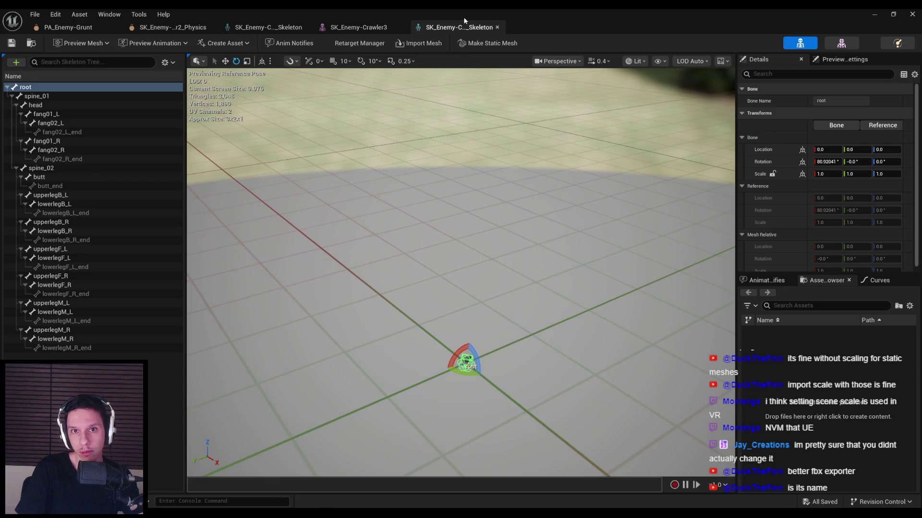
{"action": "middle_click", "coordinate": [463, 27]}
{"action": "middle_click", "coordinate": [359, 28]}
{"action": "left_click", "coordinate": [872, 17]}
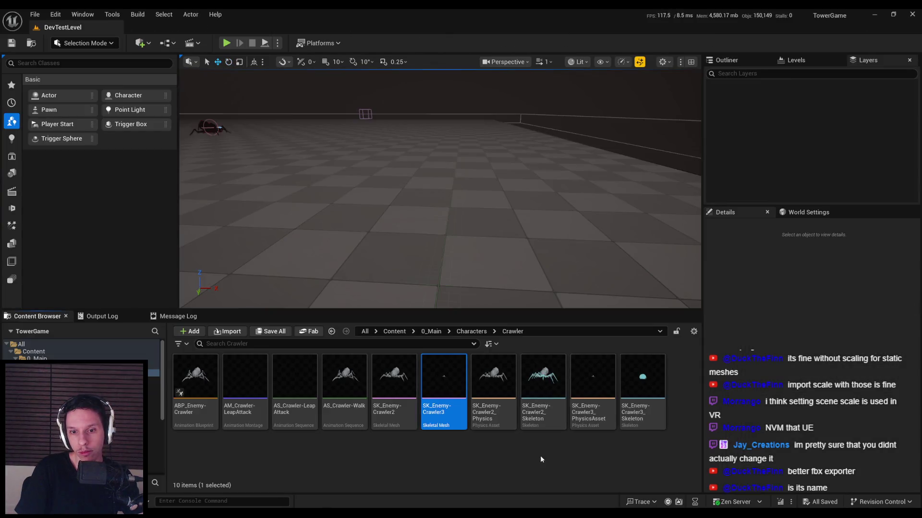
Set SK_Enemy-Crawler3's Import Uniform Scale to 100 and reimport the mesh.
{"action": "left_click", "coordinate": [441, 412]}
{"action": "double_click", "coordinate": [453, 422]}
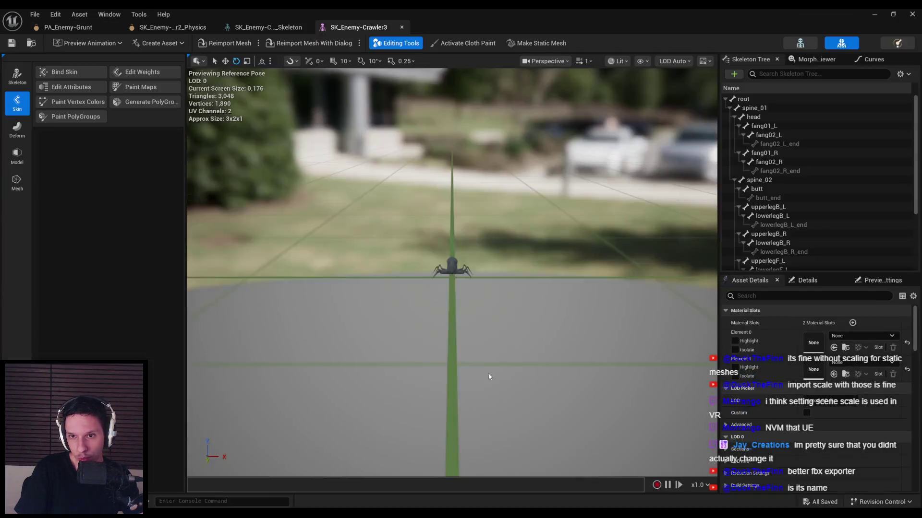
{"action": "scroll", "coordinate": [773, 405], "scroll_direction": "down", "scroll_amount": 10}
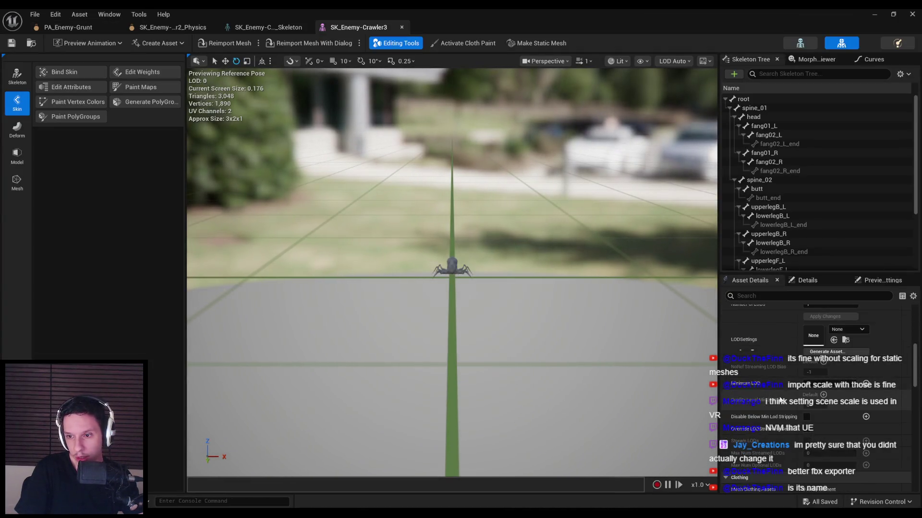
{"action": "scroll", "coordinate": [786, 391], "scroll_direction": "down", "scroll_amount": 1}
{"action": "left_click", "coordinate": [816, 372]}
{"action": "type", "text": "100"}
{"action": "key", "text": "Return"}
{"action": "left_click", "coordinate": [224, 42]}
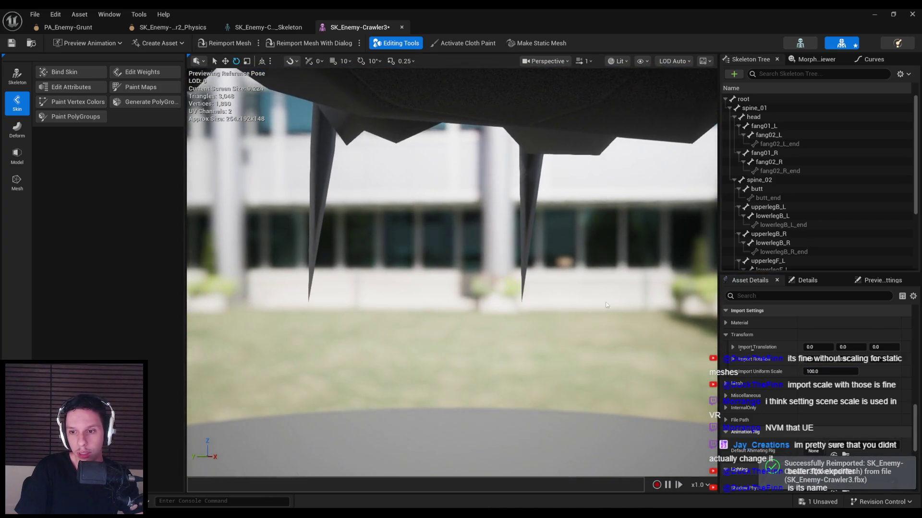
Set Import Uniform Scale back to 1.0, reimport the mesh, and return to Blender.
{"action": "left_click", "coordinate": [830, 371]}
{"action": "type", "text": "1.0"}
{"action": "left_click", "coordinate": [224, 43]}
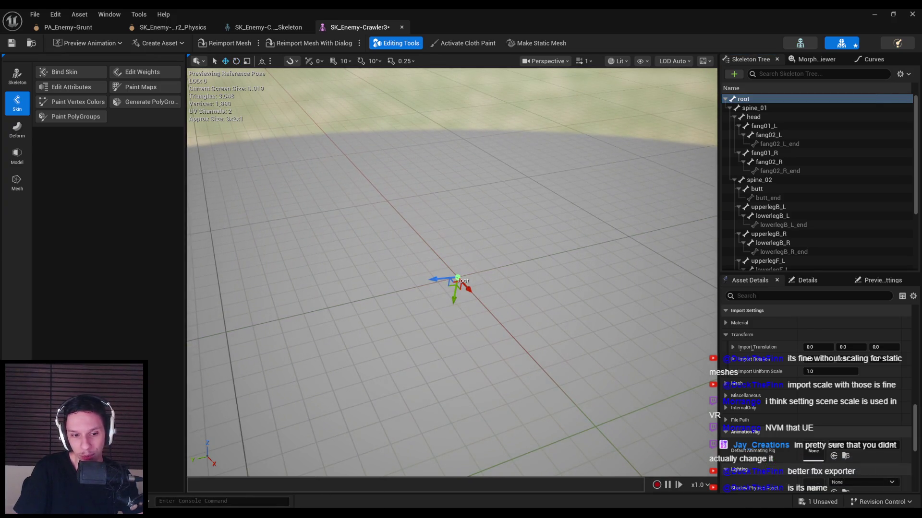
{"action": "key", "text": "alt+Tab"}
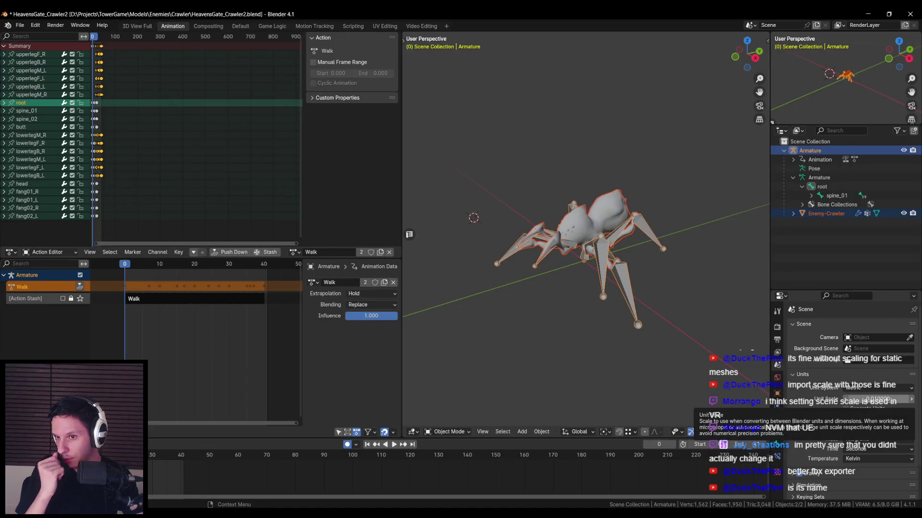
Set the scene's Unit Scale to 1.0 in Scene Properties > Units.
{"action": "scroll", "coordinate": [601, 298], "scroll_direction": "down", "scroll_amount": 6}
{"action": "key", "text": "KP_3"}
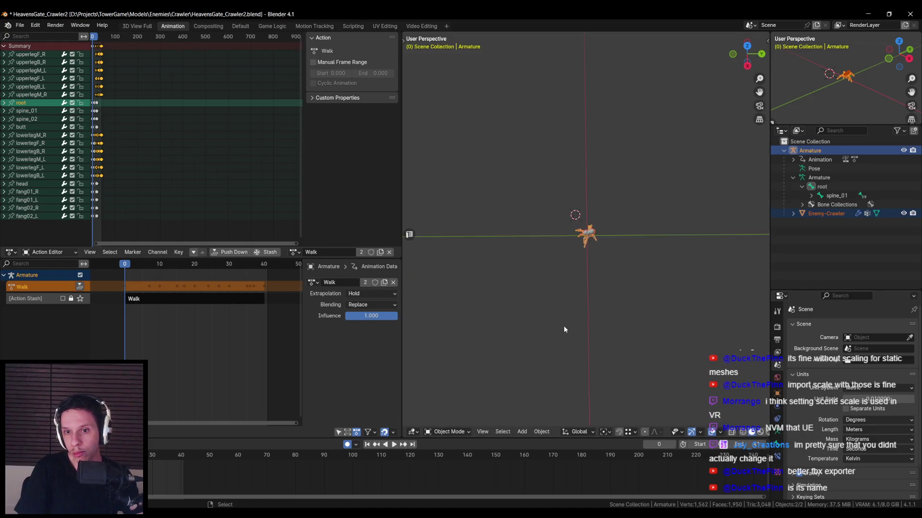
{"action": "scroll", "coordinate": [564, 321], "scroll_direction": "up", "scroll_amount": 2}
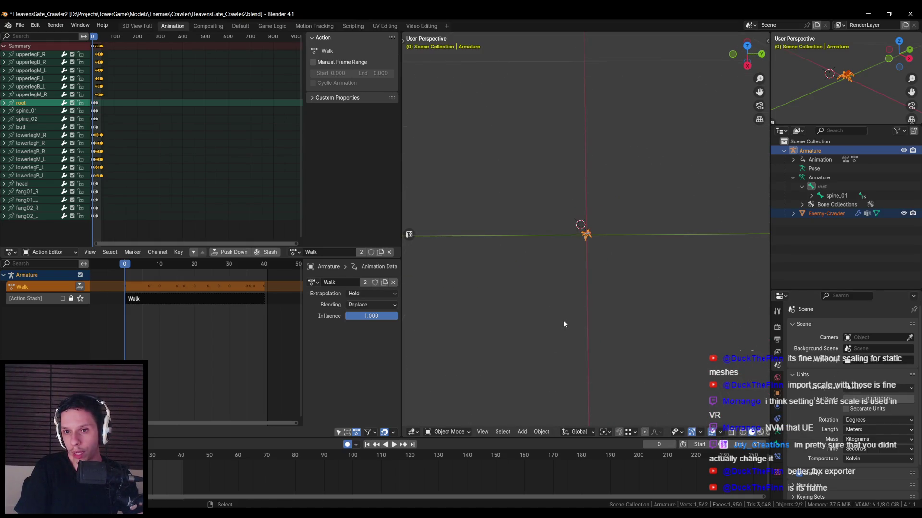
{"action": "scroll", "coordinate": [564, 321], "scroll_direction": "down", "scroll_amount": 2}
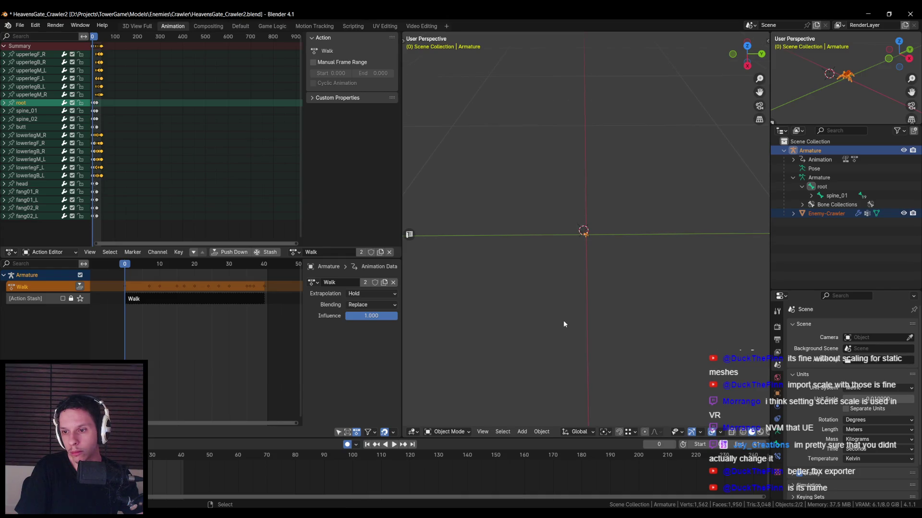
{"action": "left_click", "coordinate": [878, 399]}
{"action": "type", "text": "1"}
{"action": "key", "text": "Return"}
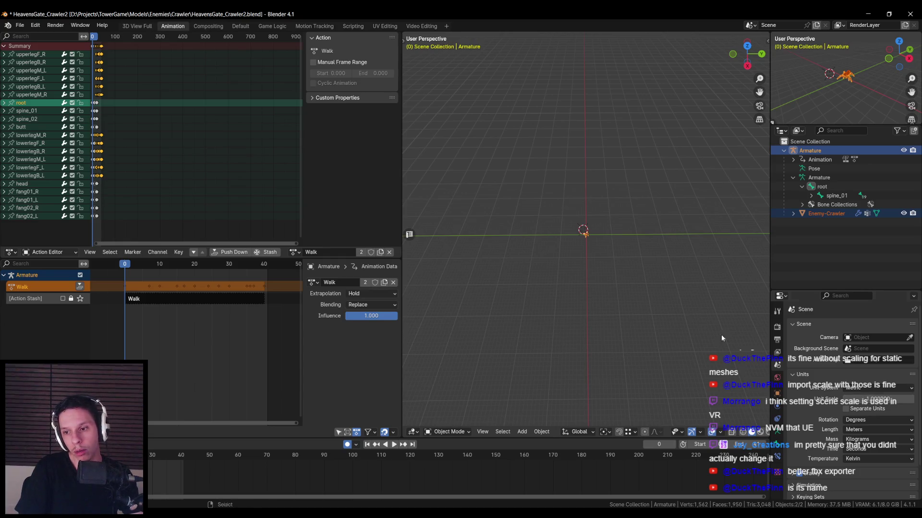
Save the Blender file and re-export the spider as FBX over SK_Enemy-Crawler3.fbx.
{"action": "scroll", "coordinate": [559, 249], "scroll_direction": "up", "scroll_amount": 5}
{"action": "scroll", "coordinate": [604, 252], "scroll_direction": "up", "scroll_amount": 1}
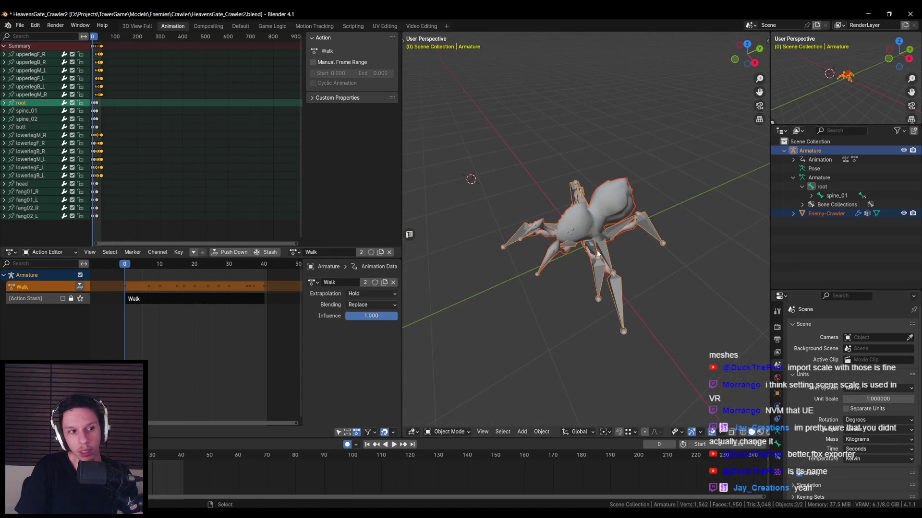
{"action": "key", "text": "ctrl+s"}
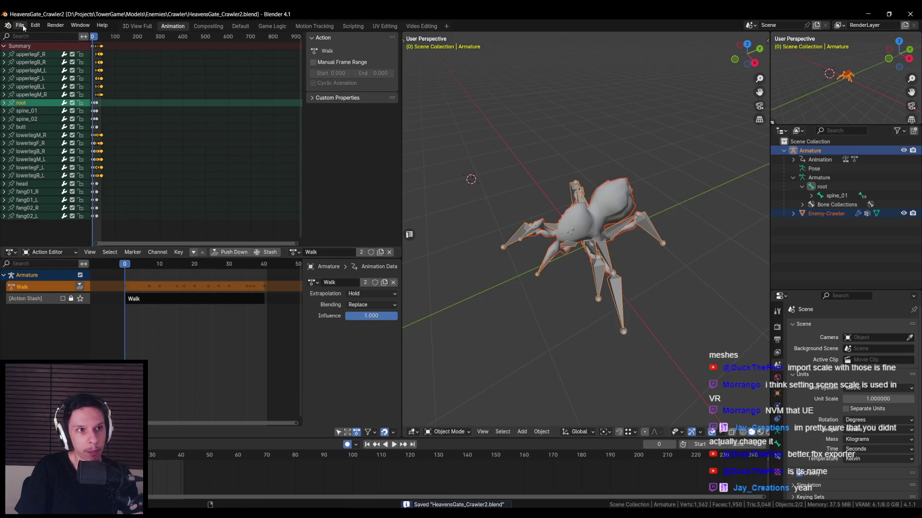
{"action": "left_click", "coordinate": [20, 25]}
{"action": "mouse_move", "coordinate": [34, 162]}
{"action": "left_click", "coordinate": [132, 251]}
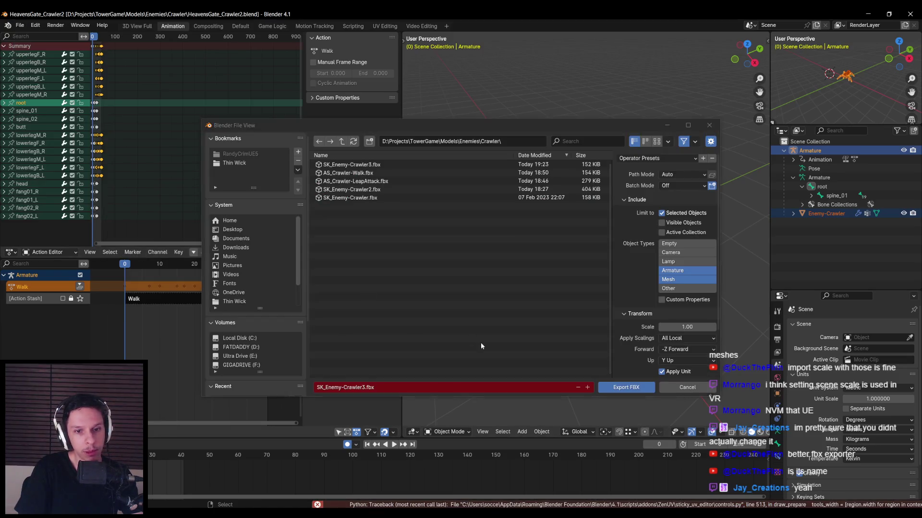
{"action": "left_click", "coordinate": [624, 388]}
{"action": "left_click", "coordinate": [336, 480]}
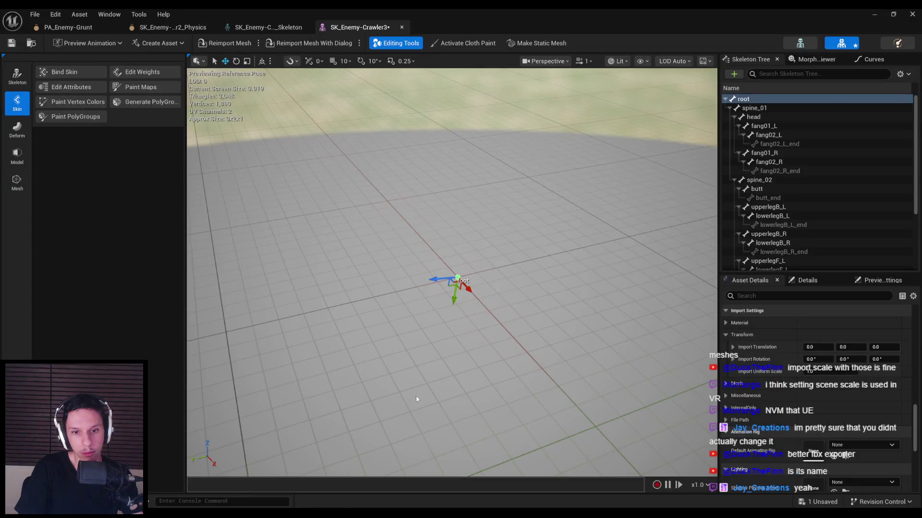
Force-delete the old Crawler3 mesh, physics asset and skeleton from the Crawler folder.
{"action": "left_click", "coordinate": [874, 14]}
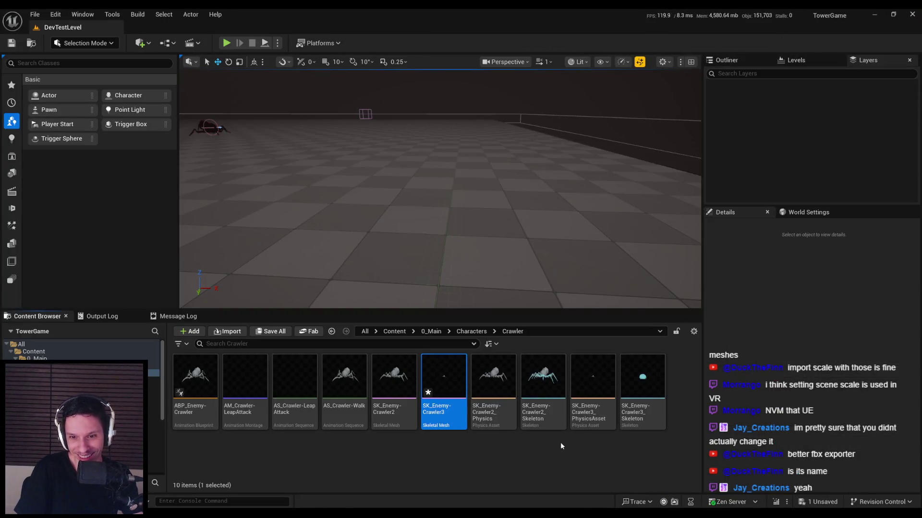
{"action": "left_click", "coordinate": [592, 413], "text": "ctrl"}
{"action": "left_click", "coordinate": [642, 413], "text": "ctrl"}
{"action": "key", "text": "Delete"}
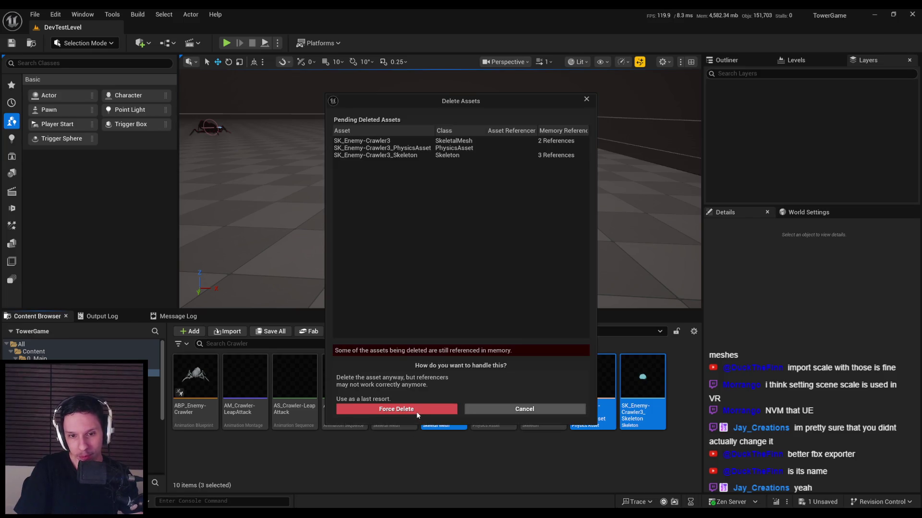
{"action": "left_click", "coordinate": [402, 409]}
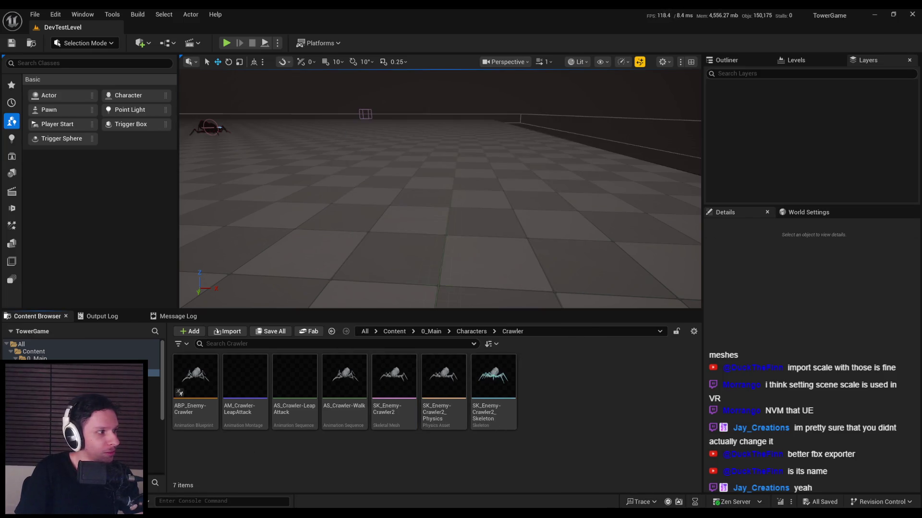
Import the new spider FBX with Skeleton set to None and open SK_Enemy-Crawler3.
{"action": "left_click_drag", "start_coordinate": [574, 419], "coordinate": [578, 413]}
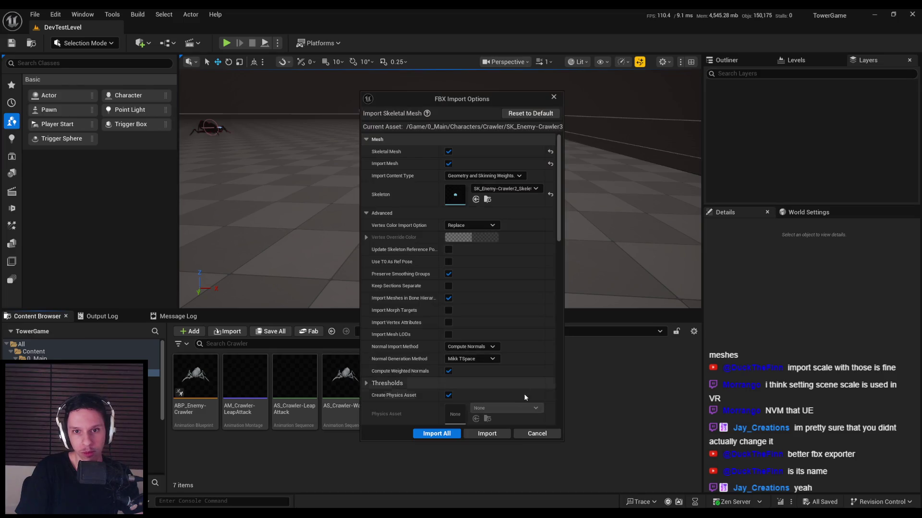
{"action": "left_click", "coordinate": [494, 190]}
{"action": "left_click", "coordinate": [494, 249]}
{"action": "left_click", "coordinate": [491, 434]}
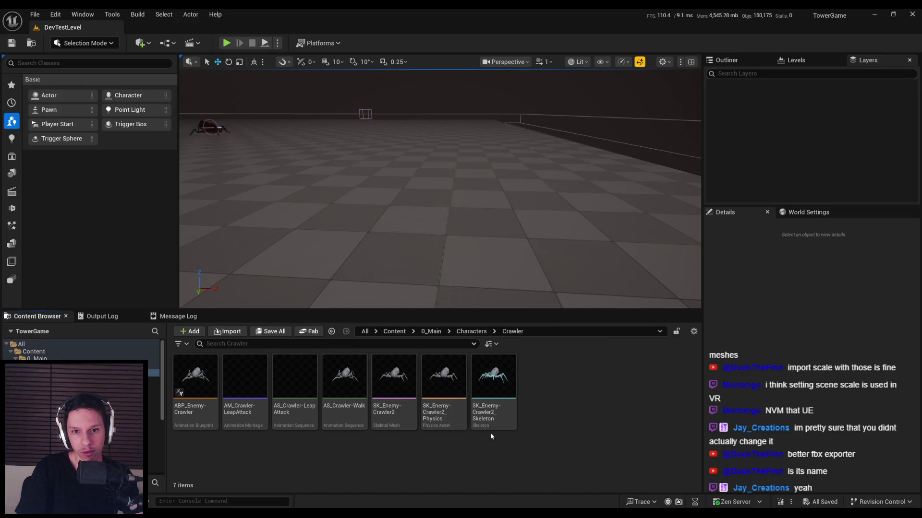
{"action": "left_click", "coordinate": [102, 317]}
{"action": "left_click", "coordinate": [37, 316]}
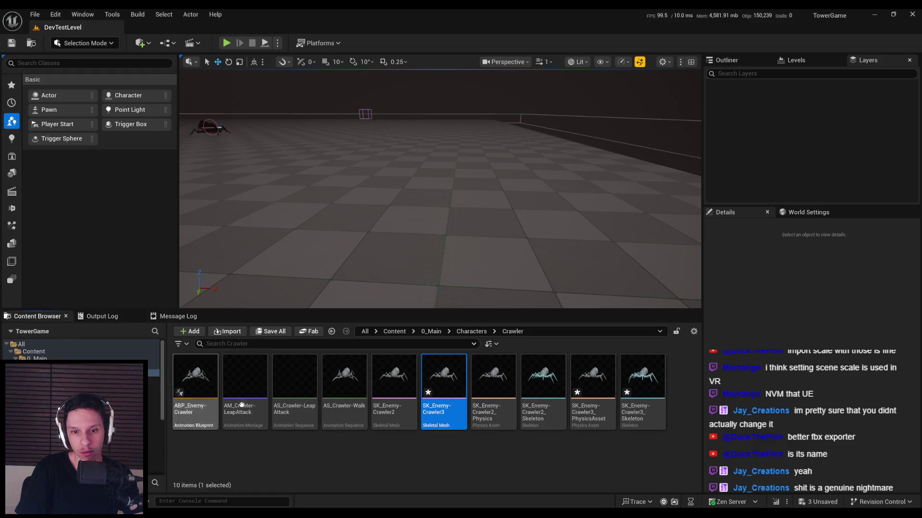
{"action": "double_click", "coordinate": [435, 424]}
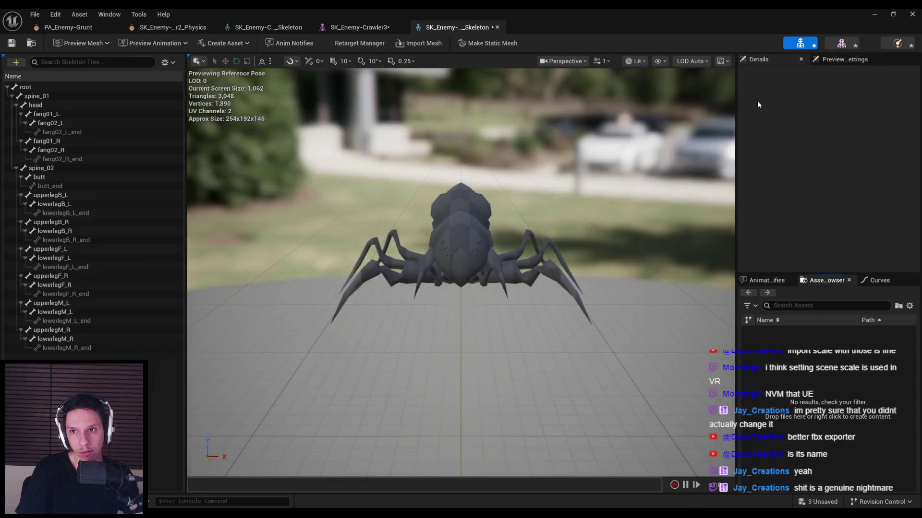
Check the root bone's rotation values and close the asset editor tabs.
{"action": "left_click", "coordinate": [40, 90]}
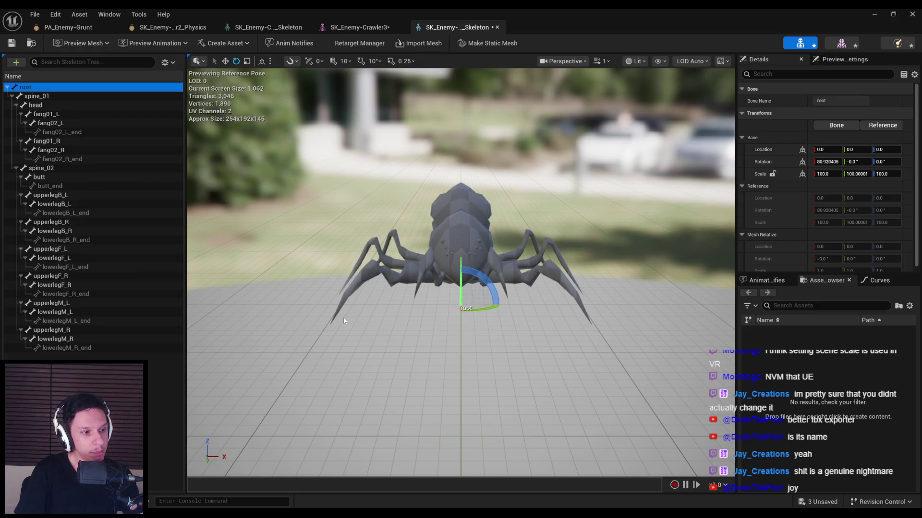
{"action": "middle_click", "coordinate": [474, 28]}
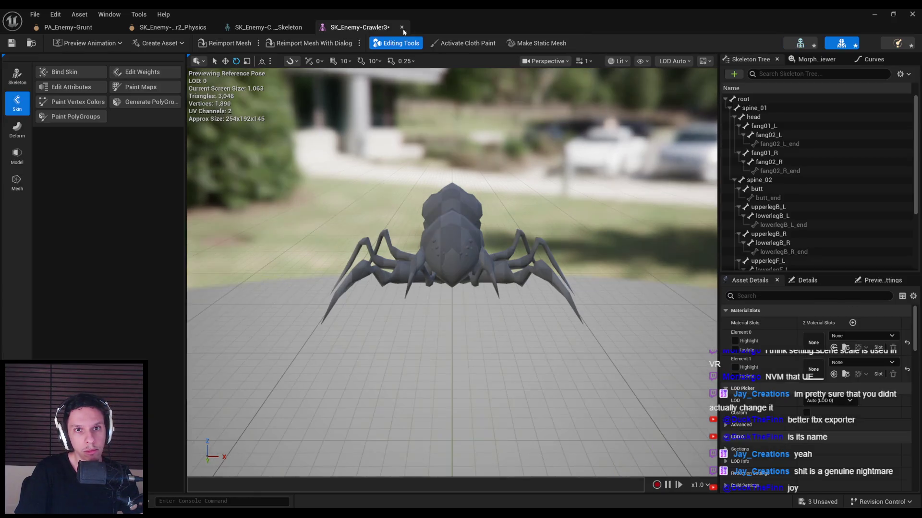
{"action": "left_click", "coordinate": [416, 28]}
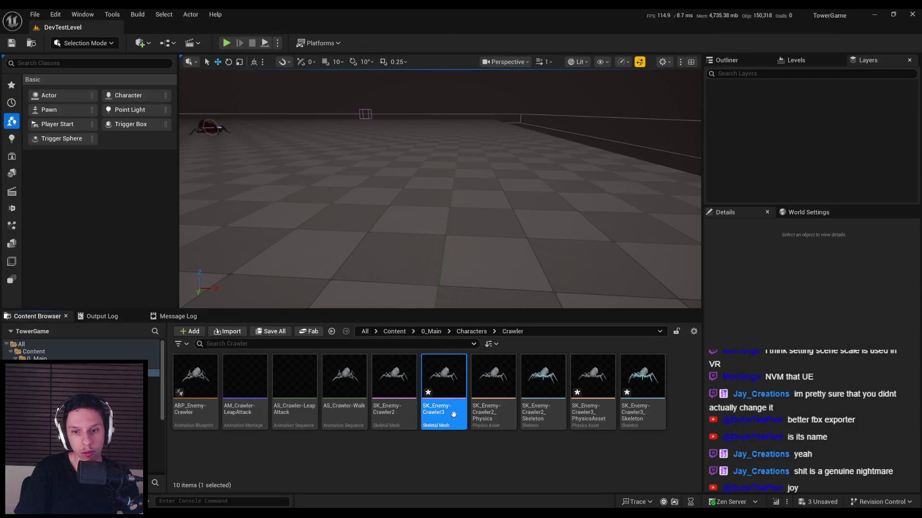
Delete the Crawler3 mesh, physics asset and skeleton, then return to Blender.
{"action": "left_click", "coordinate": [592, 380], "text": "ctrl"}
{"action": "left_click", "coordinate": [642, 379], "text": "ctrl"}
{"action": "key", "text": "Delete"}
{"action": "left_click", "coordinate": [451, 408]}
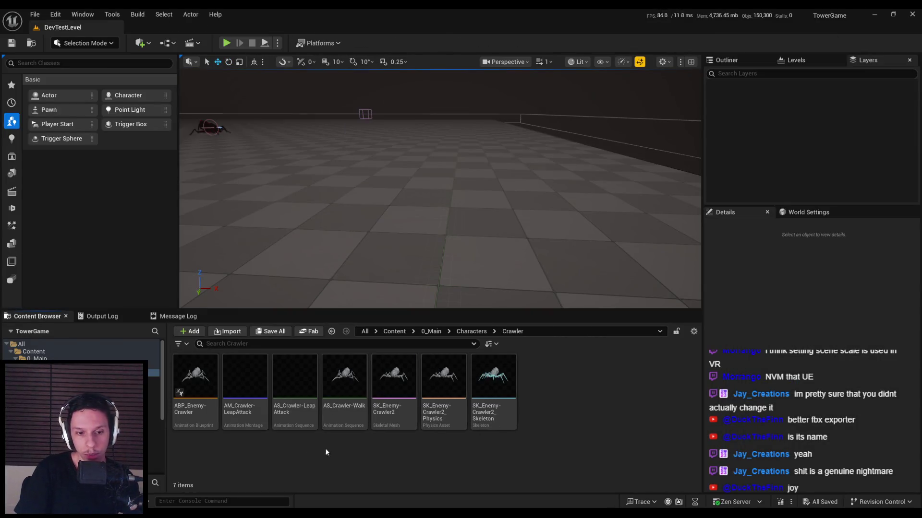
{"action": "key", "text": "alt+Tab"}
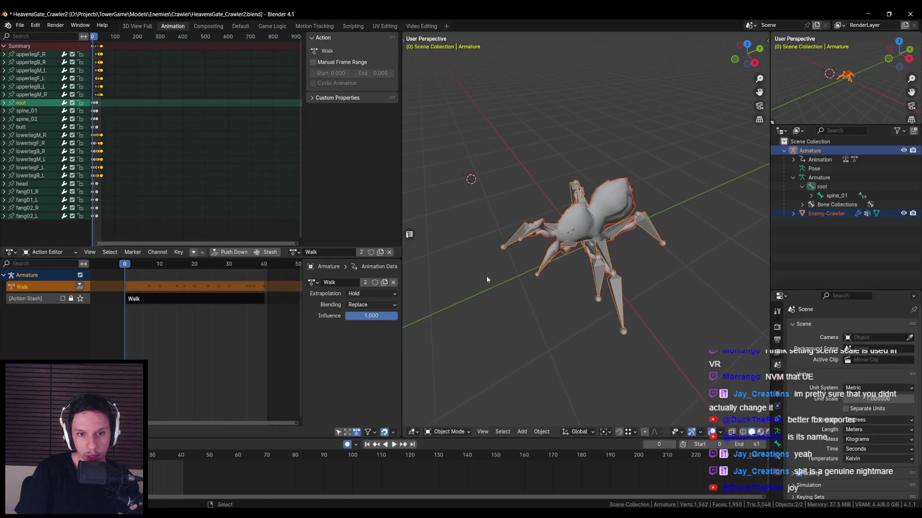
Open the Blender for Unreal Engine sidebar settings and view its Animations and General tabs.
{"action": "key", "text": "n"}
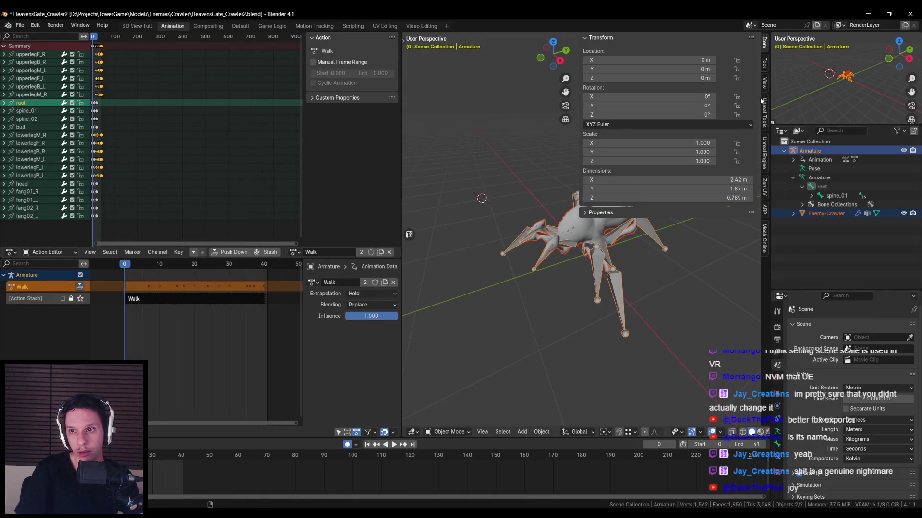
{"action": "left_click", "coordinate": [765, 111]}
{"action": "left_click", "coordinate": [765, 146]}
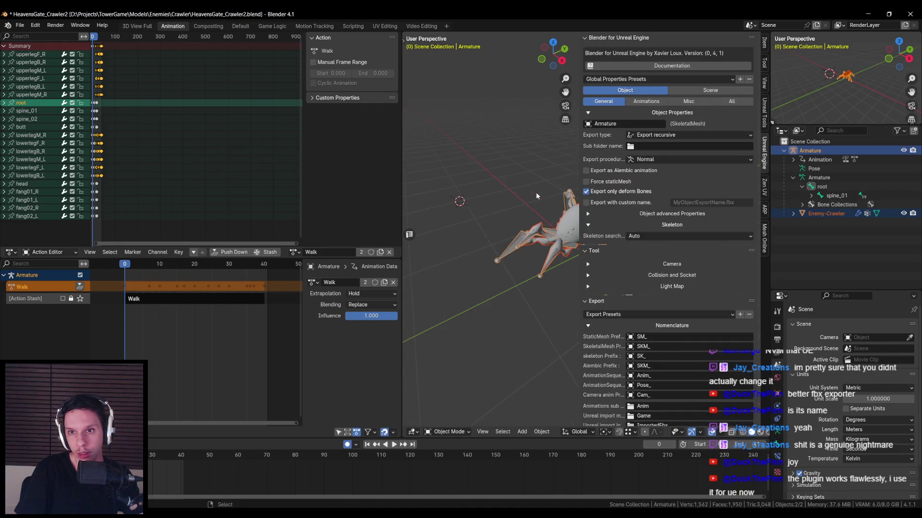
{"action": "left_click", "coordinate": [643, 102]}
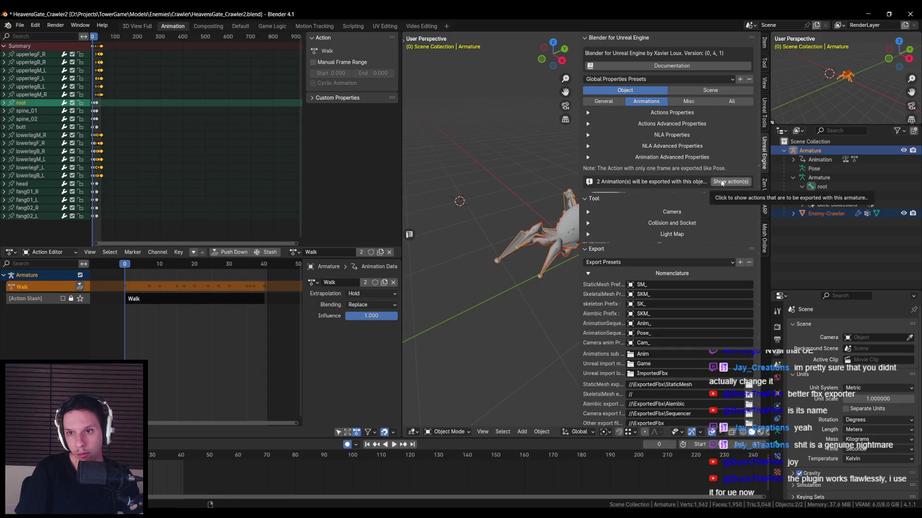
{"action": "left_click", "coordinate": [604, 101]}
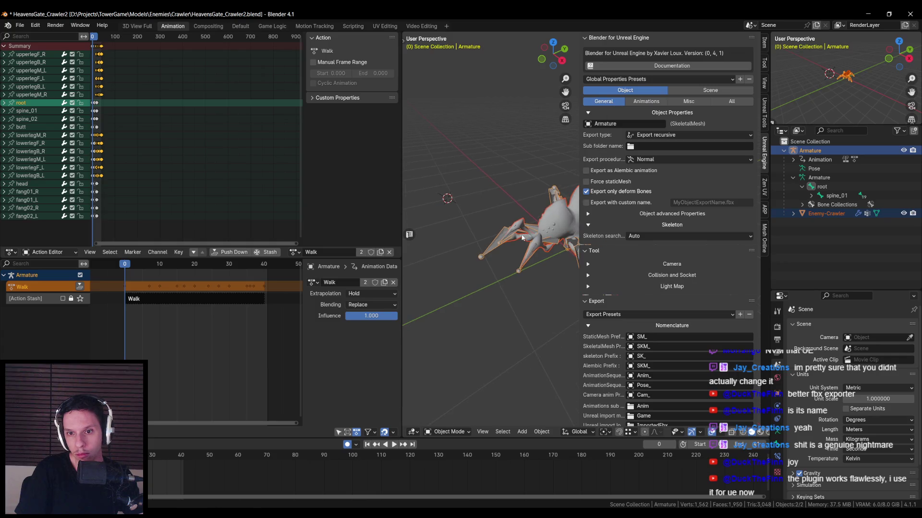
Reselect the Enemy-Crawler mesh and Armature, then scroll down to the Export process section.
{"action": "scroll", "coordinate": [520, 257], "scroll_direction": "up", "scroll_amount": 3}
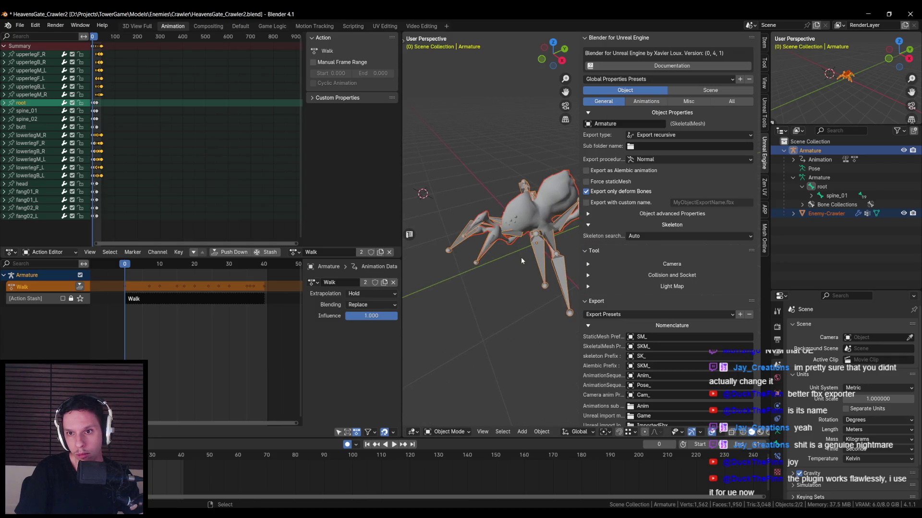
{"action": "left_click", "coordinate": [526, 222]}
{"action": "left_click", "coordinate": [533, 258]}
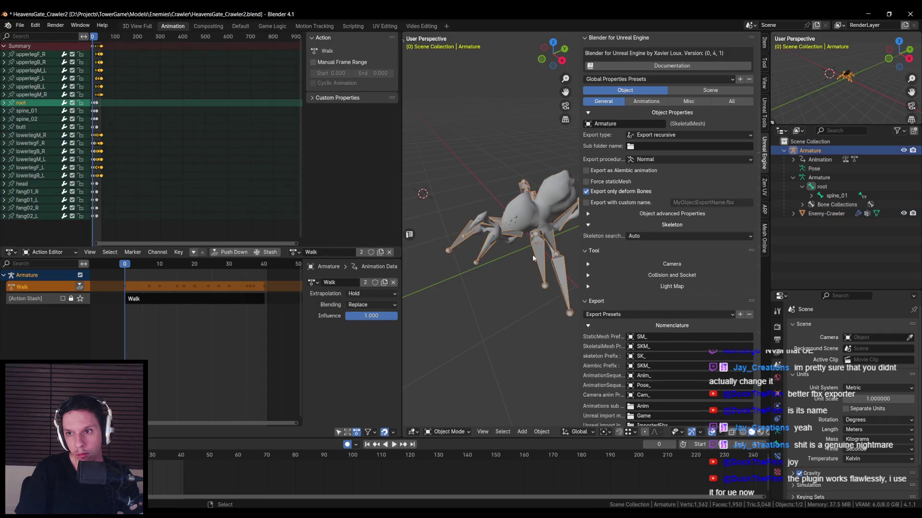
{"action": "left_click", "coordinate": [784, 151]}
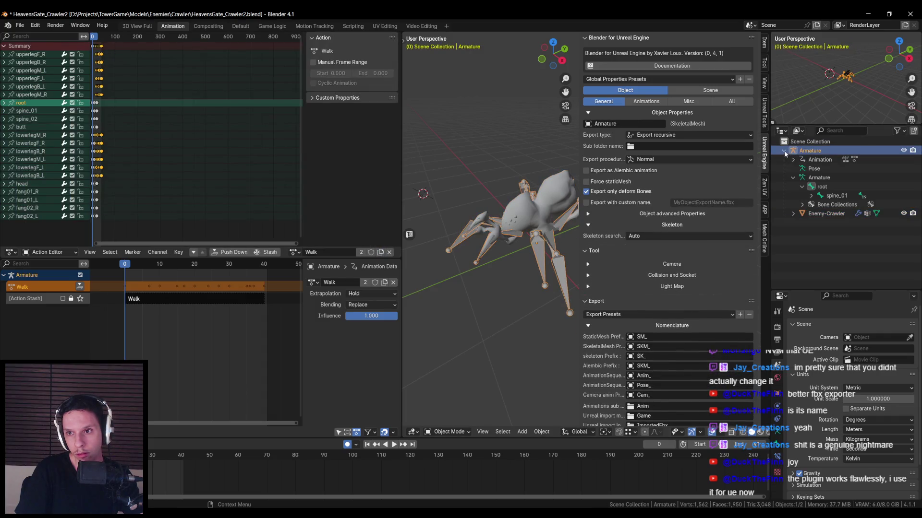
{"action": "left_click", "coordinate": [784, 151]}
{"action": "left_click", "coordinate": [825, 214]}
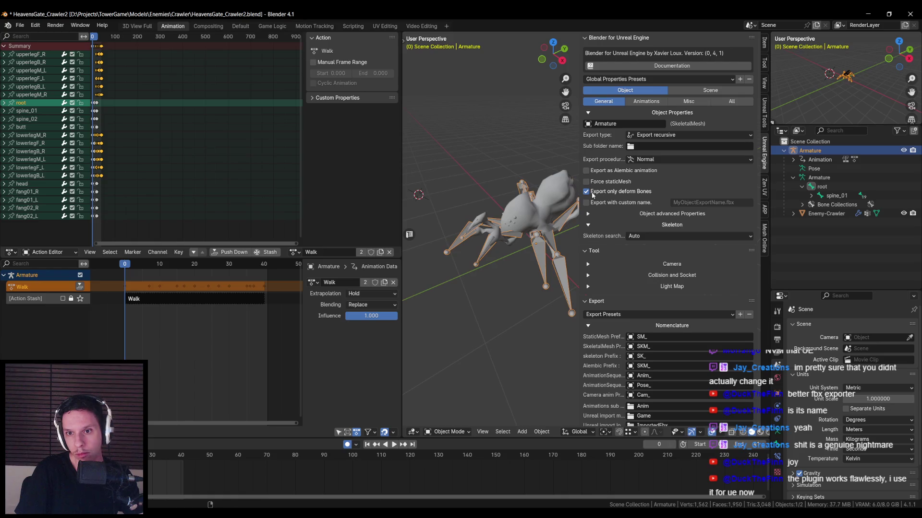
{"action": "left_click", "coordinate": [655, 159]}
{"action": "left_click", "coordinate": [531, 255]}
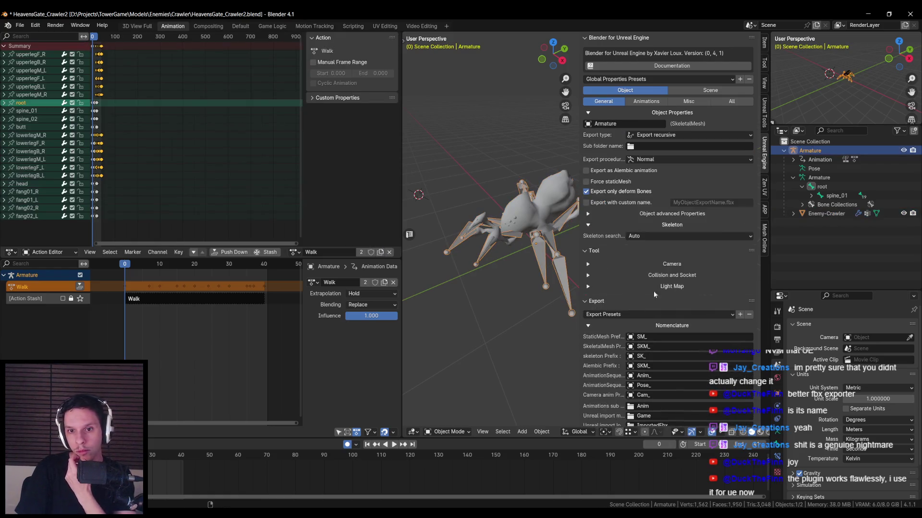
{"action": "scroll", "coordinate": [636, 284], "scroll_direction": "down", "scroll_amount": 5}
{"action": "scroll", "coordinate": [679, 310], "scroll_direction": "down", "scroll_amount": 5}
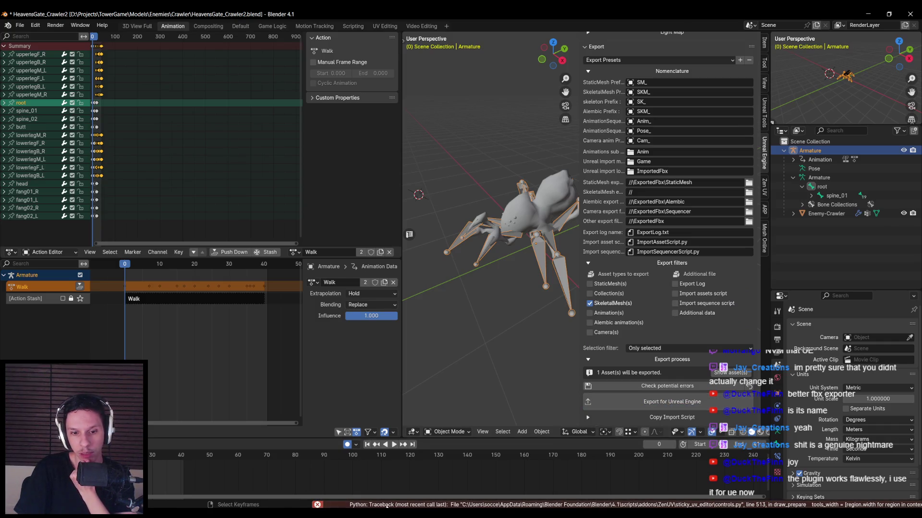
Export the spider skeletal mesh for Unreal, then inspect the StaticMesh export path field's options.
{"action": "mouse_move", "coordinate": [390, 505]}
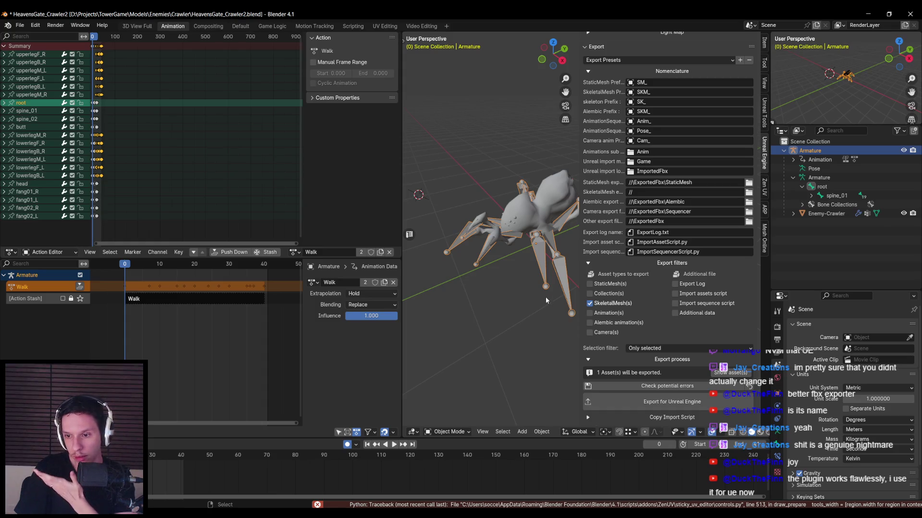
{"action": "left_click", "coordinate": [636, 403]}
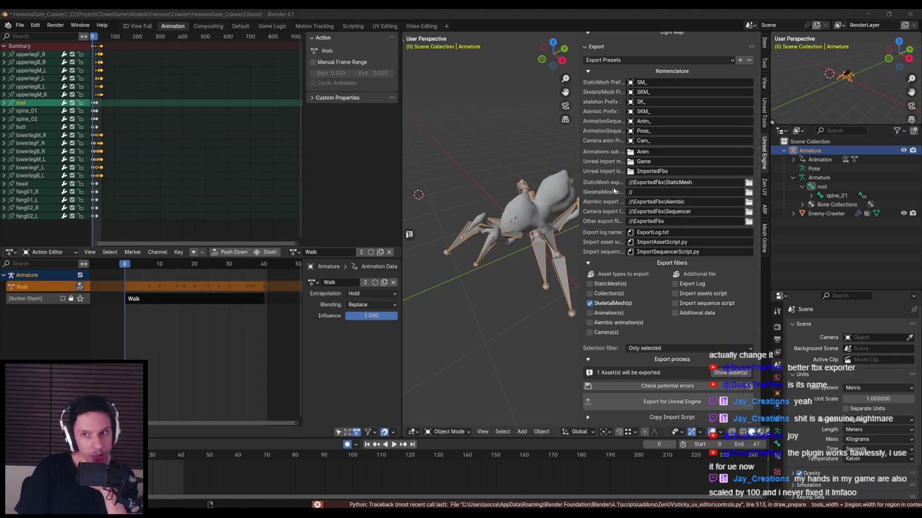
{"action": "scroll", "coordinate": [655, 177], "scroll_direction": "up", "scroll_amount": 10}
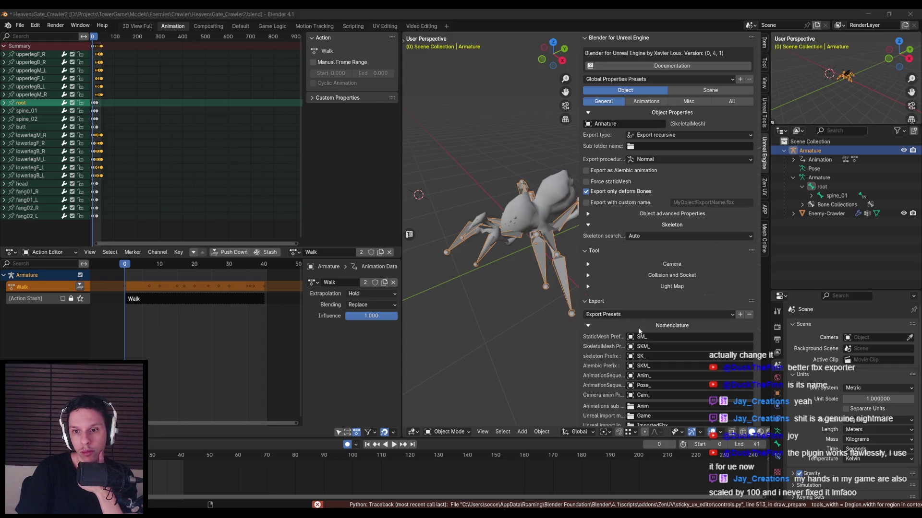
{"action": "scroll", "coordinate": [647, 338], "scroll_direction": "down", "scroll_amount": 6}
{"action": "right_click", "coordinate": [657, 296]}
{"action": "left_click", "coordinate": [656, 295]}
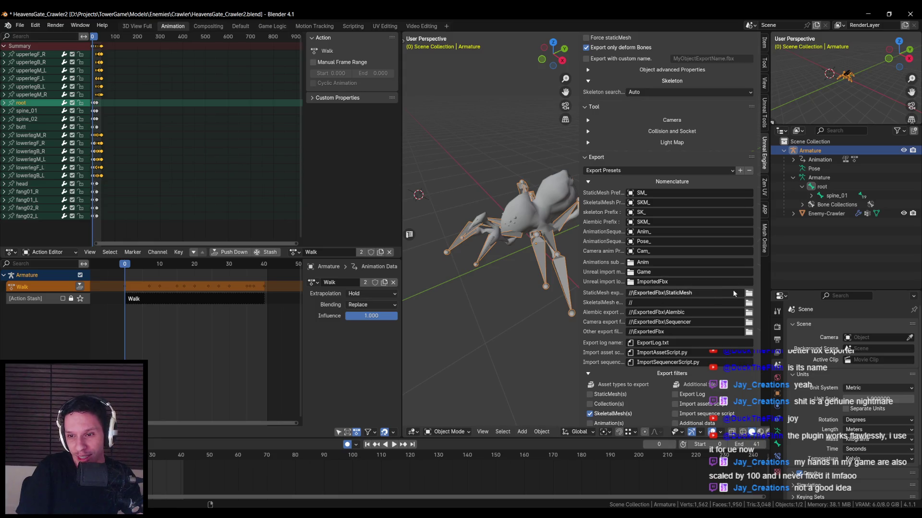
Browse to the Crawler folder and accept it as the SkeletalMesh export location.
{"action": "left_click", "coordinate": [748, 302]}
{"action": "mouse_move", "coordinate": [392, 127]}
{"action": "left_mouse_down"}
{"action": "mouse_move", "coordinate": [175, 102]}
{"action": "mouse_move", "coordinate": [257, 105]}
{"action": "left_mouse_up"}
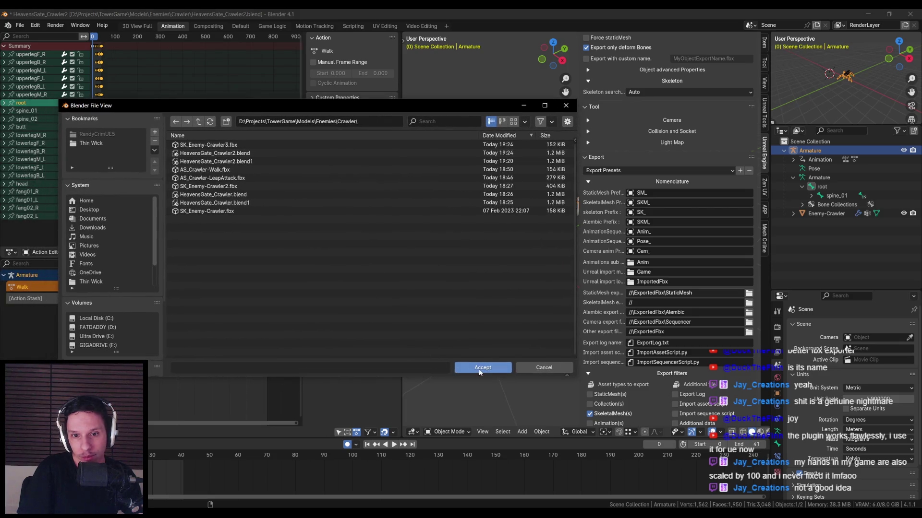
{"action": "left_click", "coordinate": [482, 367]}
{"action": "scroll", "coordinate": [685, 409], "scroll_direction": "down", "scroll_amount": 3}
{"action": "scroll", "coordinate": [685, 409], "scroll_direction": "down", "scroll_amount": 2}
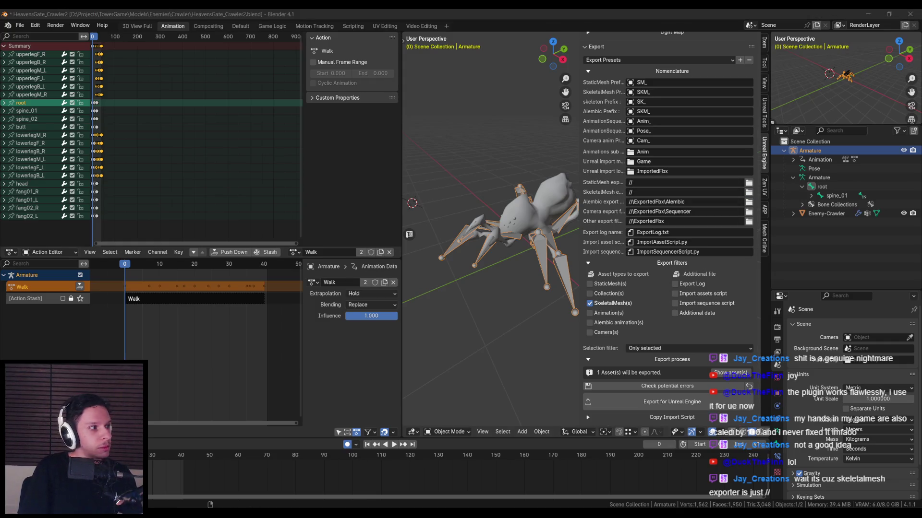
{"action": "key", "text": "alt+Tab"}
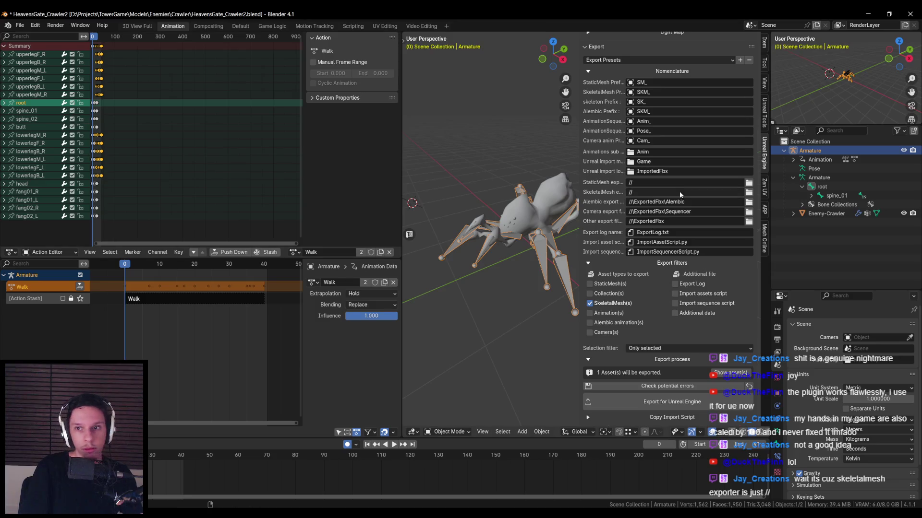
{"action": "left_click", "coordinate": [749, 183]}
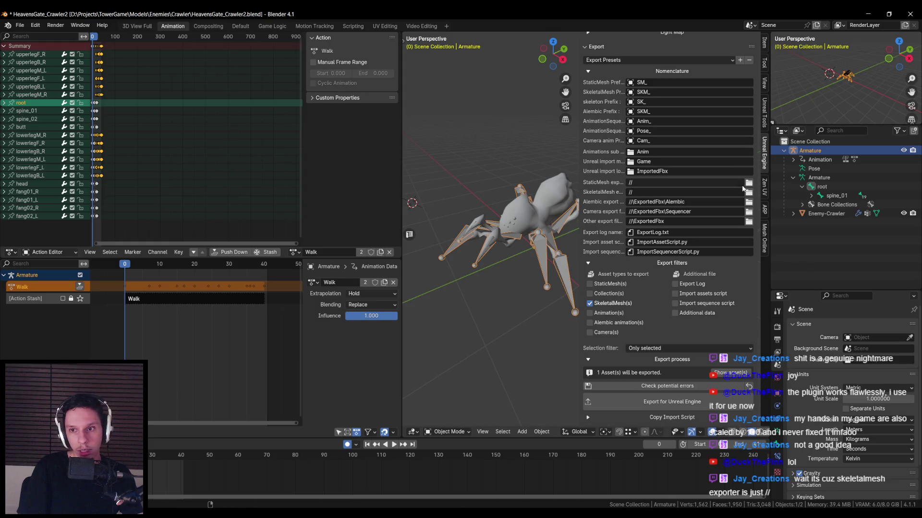
Set the SkeletalMesh export path to D:\Projects\TowerGame\Models\Enemies\Crawler by pasting it in.
{"action": "left_click", "coordinate": [751, 192]}
{"action": "left_click_drag", "start_coordinate": [382, 125], "coordinate": [374, 119]}
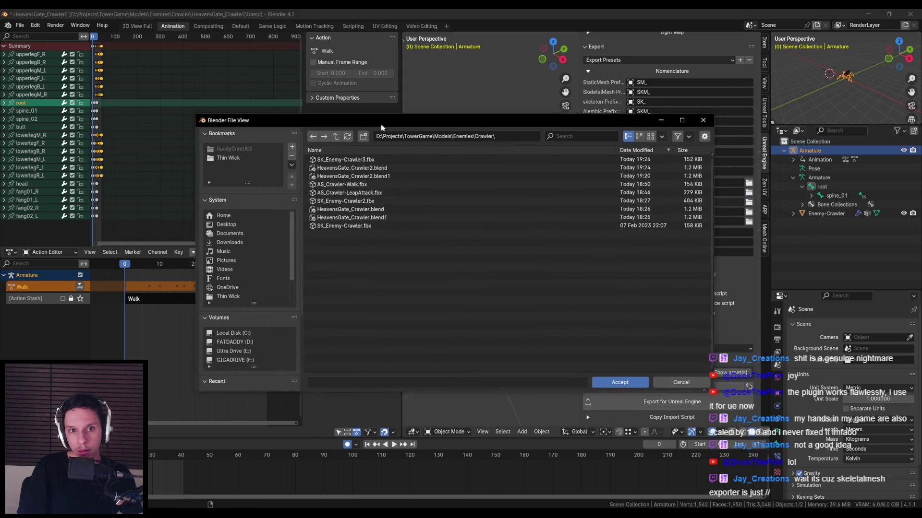
{"action": "left_click", "coordinate": [461, 137]}
{"action": "key", "text": "Return"}
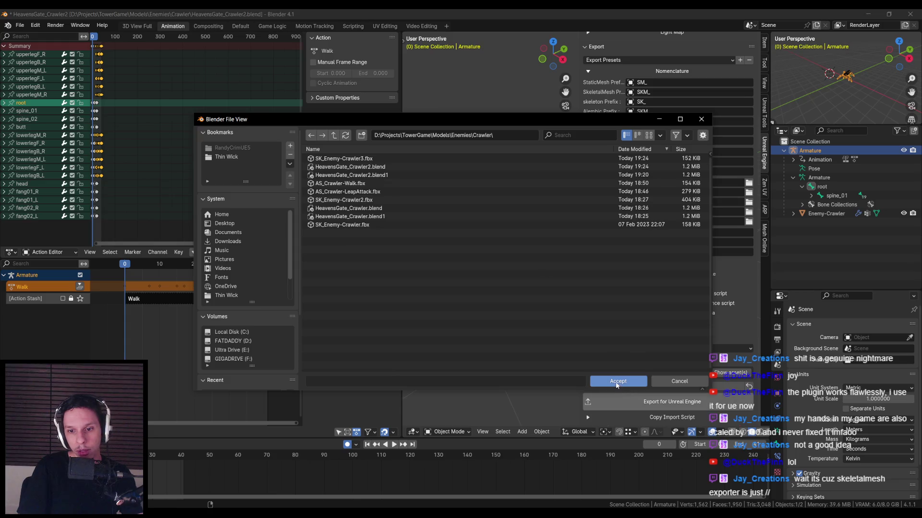
{"action": "left_click", "coordinate": [616, 384]}
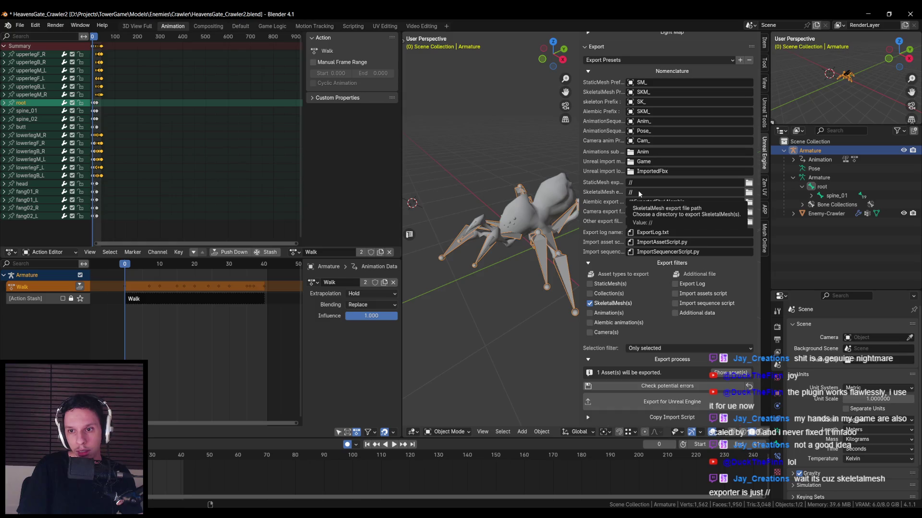
{"action": "left_click", "coordinate": [748, 192]}
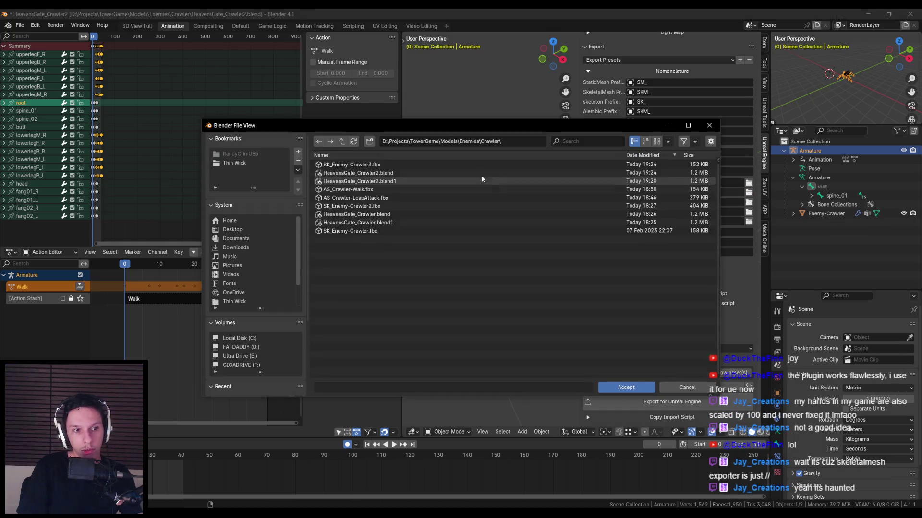
{"action": "left_click", "coordinate": [509, 143]}
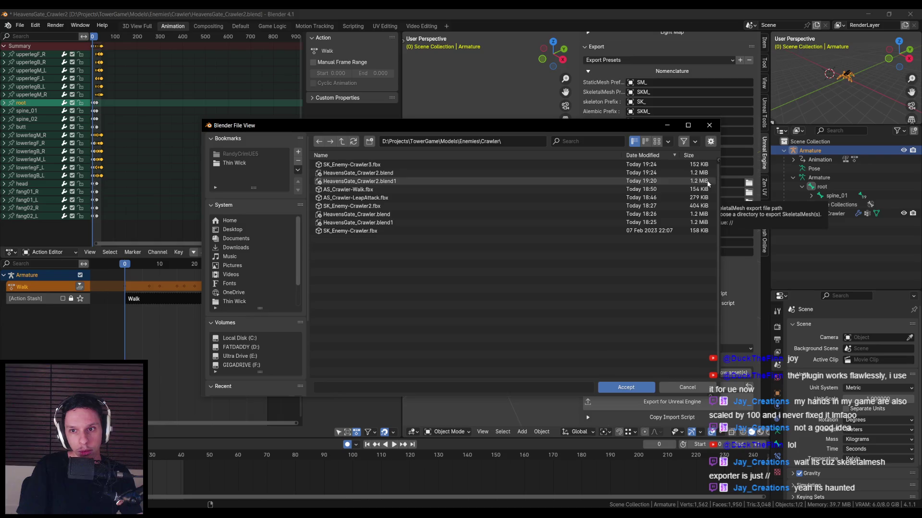
{"action": "left_click", "coordinate": [709, 125]}
{"action": "key", "text": "ctrl+v"}
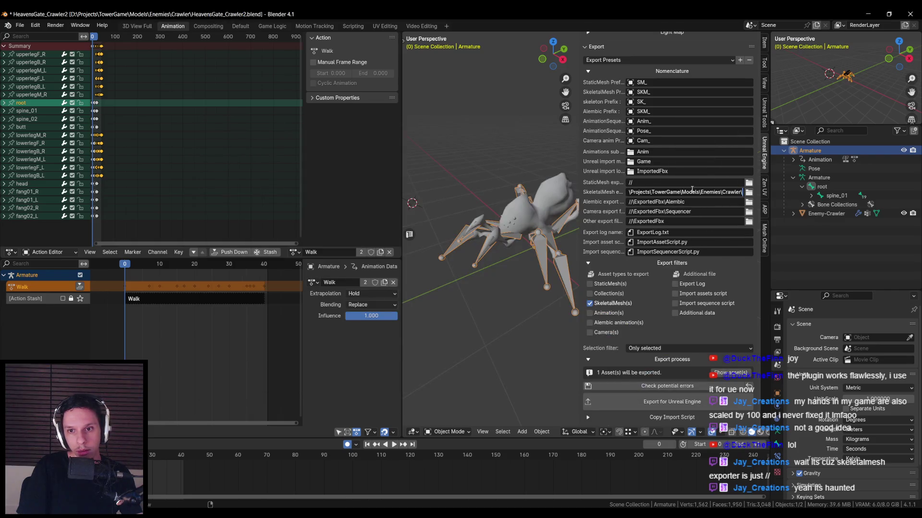
{"action": "key", "text": "Return"}
Export the spider rig for Unreal, save the Blender file, and switch to Unreal Engine.
{"action": "left_click", "coordinate": [647, 404]}
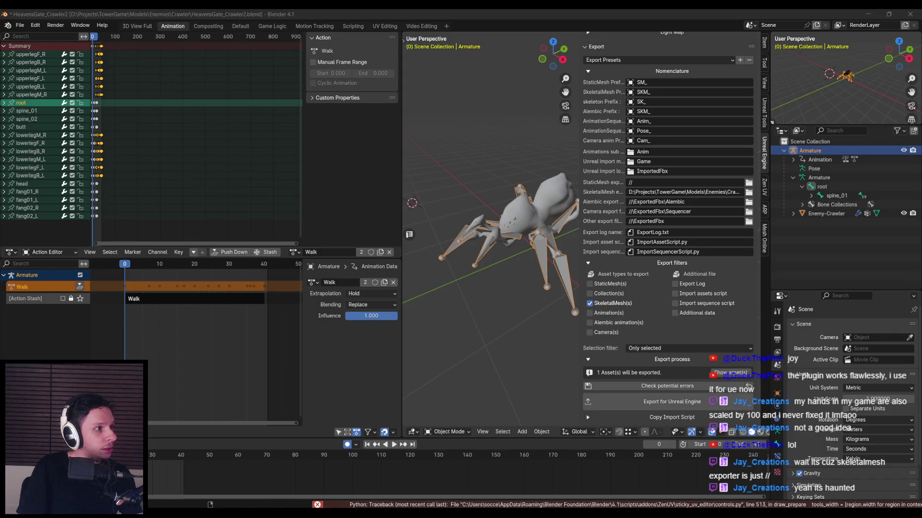
{"action": "key", "text": "ctrl+s"}
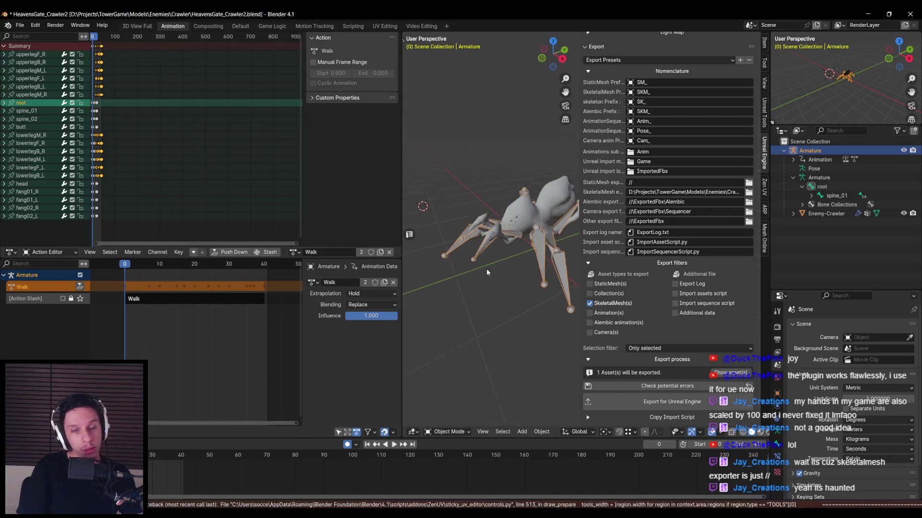
{"action": "key", "text": "alt+Tab"}
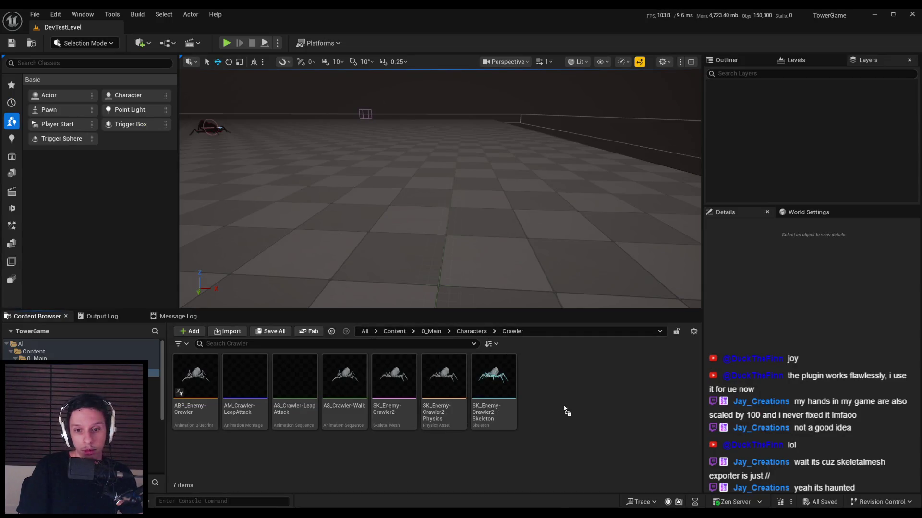
Import the spider as SKM_Armature with Skeleton set to None so it gets its own skeleton.
{"action": "left_click", "coordinate": [523, 188]}
{"action": "left_click", "coordinate": [480, 241]}
{"action": "left_click", "coordinate": [479, 434]}
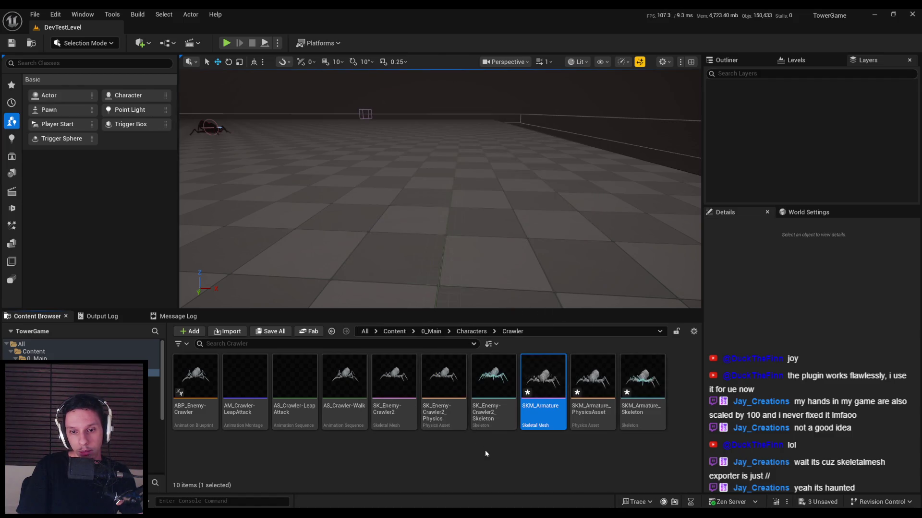
Open SKM_Armature, compare the root and spine_01 bone transforms, then view its physics asset.
{"action": "double_click", "coordinate": [536, 410]}
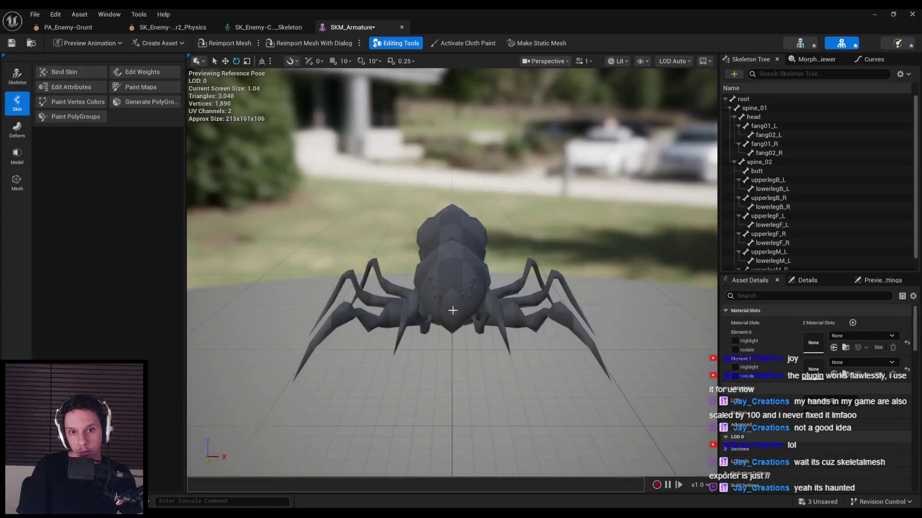
{"action": "left_click", "coordinate": [790, 41]}
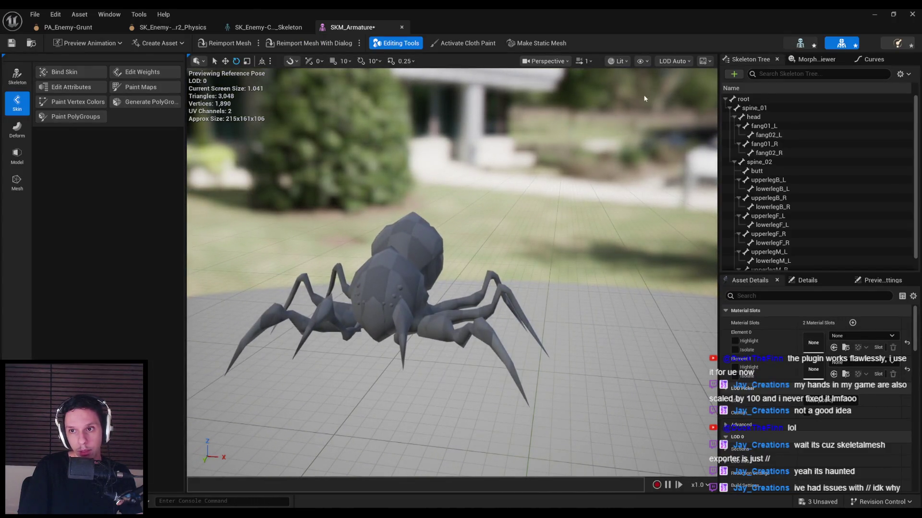
{"action": "left_click", "coordinate": [41, 88]}
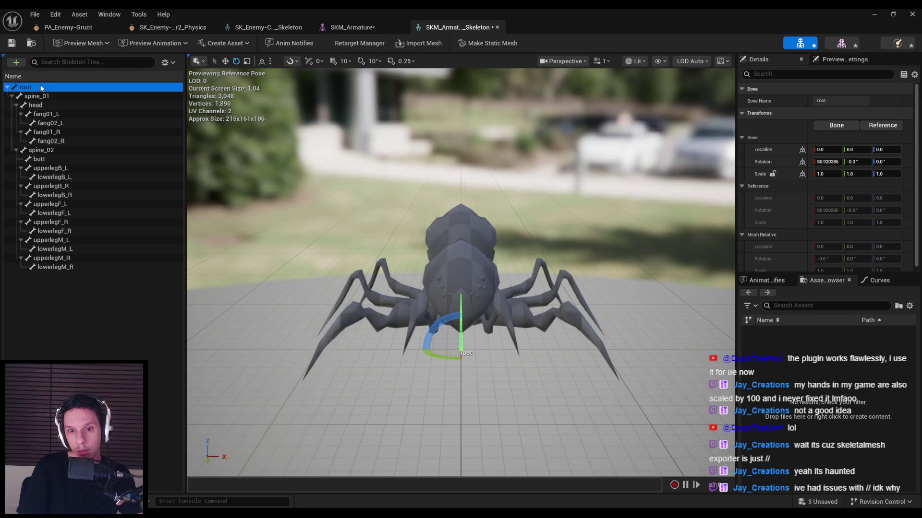
{"action": "left_click", "coordinate": [80, 98]}
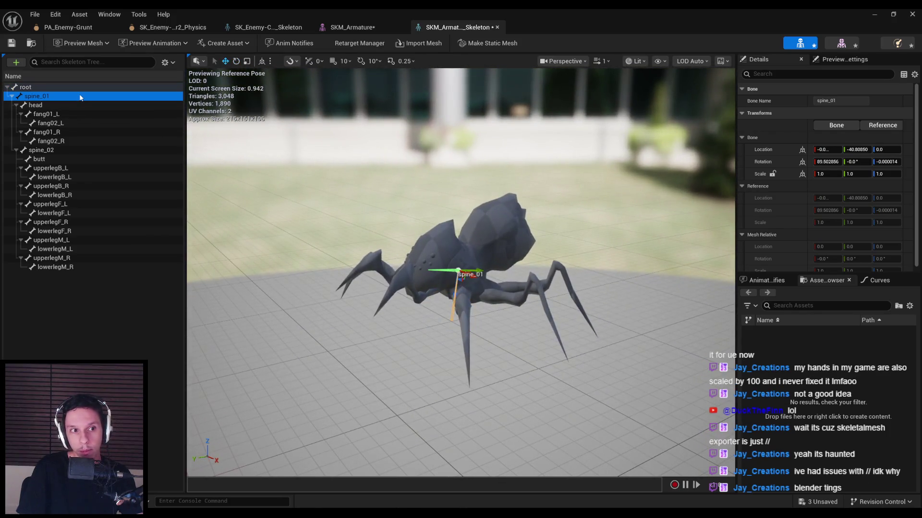
{"action": "left_click", "coordinate": [84, 89]}
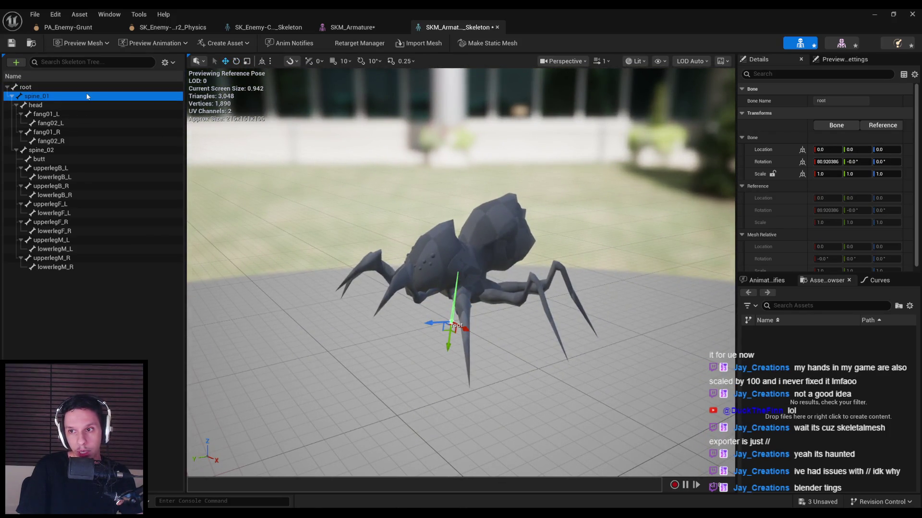
{"action": "left_click", "coordinate": [93, 98]}
{"action": "left_click", "coordinate": [841, 43]}
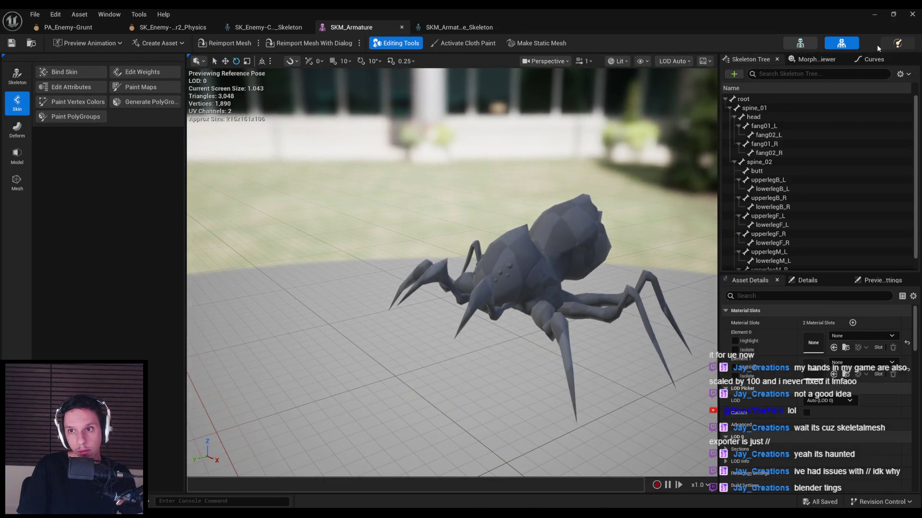
{"action": "left_click", "coordinate": [897, 43]}
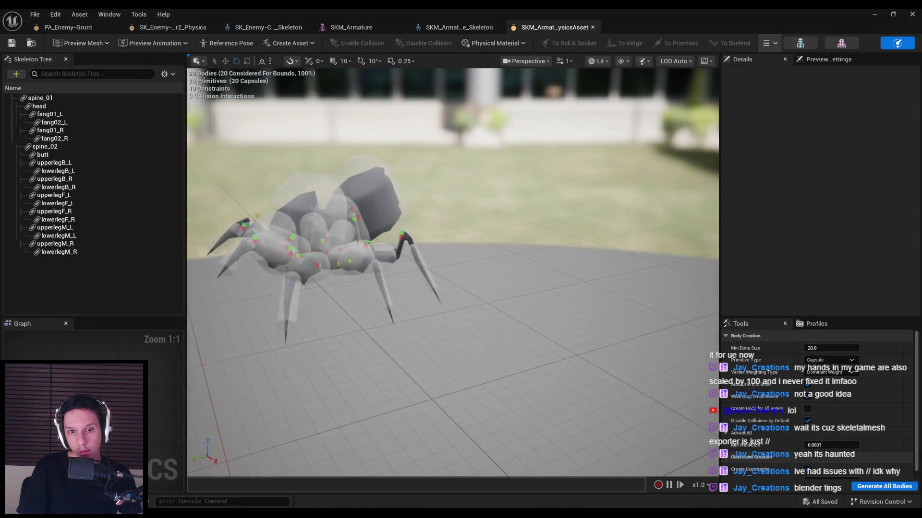
Simulate the spider's physics asset as a ragdoll, pull it by the head, then return to Blender.
{"action": "mouse_move", "coordinate": [612, 125]}
{"action": "left_mouse_down"}
{"action": "mouse_move", "coordinate": [576, 159]}
{"action": "mouse_move", "coordinate": [612, 124]}
{"action": "left_mouse_up"}
{"action": "left_click", "coordinate": [770, 43]}
{"action": "left_click", "coordinate": [780, 61]}
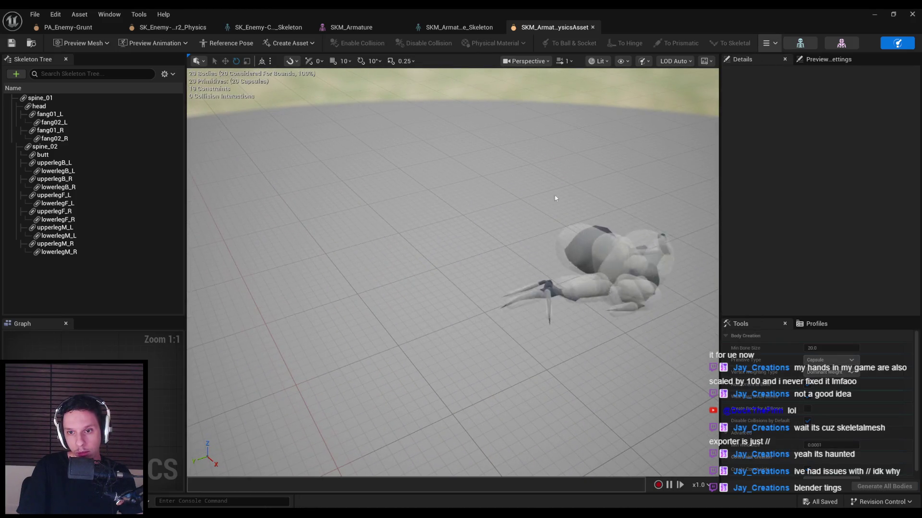
{"action": "mouse_move", "coordinate": [579, 222]}
{"action": "left_mouse_down"}
{"action": "mouse_move", "coordinate": [528, 173]}
{"action": "mouse_move", "coordinate": [519, 199]}
{"action": "mouse_move", "coordinate": [480, 206]}
{"action": "mouse_move", "coordinate": [470, 186]}
{"action": "mouse_move", "coordinate": [494, 185]}
{"action": "mouse_move", "coordinate": [552, 211]}
{"action": "mouse_move", "coordinate": [366, 225]}
{"action": "mouse_move", "coordinate": [367, 274]}
{"action": "left_mouse_up"}
{"action": "key", "text": "f"}
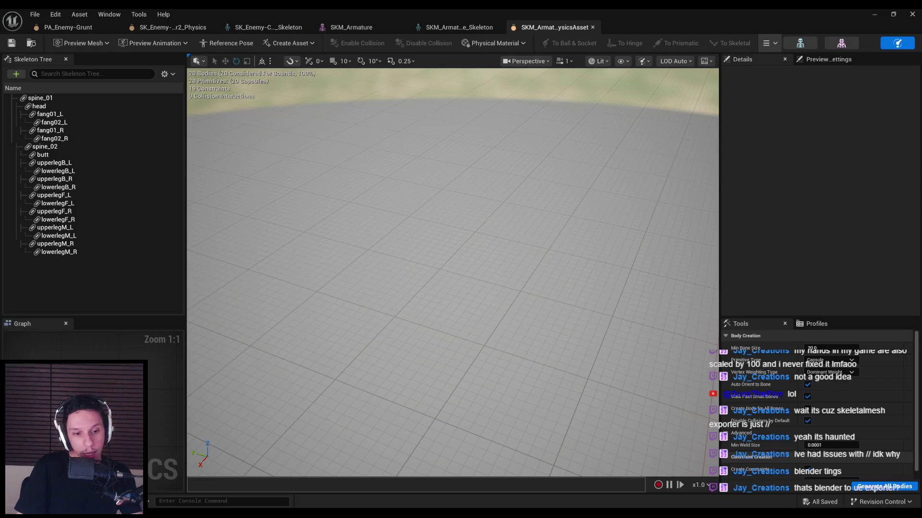
{"action": "key", "text": "alt+Tab"}
{"action": "scroll", "coordinate": [664, 319], "scroll_direction": "up", "scroll_amount": 8}
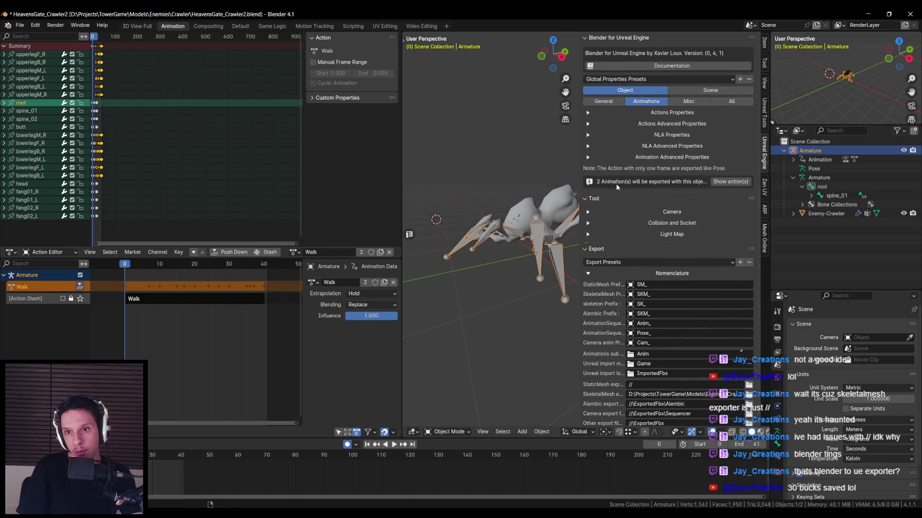
Confirm the Walk and LeapAttack actions are found and export the rig with its animations.
{"action": "left_click", "coordinate": [729, 184]}
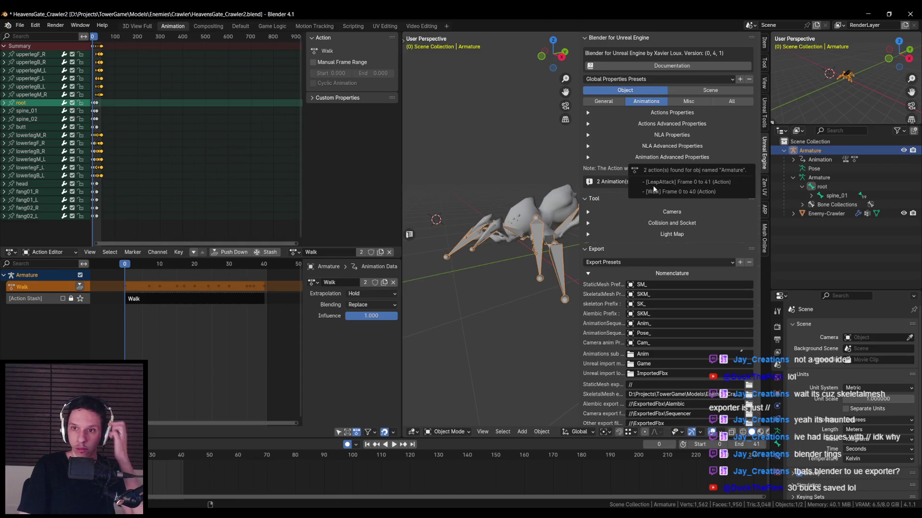
{"action": "left_click", "coordinate": [618, 184]}
{"action": "scroll", "coordinate": [652, 265], "scroll_direction": "down", "scroll_amount": 10}
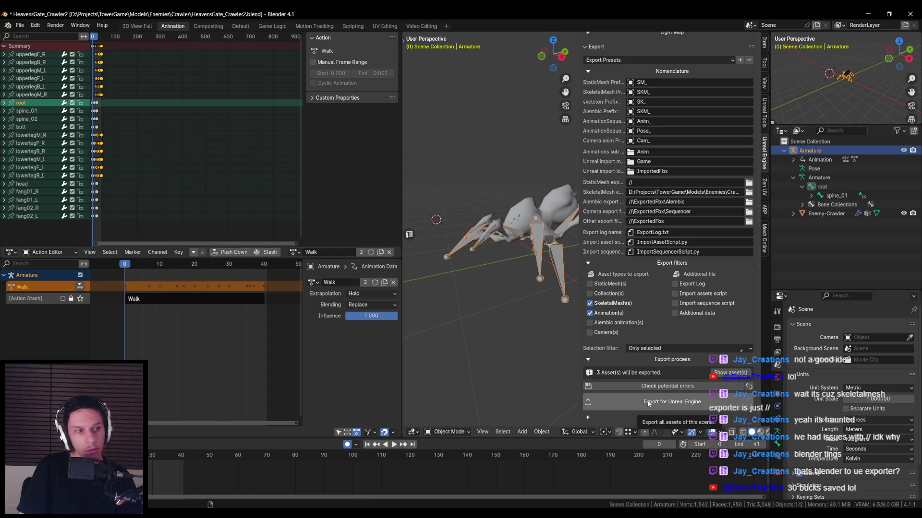
{"action": "left_click", "coordinate": [648, 403]}
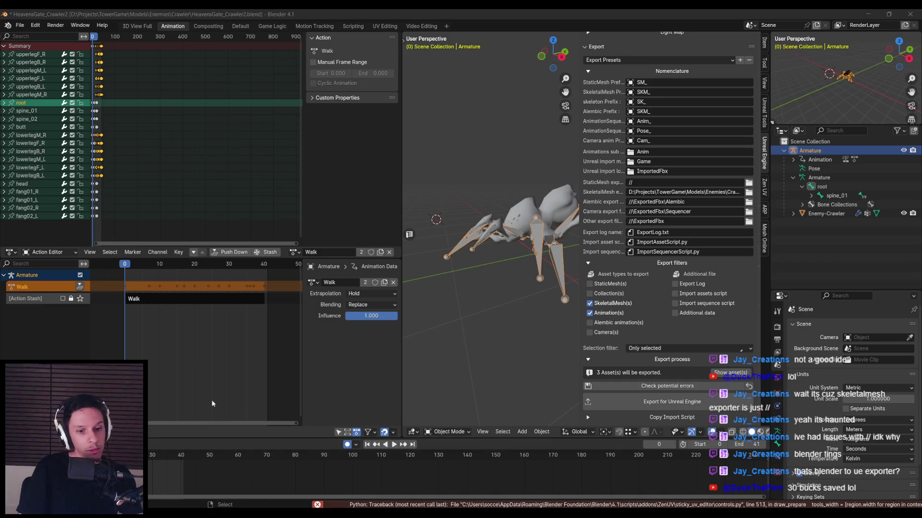
Minimize the windows and drag Anim_Walk.fbx into Unreal's Crawler folder.
{"action": "left_click", "coordinate": [868, 14]}
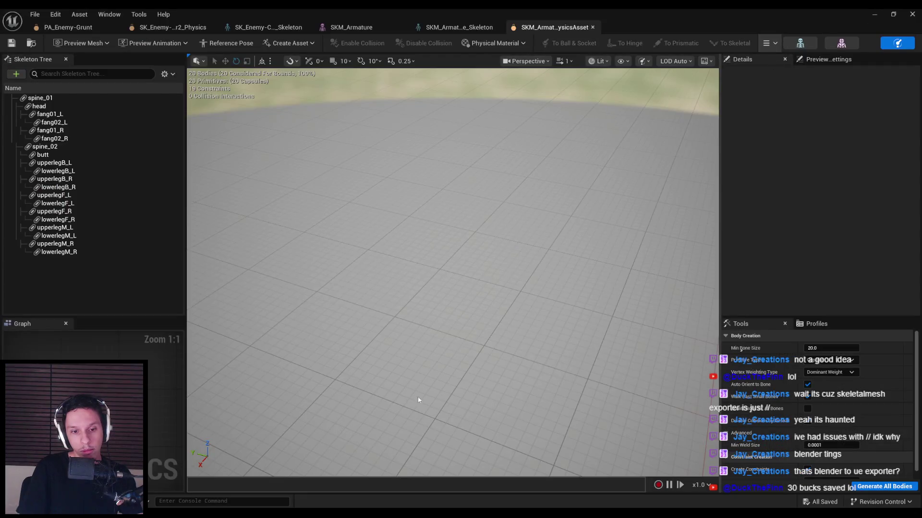
{"action": "left_click", "coordinate": [874, 14]}
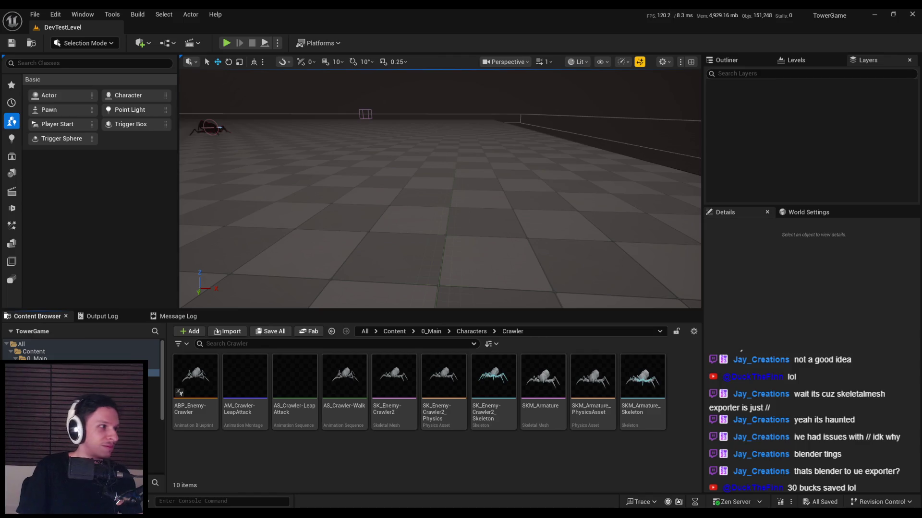
{"action": "left_click_drag", "start_coordinate": [363, 459], "coordinate": [364, 453]}
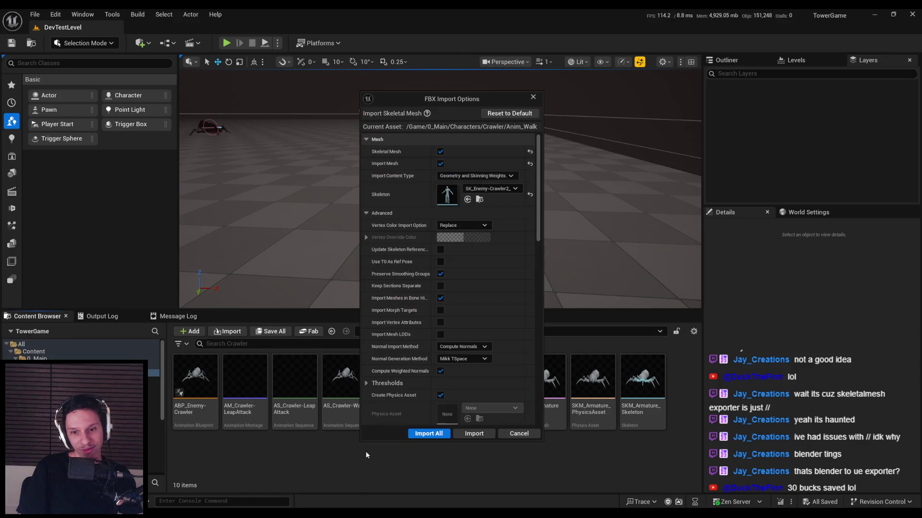
Import Anim_Walk using SKM_Armature_Skeleton, check its bone hierarchy, and close it.
{"action": "left_click", "coordinate": [490, 189]}
{"action": "type", "text": "armat"}
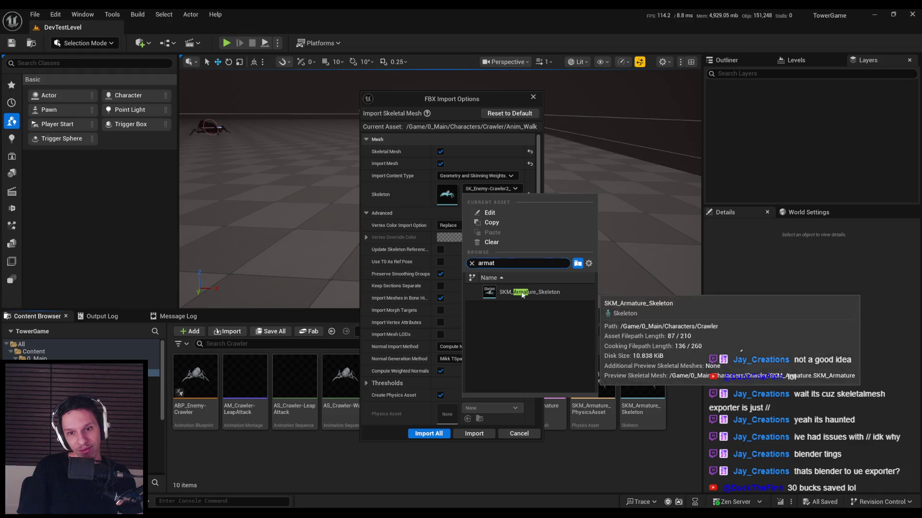
{"action": "left_click", "coordinate": [528, 292]}
{"action": "left_click", "coordinate": [429, 433]}
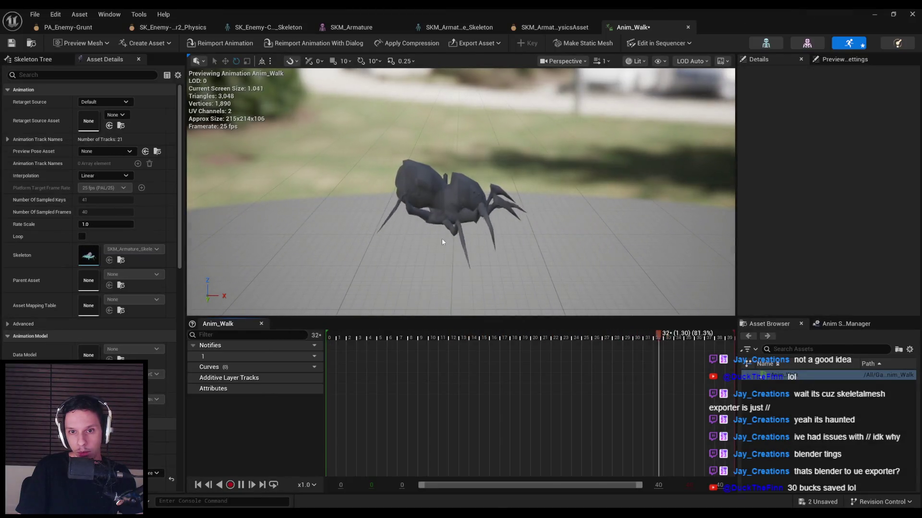
{"action": "left_click", "coordinate": [36, 59]}
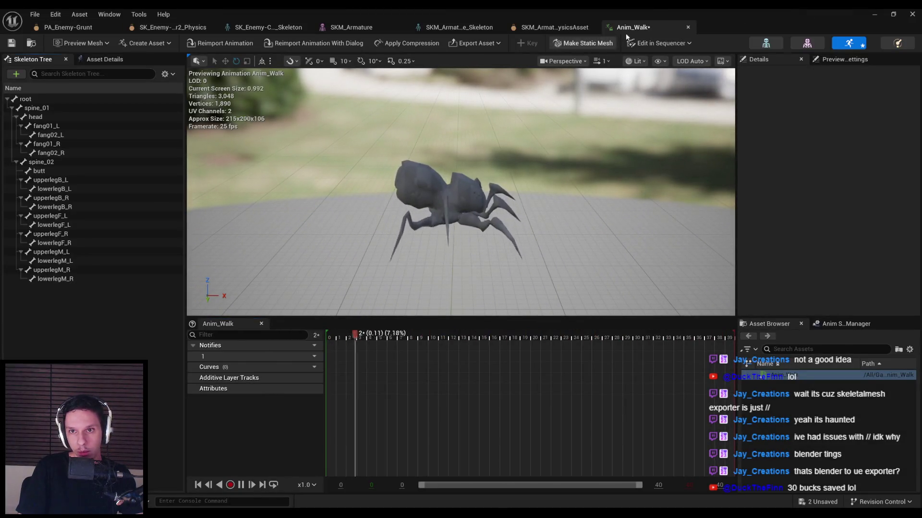
{"action": "left_click", "coordinate": [688, 27]}
Force-delete the bad Anim_LeapAttack and reimport it with SKM_Armature_Skeleton.
{"action": "left_click", "coordinate": [294, 379]}
{"action": "key", "text": "Delete"}
{"action": "left_click", "coordinate": [417, 413]}
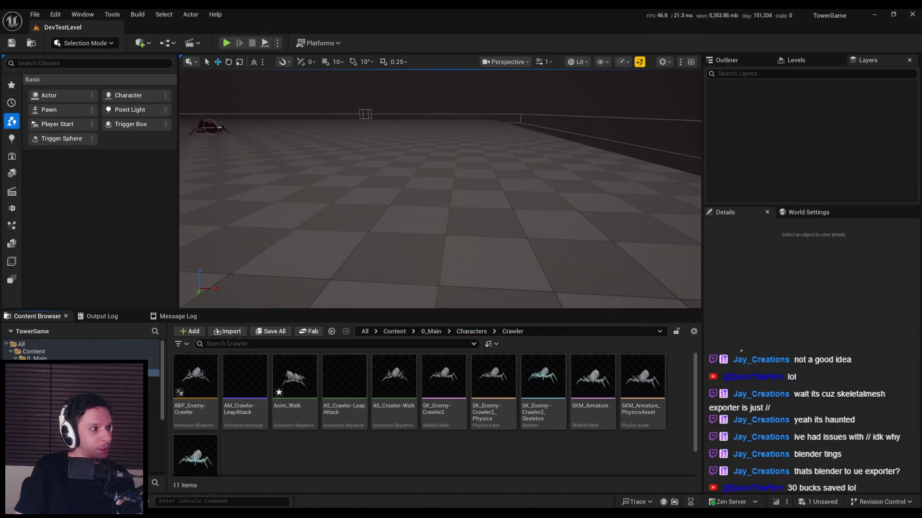
{"action": "left_click_drag", "start_coordinate": [352, 458], "coordinate": [352, 458]}
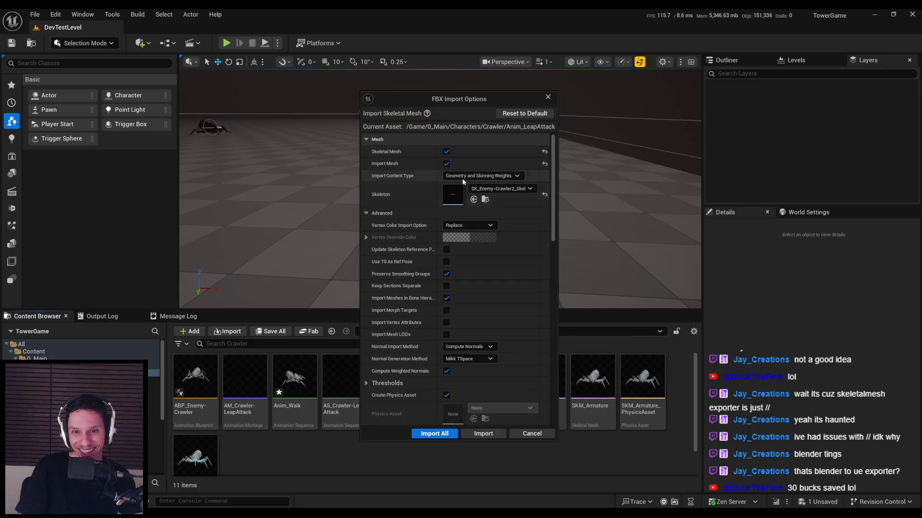
{"action": "left_click", "coordinate": [513, 165]}
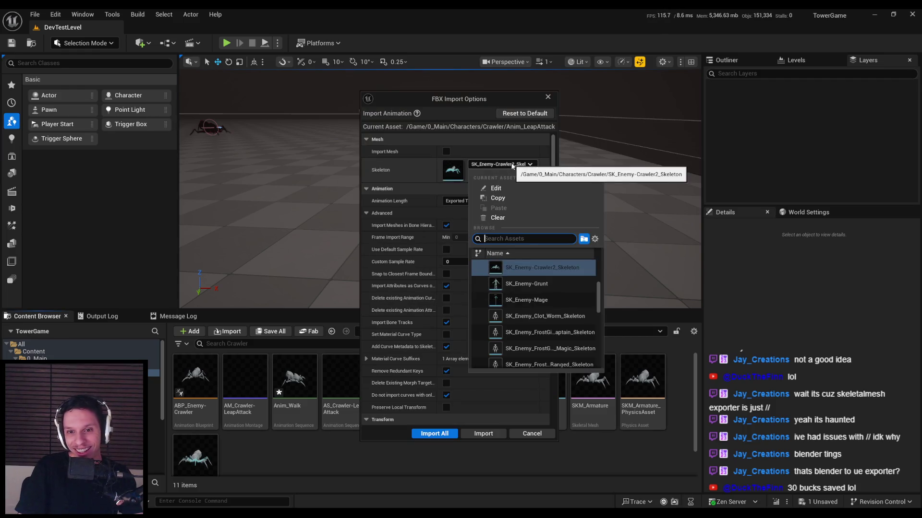
{"action": "left_click", "coordinate": [504, 267]}
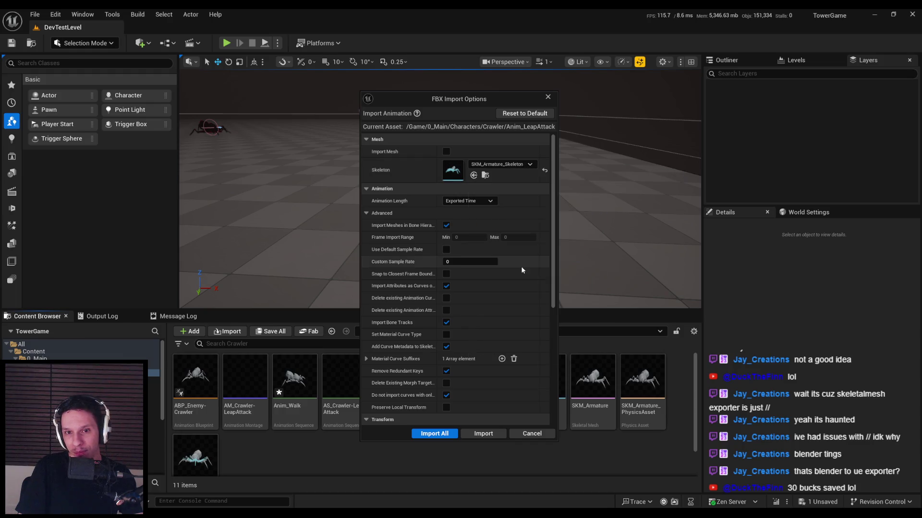
{"action": "left_click", "coordinate": [480, 435]}
Enable Root Motion on Anim_LeapAttack, save it, and close the animation, skeleton and physics tabs.
{"action": "double_click", "coordinate": [303, 411]}
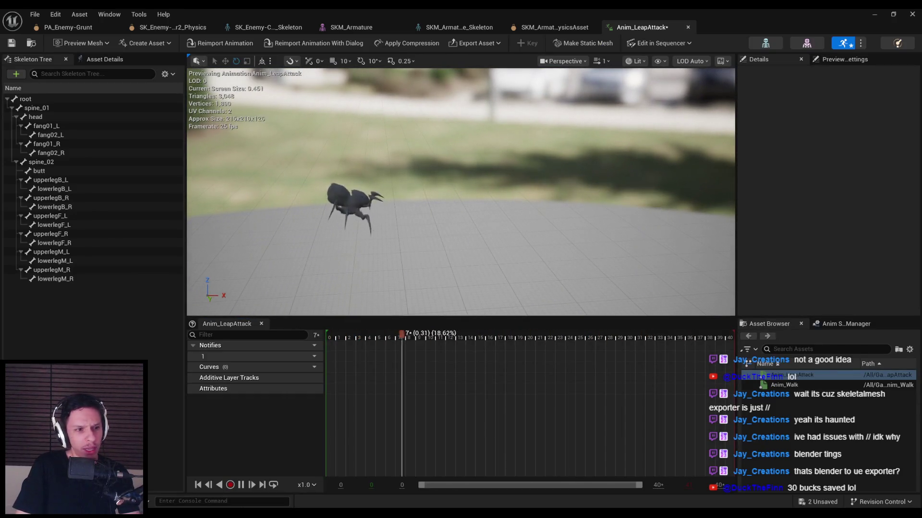
{"action": "left_click", "coordinate": [106, 60]}
{"action": "scroll", "coordinate": [87, 216], "scroll_direction": "down", "scroll_amount": 15}
{"action": "left_click", "coordinate": [82, 293]}
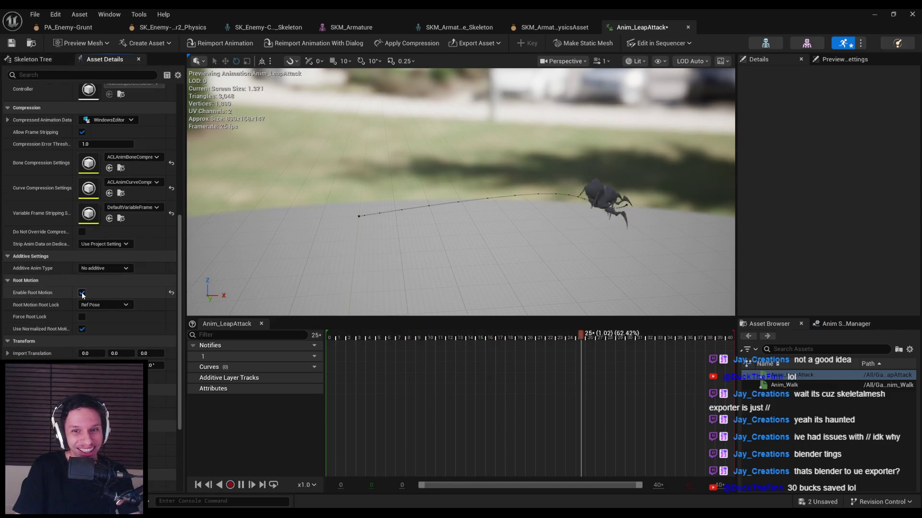
{"action": "key", "text": "ctrl+s"}
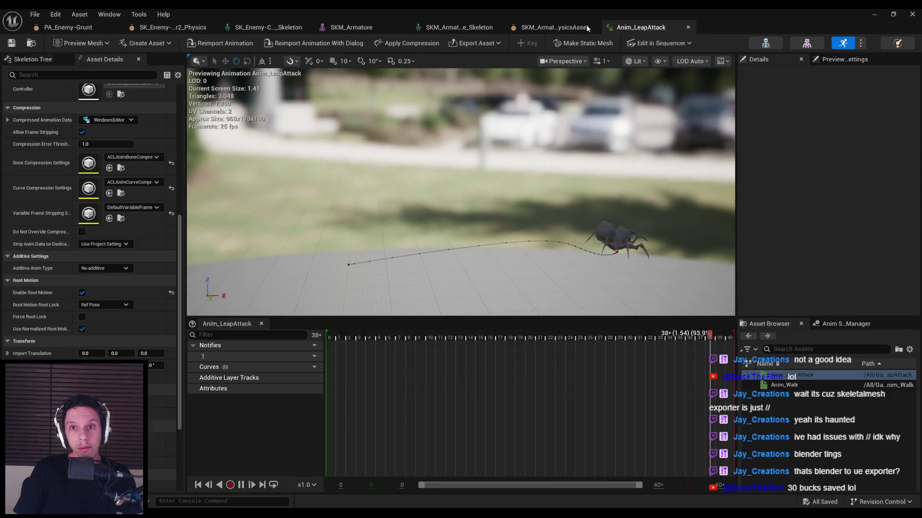
{"action": "left_click", "coordinate": [569, 28]}
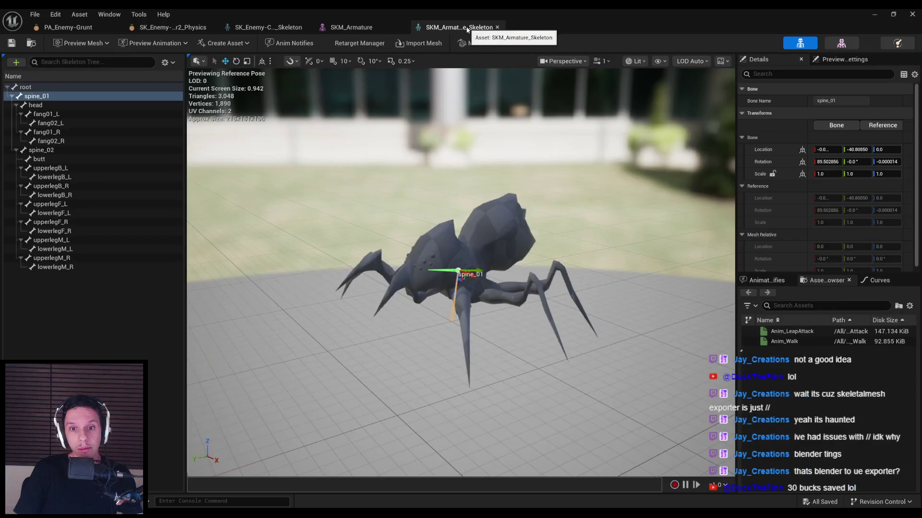
{"action": "left_click", "coordinate": [469, 30]}
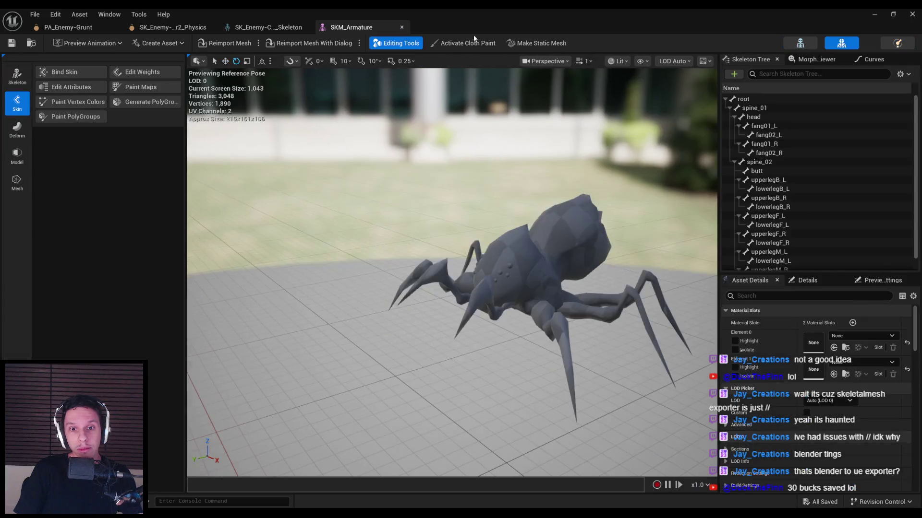
Close the asset editors and force-delete the AS_Crawler animations and SK_Enemy-Crawler2 assets.
{"action": "left_click", "coordinate": [269, 27]}
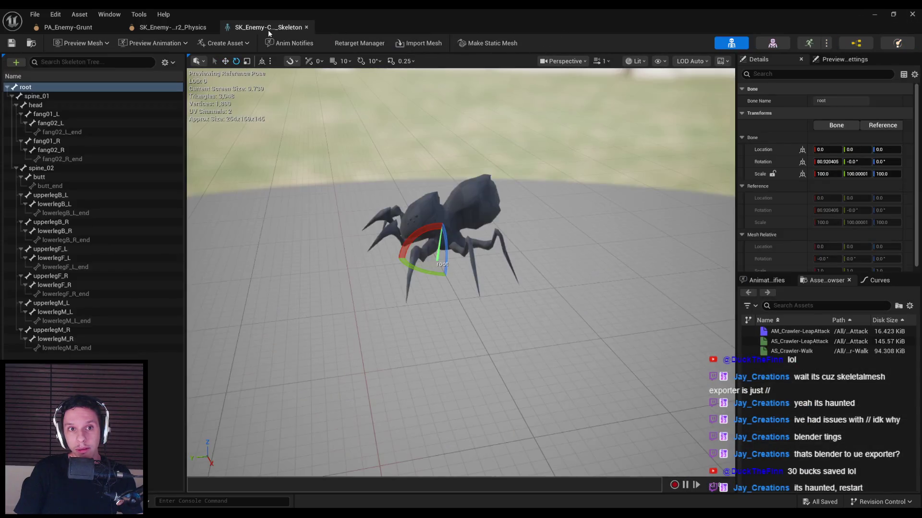
{"action": "left_click", "coordinate": [874, 14]}
{"action": "left_click", "coordinate": [376, 445]}
{"action": "scroll", "coordinate": [376, 444], "scroll_direction": "down", "scroll_amount": 1}
{"action": "left_click", "coordinate": [394, 398]}
{"action": "scroll", "coordinate": [396, 419], "scroll_direction": "up", "scroll_amount": 1}
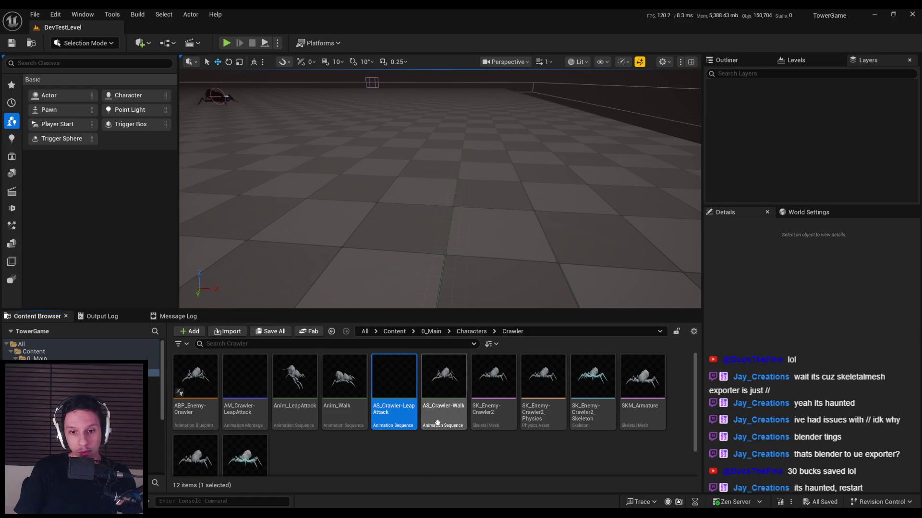
{"action": "scroll", "coordinate": [444, 427], "scroll_direction": "down", "scroll_amount": 1}
{"action": "left_click", "coordinate": [441, 406], "text": "ctrl"}
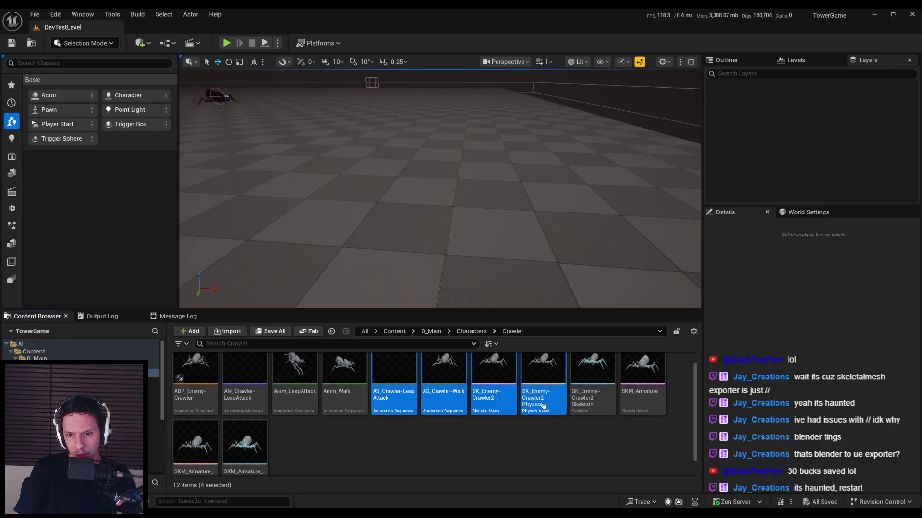
{"action": "scroll", "coordinate": [473, 427], "scroll_direction": "up", "scroll_amount": 1}
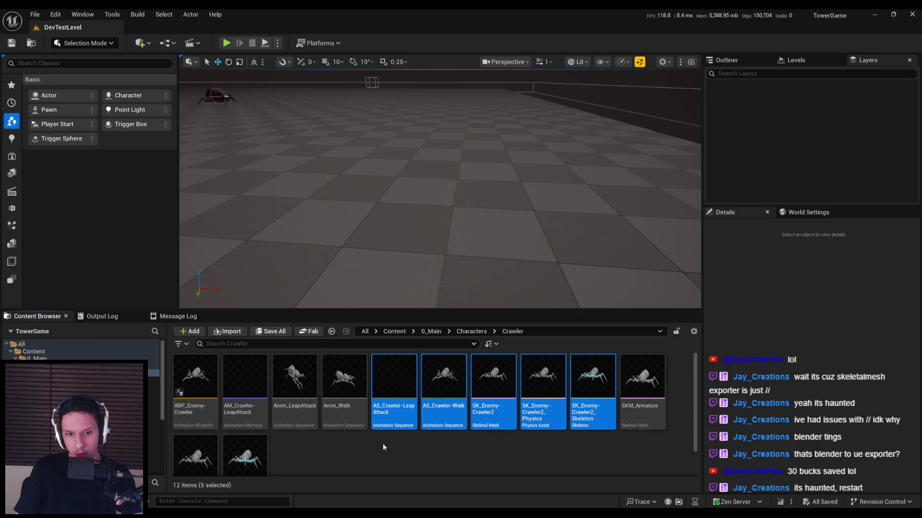
{"action": "key", "text": "Delete"}
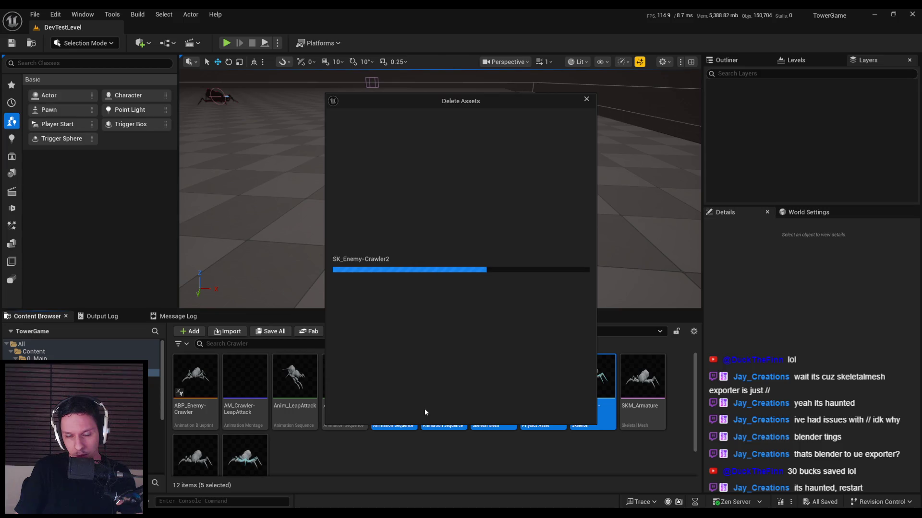
{"action": "left_click", "coordinate": [442, 413]}
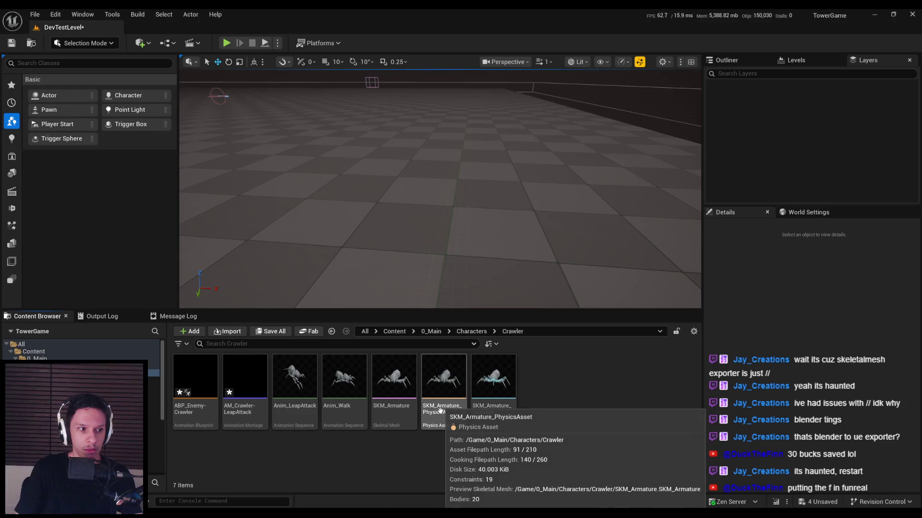
Open AM_Crawler-LeapAttack and replace its skeleton with SKM_Armature_Skeleton.
{"action": "double_click", "coordinate": [264, 410]}
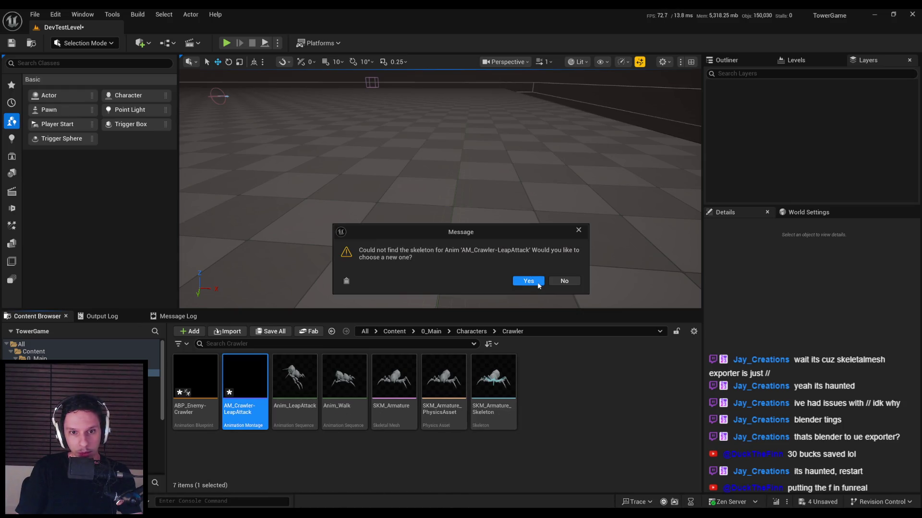
{"action": "left_click", "coordinate": [528, 281]}
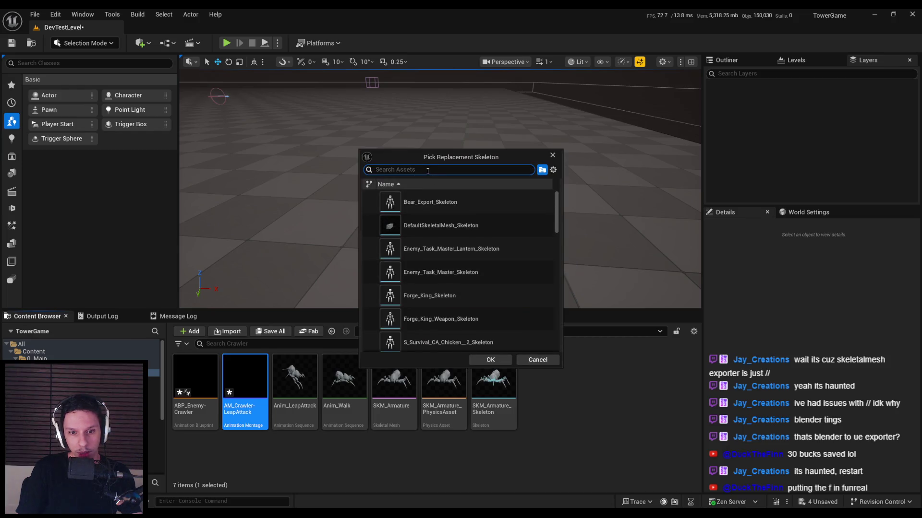
{"action": "left_click", "coordinate": [423, 202]}
{"action": "left_click", "coordinate": [490, 359]}
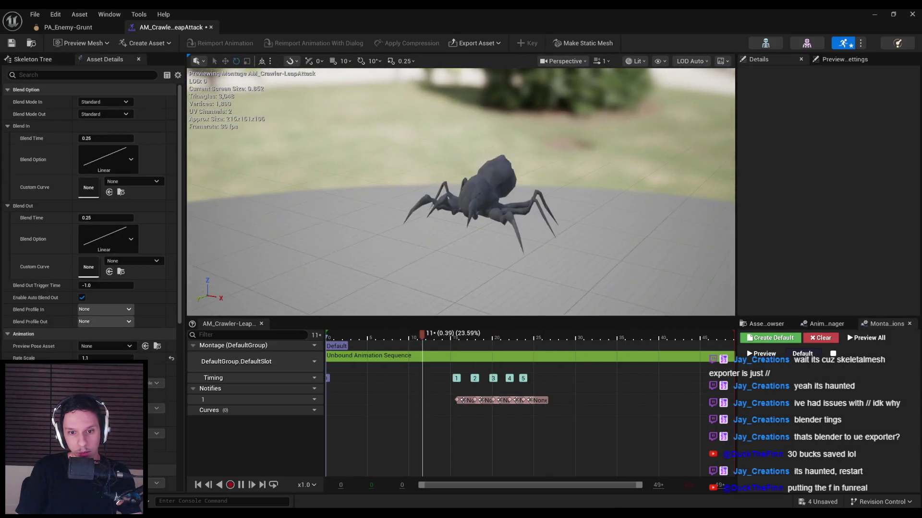
Set the montage segment's animation to Anim_LeapAttack, save, and switch to Blender.
{"action": "left_click", "coordinate": [366, 355]}
{"action": "left_click", "coordinate": [839, 101]}
{"action": "type", "text": "leap"}
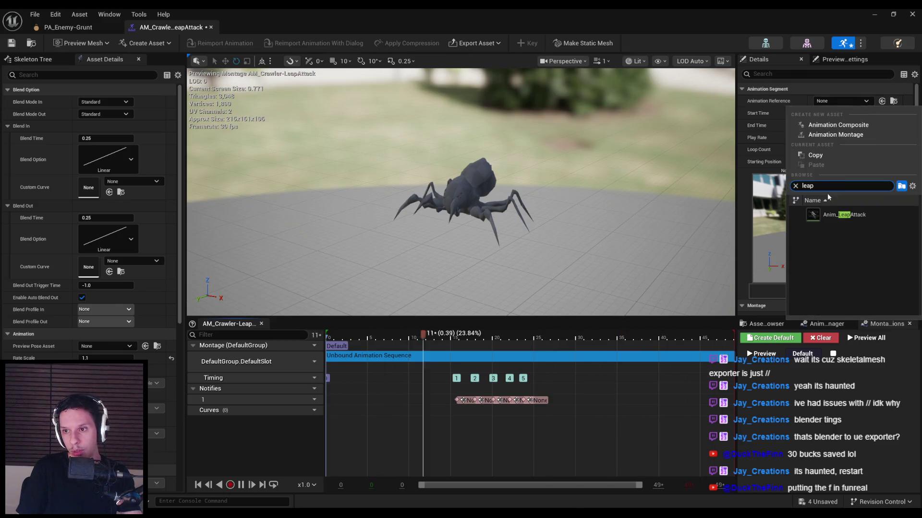
{"action": "left_click", "coordinate": [844, 214]}
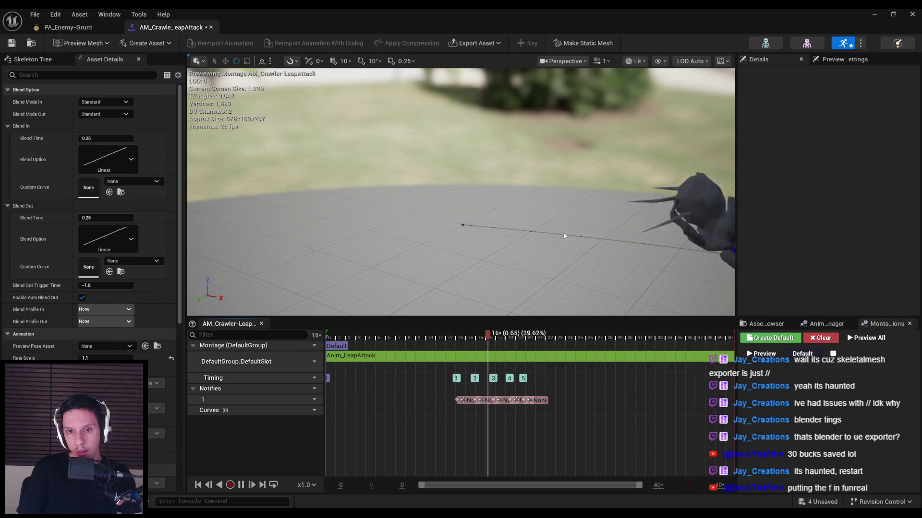
{"action": "key", "text": "ctrl+s"}
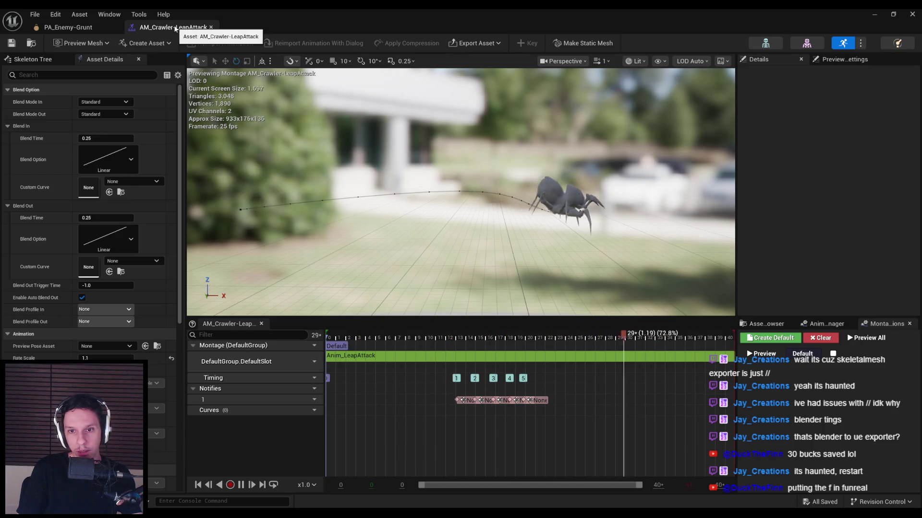
{"action": "key", "text": "alt+Tab"}
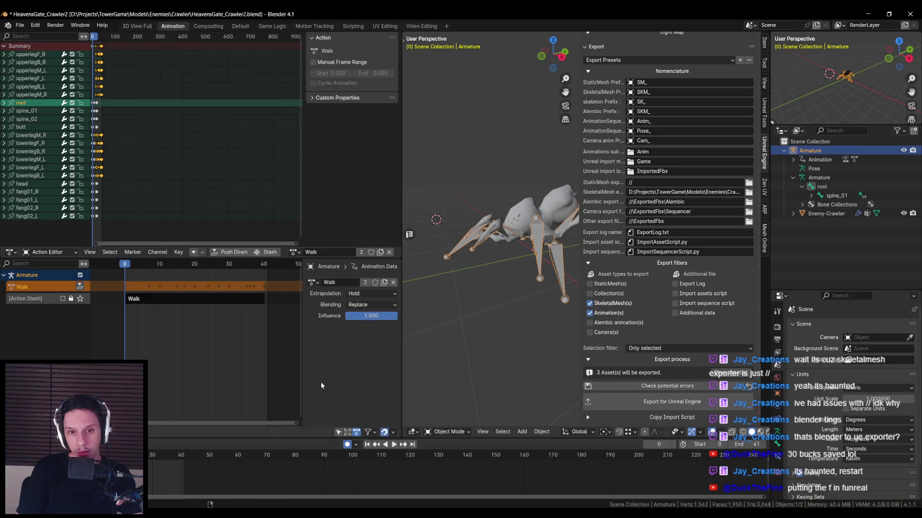
Make LeapAttack the Armature's active action, play it back, save, and return to Unreal.
{"action": "key", "text": "n"}
{"action": "left_click", "coordinate": [292, 252]}
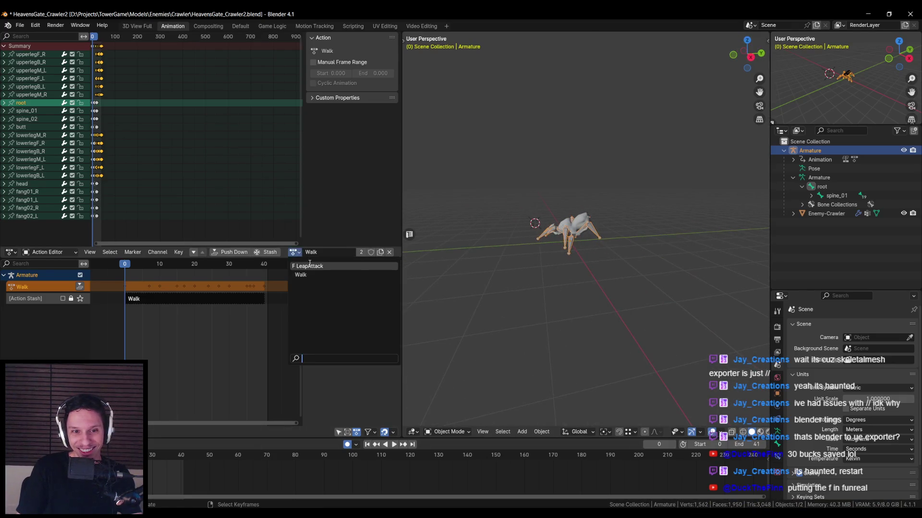
{"action": "left_click", "coordinate": [319, 283]}
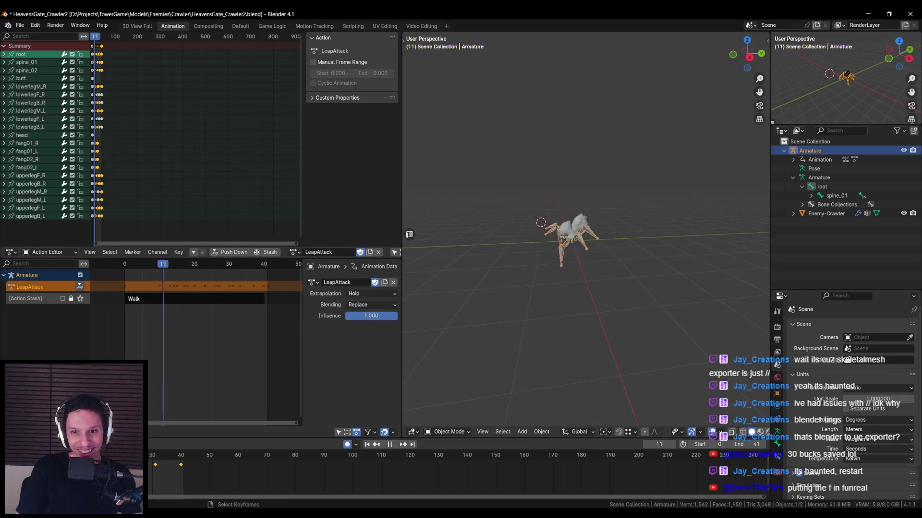
{"action": "mouse_move", "coordinate": [562, 293]}
{"action": "left_mouse_down"}
{"action": "mouse_move", "coordinate": [538, 288]}
{"action": "mouse_move", "coordinate": [654, 293]}
{"action": "left_mouse_up"}
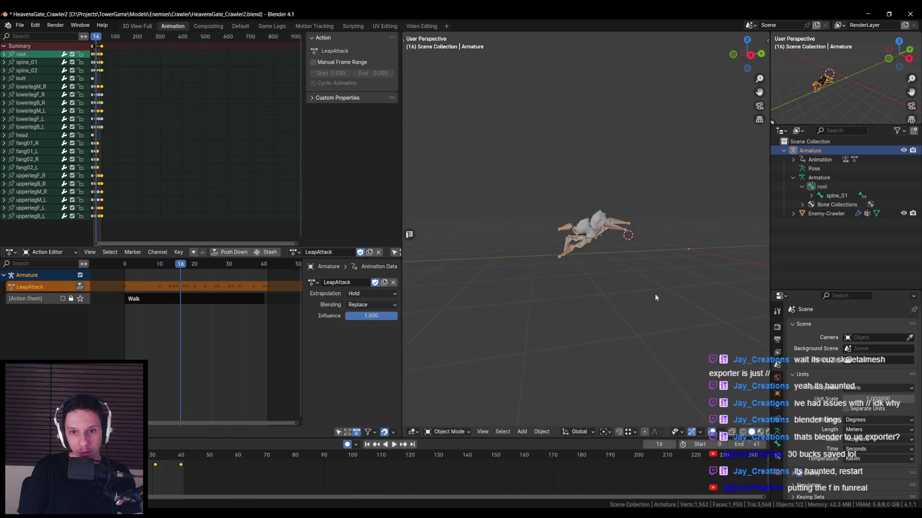
{"action": "key", "text": "space"}
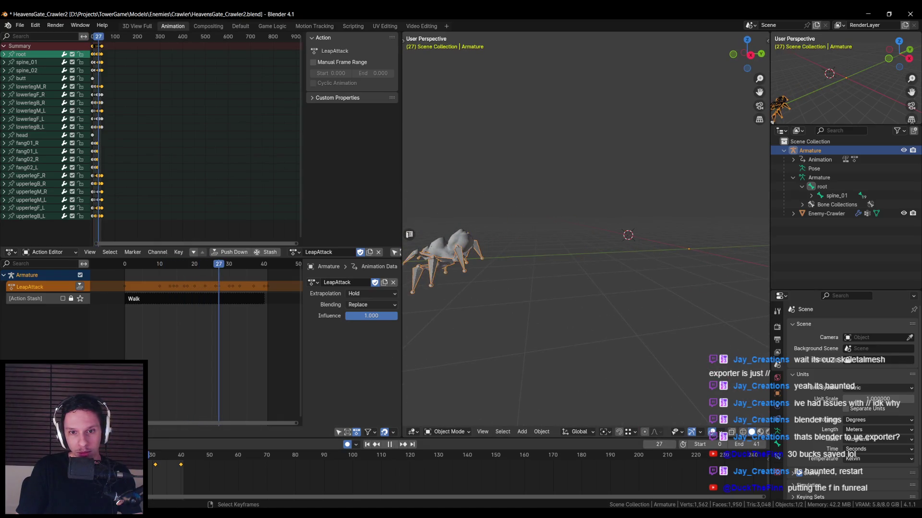
{"action": "key", "text": "space"}
{"action": "key", "text": "shift+Left"}
{"action": "key", "text": "ctrl+s"}
{"action": "key", "text": "alt+Tab"}
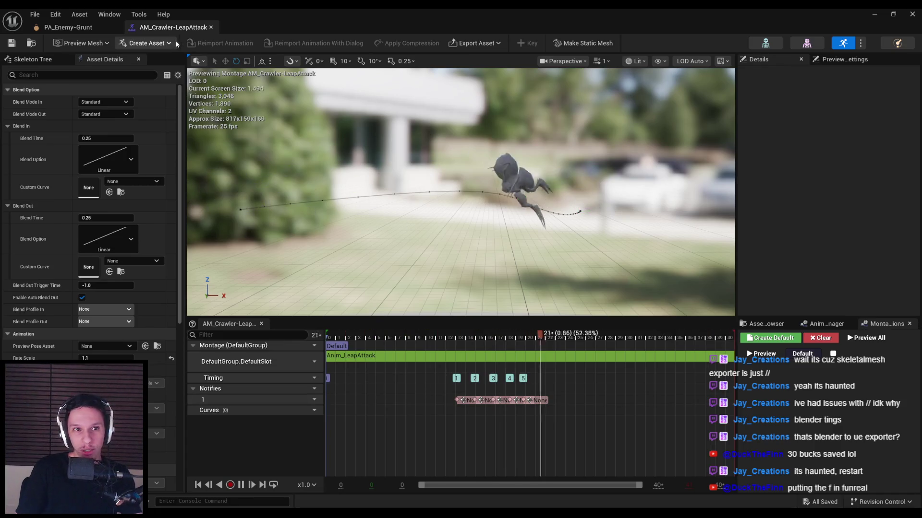
Close the montage editors and reassign ABP_Enemy-Crawler to SKM_Armature_Skeleton.
{"action": "left_click", "coordinate": [211, 27]}
{"action": "left_click", "coordinate": [96, 27]}
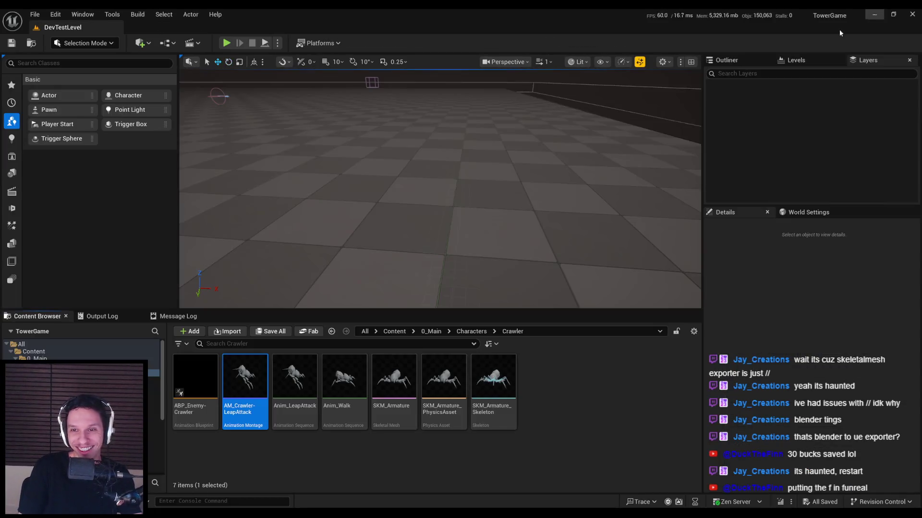
{"action": "double_click", "coordinate": [187, 390]}
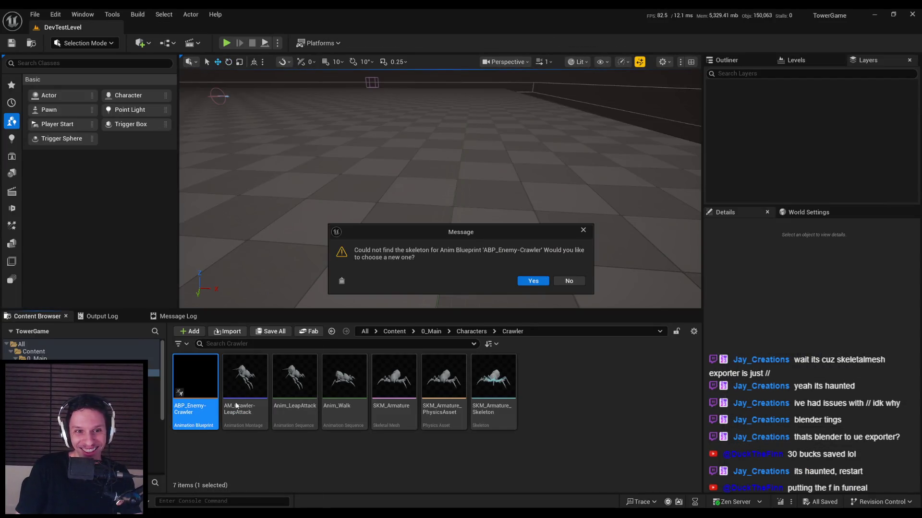
{"action": "left_click", "coordinate": [535, 282]}
{"action": "left_click", "coordinate": [432, 202]}
{"action": "left_click", "coordinate": [490, 359]}
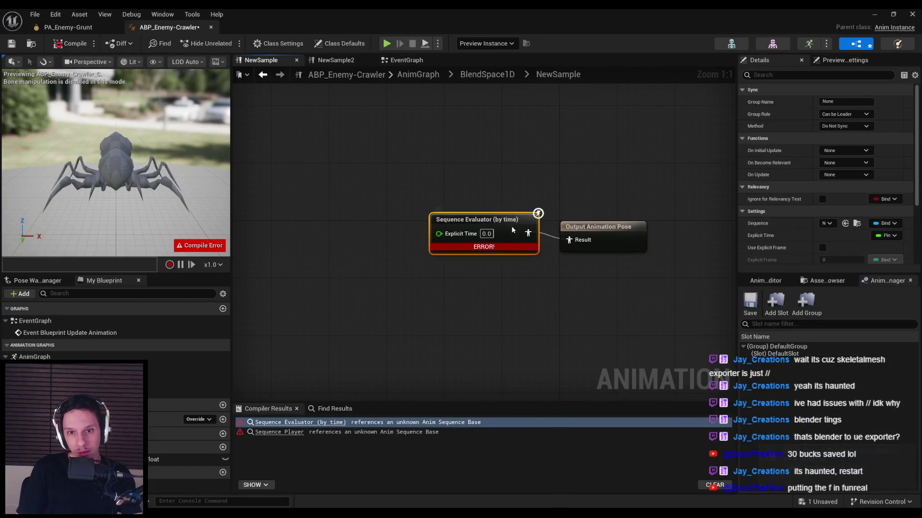
Point the evaluator and Sequence Player to Anim_Walk, save, compile, and close the blueprint.
{"action": "scroll", "coordinate": [835, 202], "scroll_direction": "down", "scroll_amount": 2}
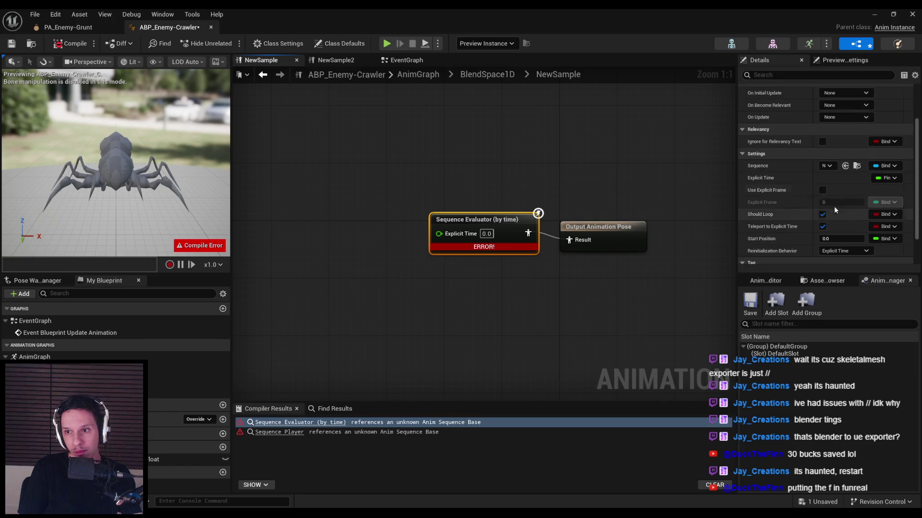
{"action": "left_click", "coordinate": [827, 166]}
{"action": "type", "text": "wa"}
{"action": "left_click", "coordinate": [832, 264]}
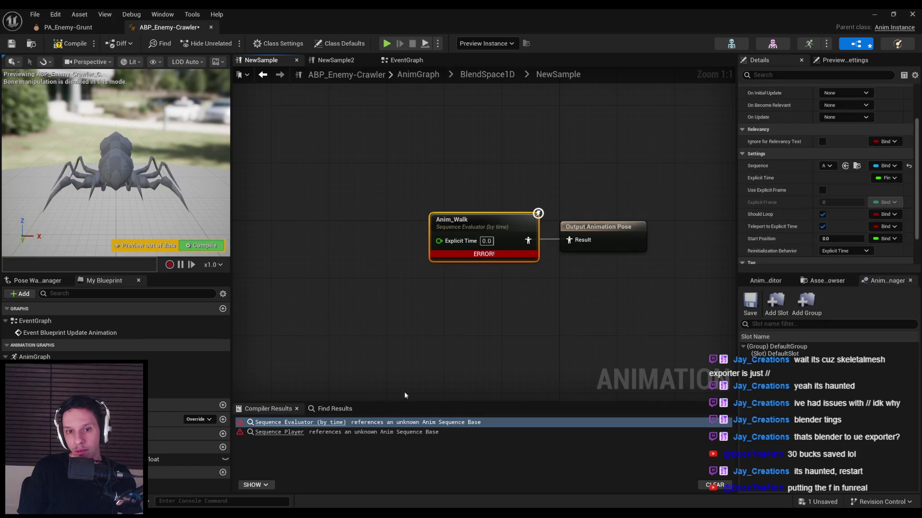
{"action": "left_click", "coordinate": [283, 432]}
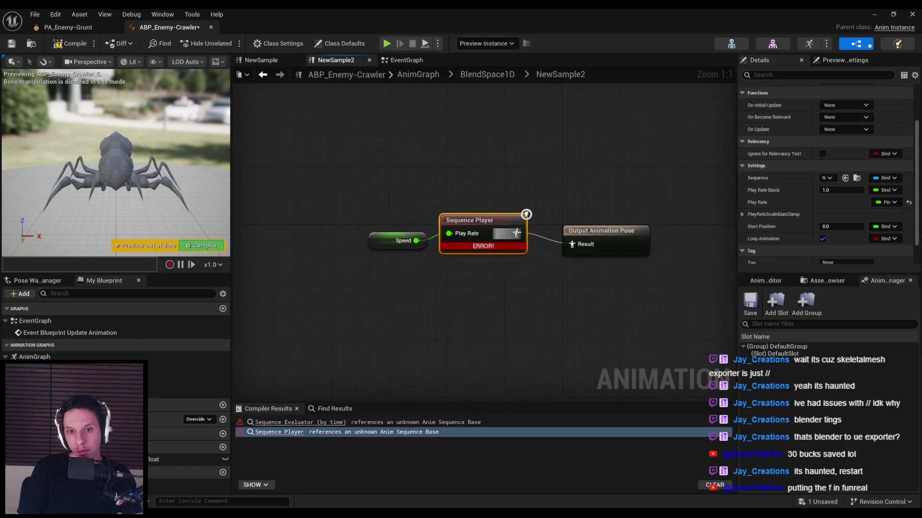
{"action": "left_click", "coordinate": [829, 178]}
{"action": "type", "text": "wa"}
{"action": "left_click", "coordinate": [835, 271]}
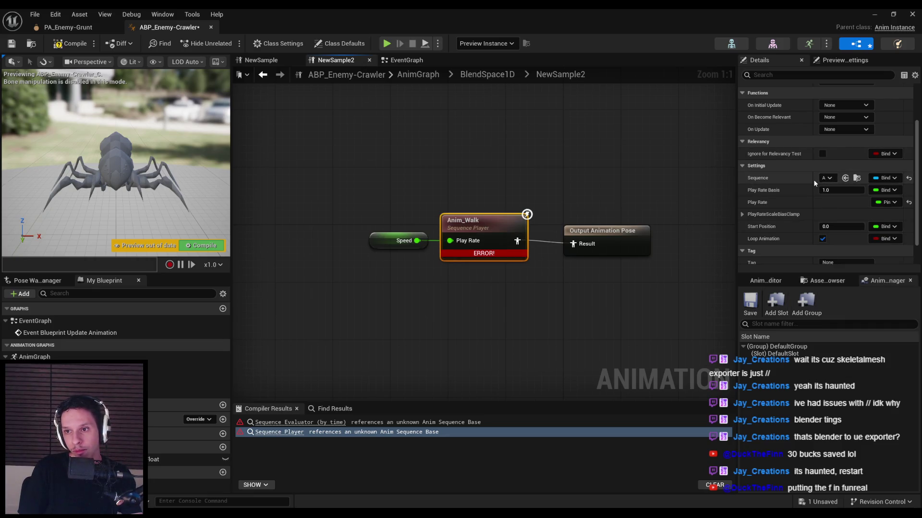
{"action": "left_click", "coordinate": [566, 323]}
{"action": "key", "text": "ctrl+s"}
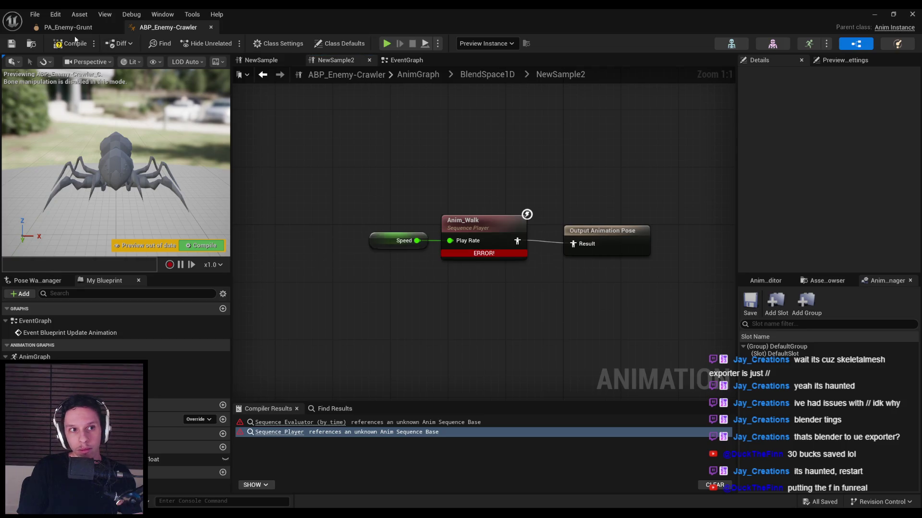
{"action": "left_click", "coordinate": [77, 43]}
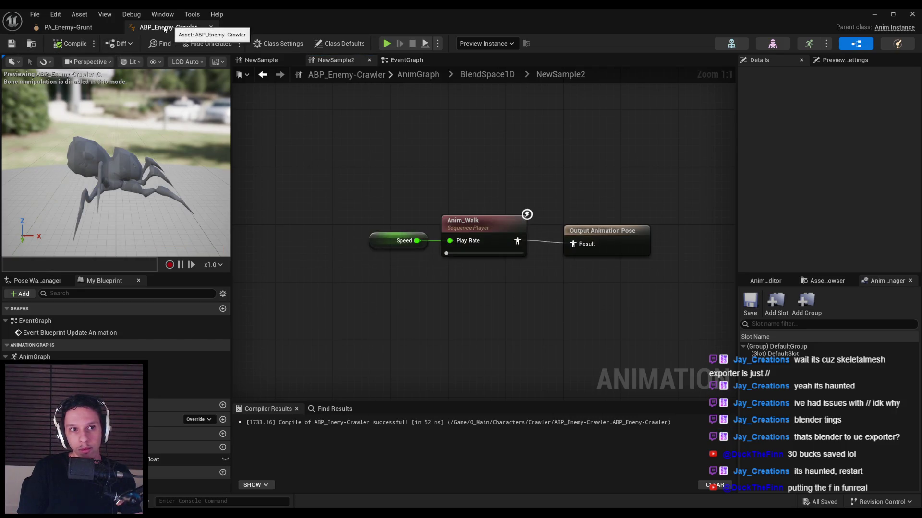
{"action": "left_click", "coordinate": [211, 26]}
{"action": "left_click", "coordinate": [912, 15]}
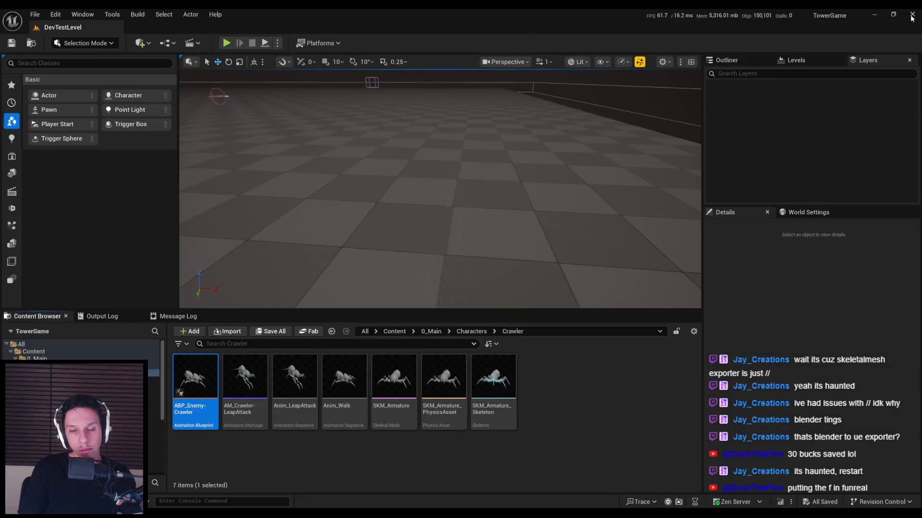
Open the BP_Enemy-Crawler blueprint from 0_Main > Core > Enemy.
{"action": "left_click", "coordinate": [431, 331]}
{"action": "double_click", "coordinate": [245, 379]}
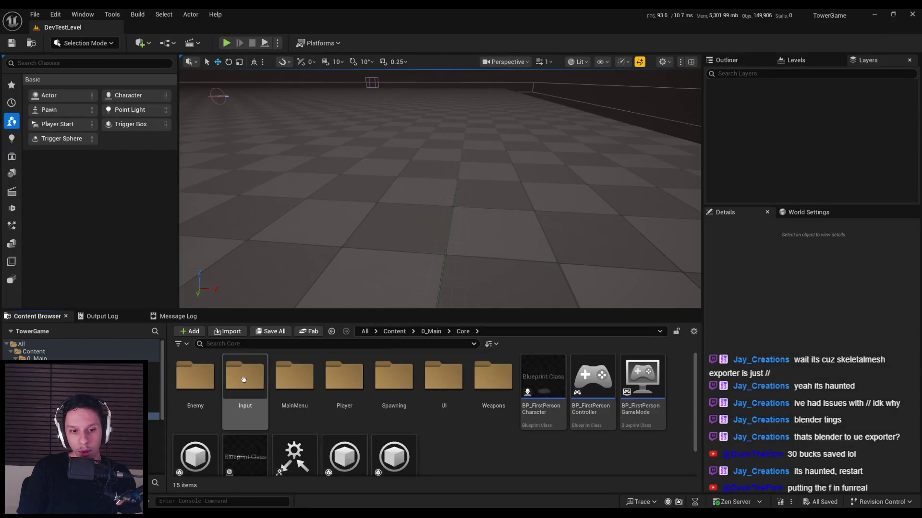
{"action": "left_click", "coordinate": [199, 390]}
{"action": "double_click", "coordinate": [198, 390]}
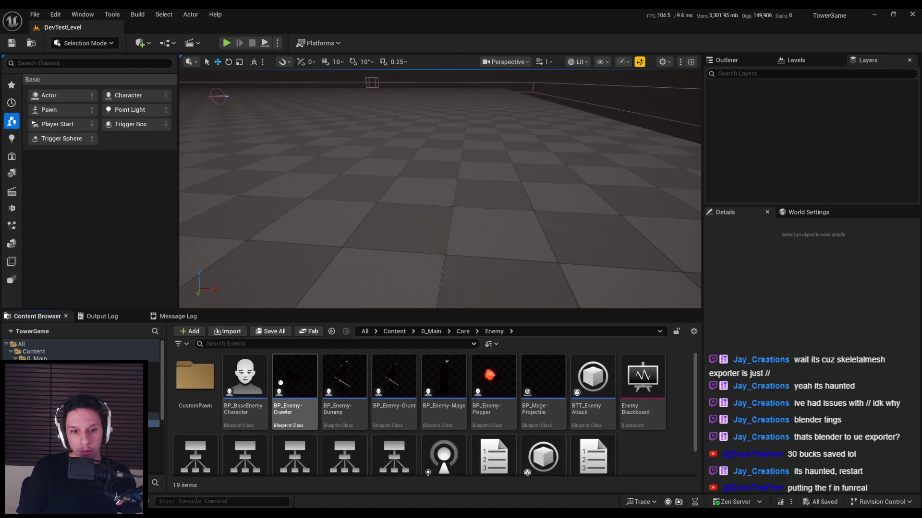
{"action": "double_click", "coordinate": [280, 382]}
Show the Viewport preview, select the Mesh component and open its skeletal mesh list.
{"action": "left_click", "coordinate": [206, 61]}
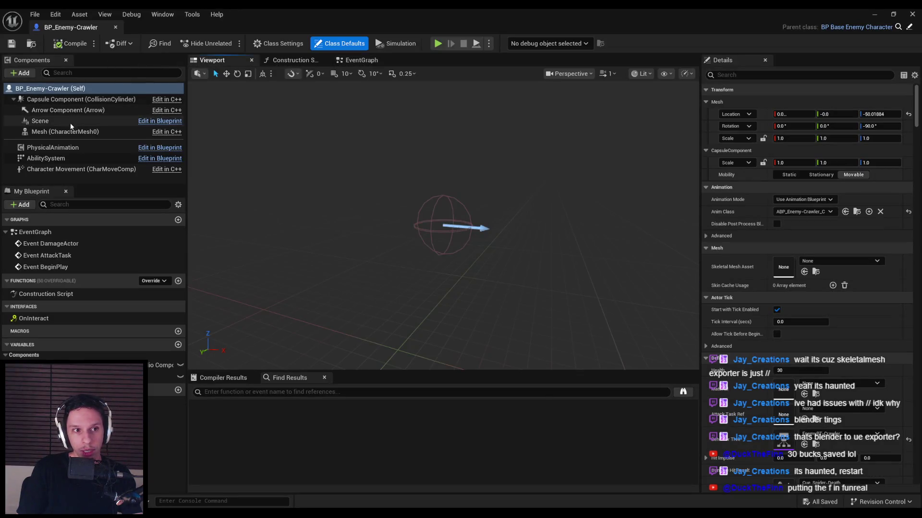
{"action": "left_click", "coordinate": [66, 131]}
{"action": "left_click", "coordinate": [813, 310]}
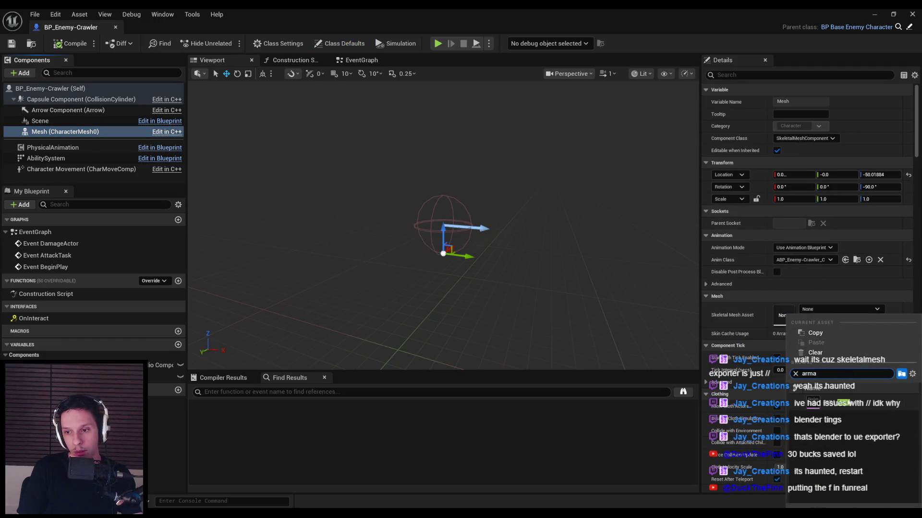
Assign SKM_Armature as the crawler's skeletal mesh, then save and compile BP_Enemy-Crawler.
{"action": "left_click", "coordinate": [837, 403]}
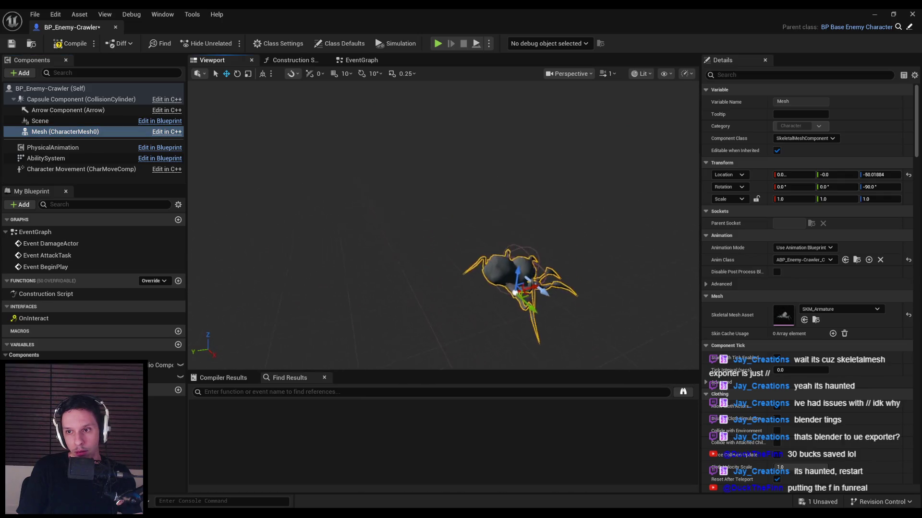
{"action": "key", "text": "ctrl+s"}
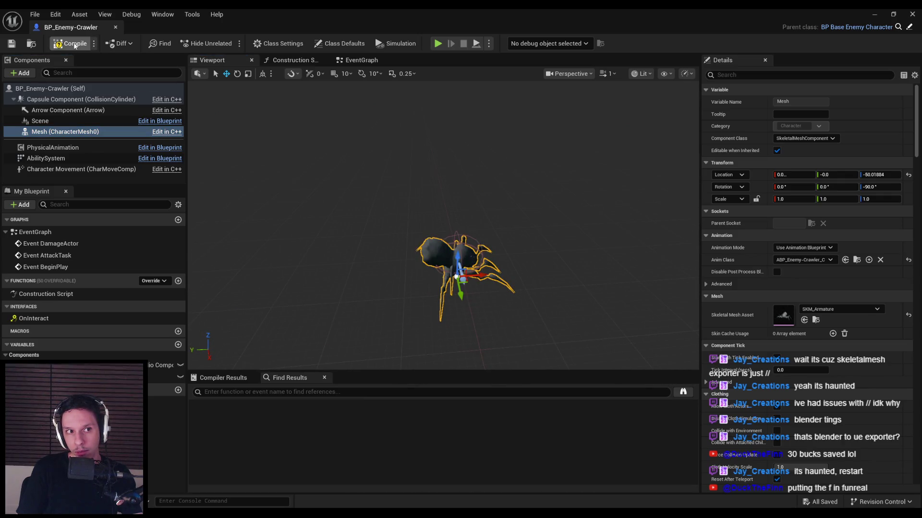
{"action": "left_click", "coordinate": [75, 45]}
{"action": "left_click", "coordinate": [874, 14]}
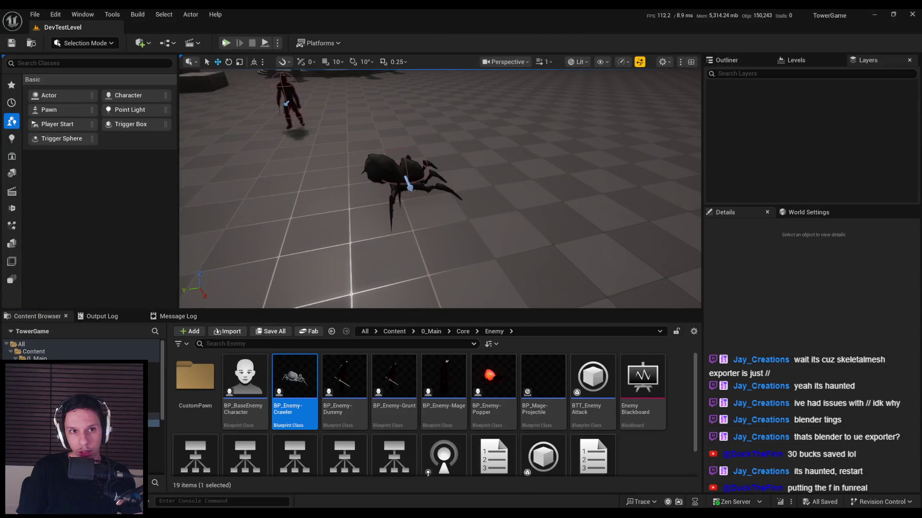
Playtest the level, then reopen BP_Enemy-Crawler and set the Mesh rotation Z to 0.
{"action": "left_click", "coordinate": [226, 43]}
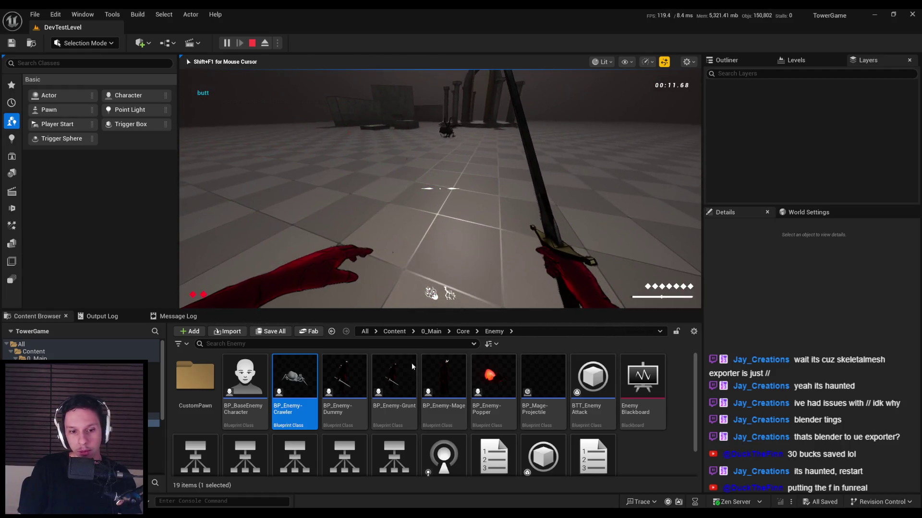
{"action": "key", "text": "Escape"}
{"action": "double_click", "coordinate": [294, 379]}
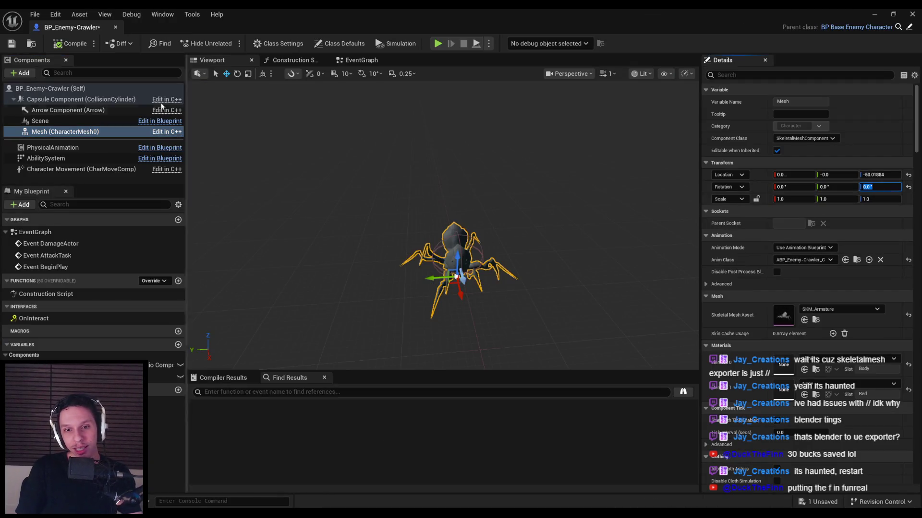
{"action": "left_click", "coordinate": [870, 15]}
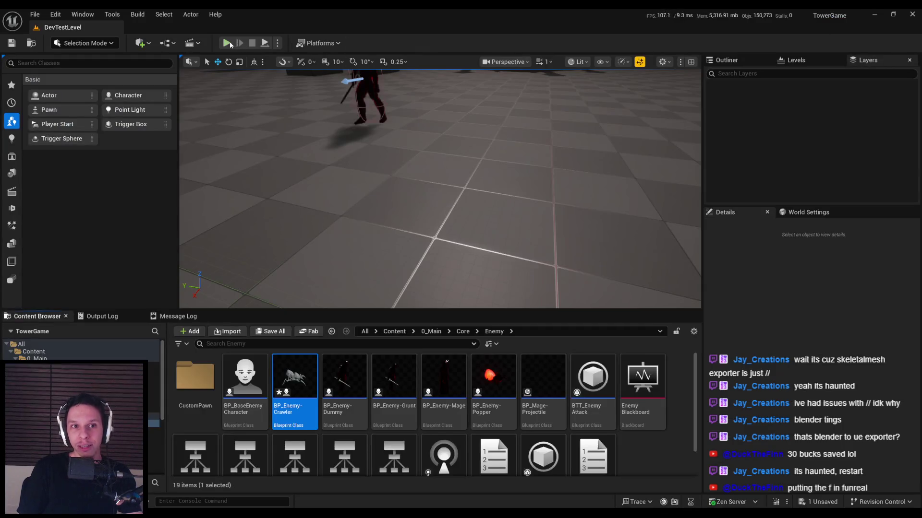
Playtest again to check the spider's corrected orientation, then minimize the blueprint.
{"action": "left_click", "coordinate": [228, 43]}
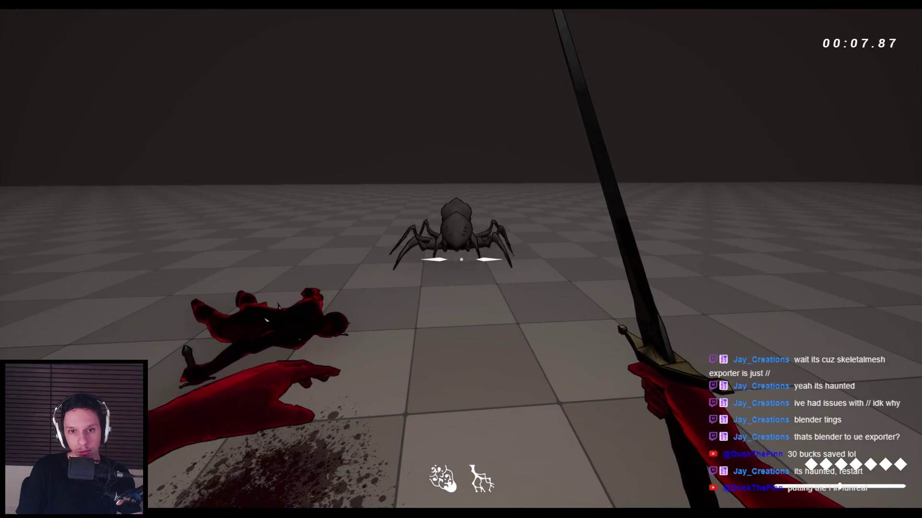
{"action": "key", "text": "Escape"}
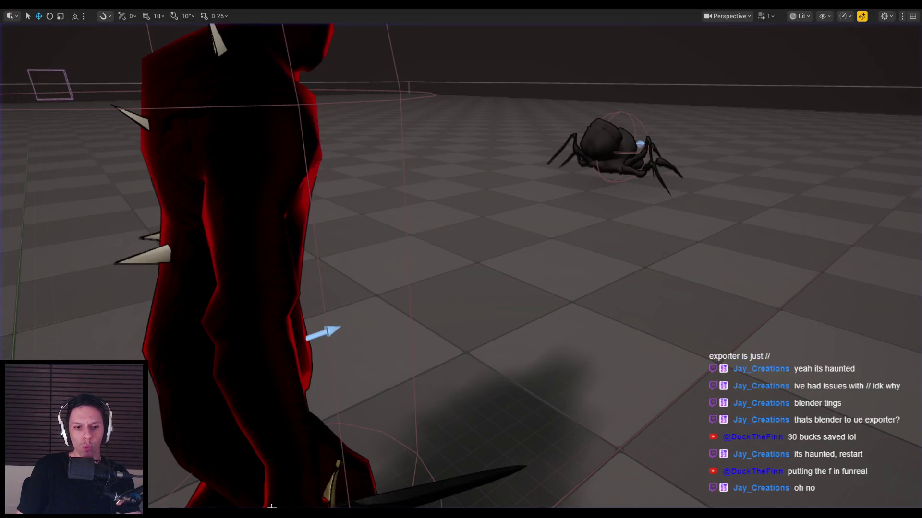
{"action": "left_click", "coordinate": [316, 452]}
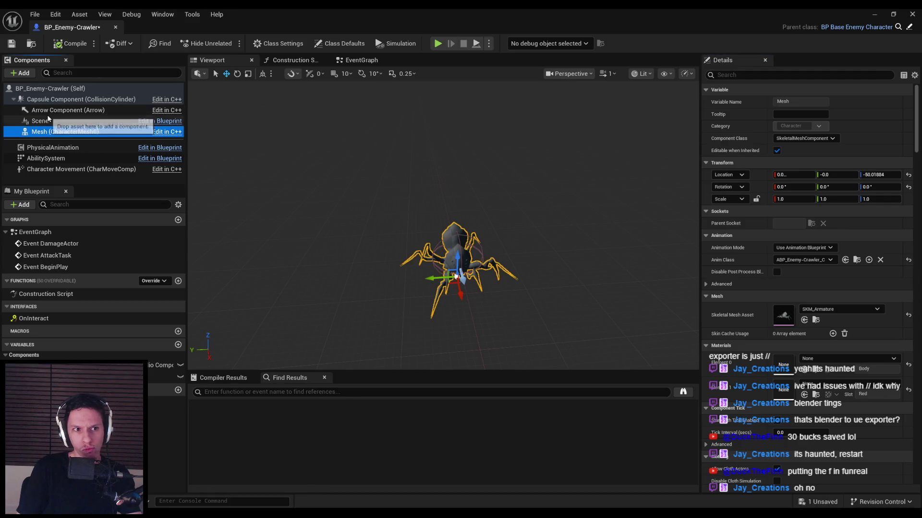
{"action": "left_click", "coordinate": [874, 14]}
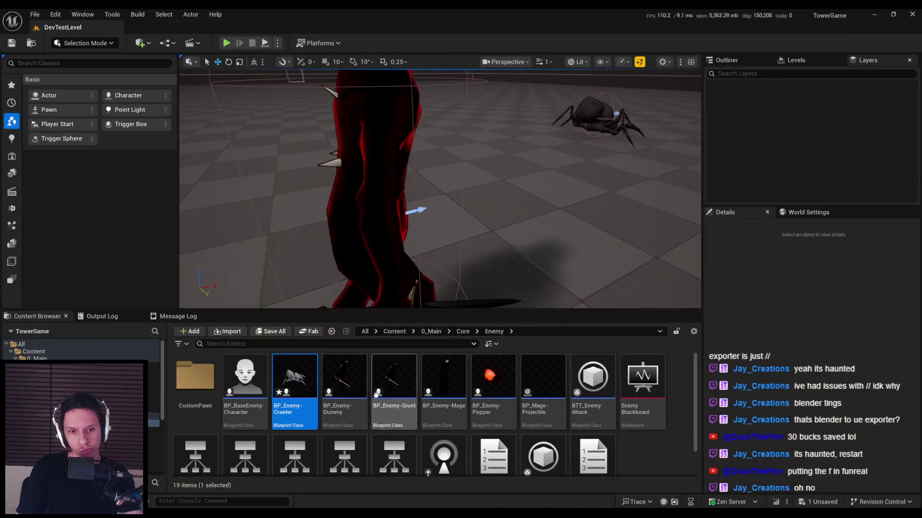
Open the AM_Crawler-LeapAttack montage from 0_Main > Characters > Crawler.
{"action": "left_click", "coordinate": [462, 332]}
{"action": "left_click", "coordinate": [431, 332]}
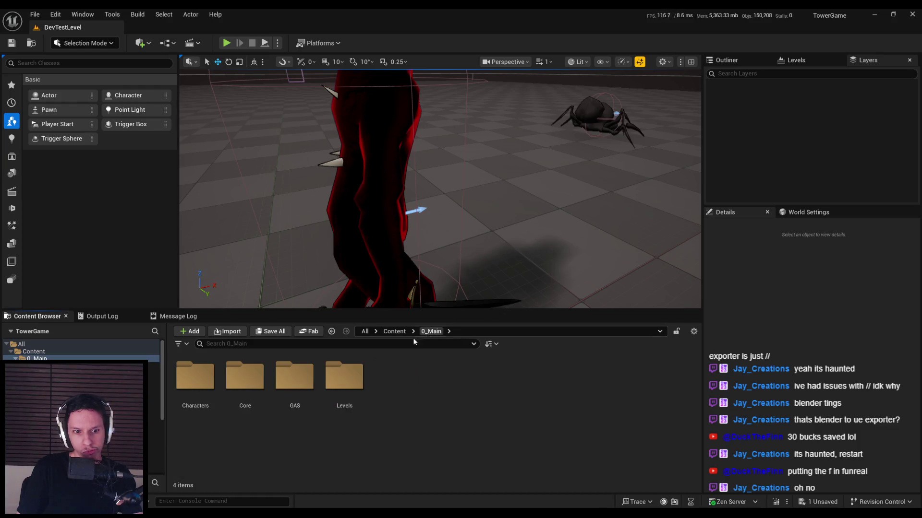
{"action": "double_click", "coordinate": [204, 381]}
{"action": "double_click", "coordinate": [197, 379]}
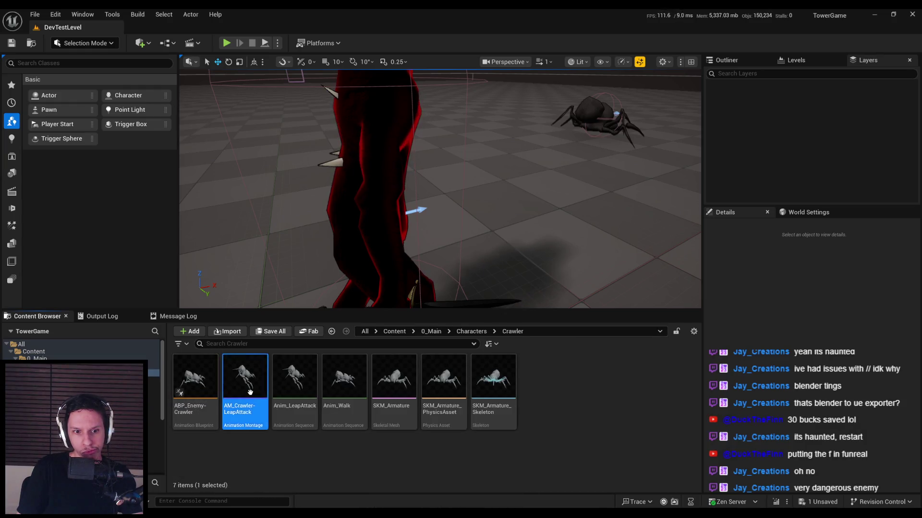
{"action": "double_click", "coordinate": [237, 384]}
{"action": "scroll", "coordinate": [111, 318], "scroll_direction": "down", "scroll_amount": 10}
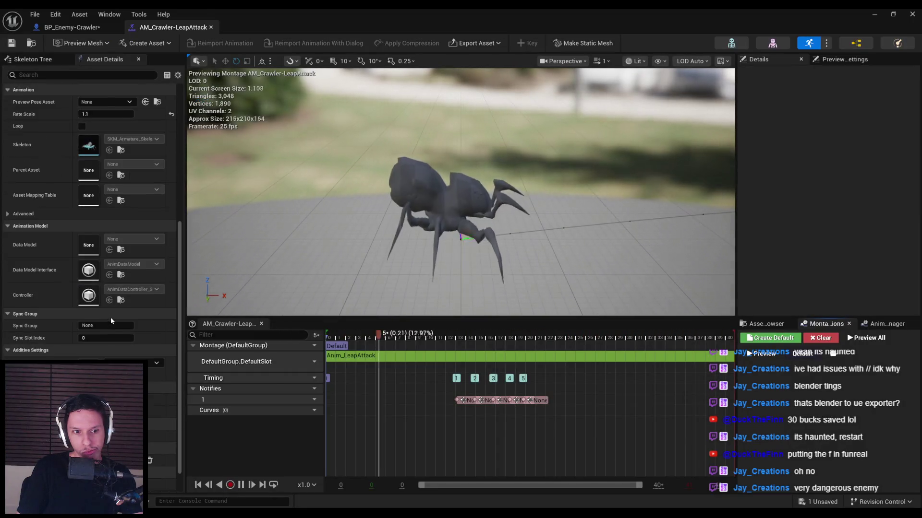
Open Anim_LeapAttack from the Asset Browser and reimport it from its source file.
{"action": "left_click", "coordinate": [763, 324]}
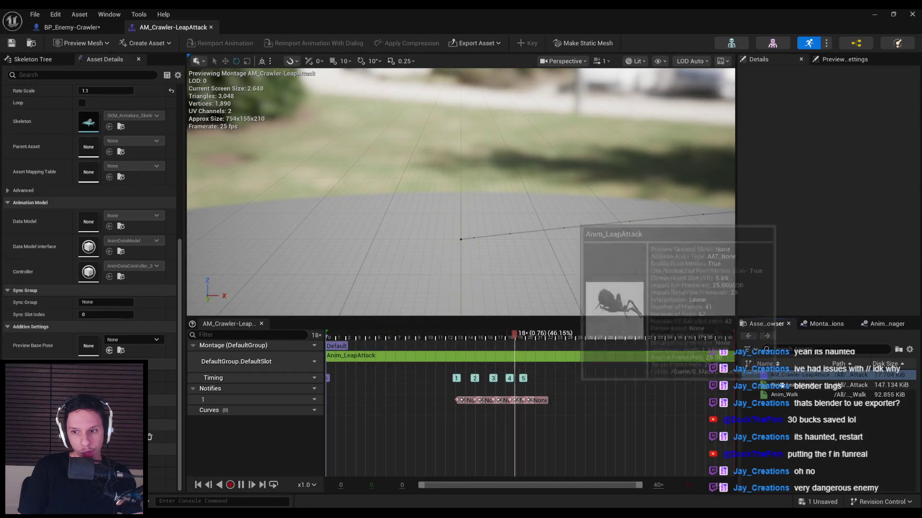
{"action": "double_click", "coordinate": [787, 386]}
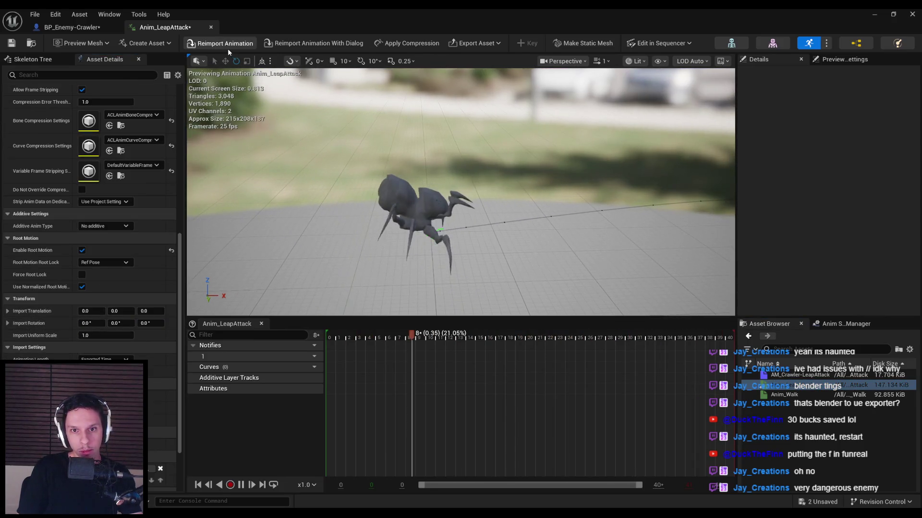
{"action": "left_click", "coordinate": [227, 47]}
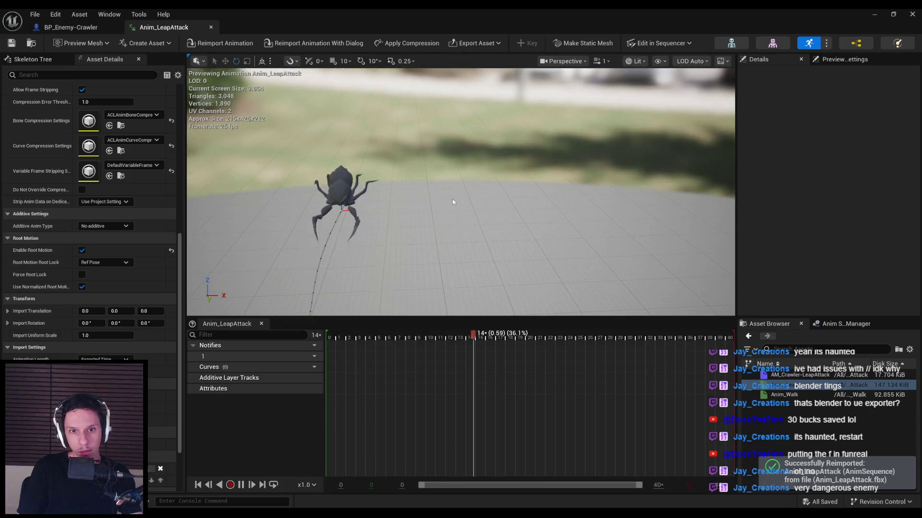
{"action": "left_click", "coordinate": [875, 13]}
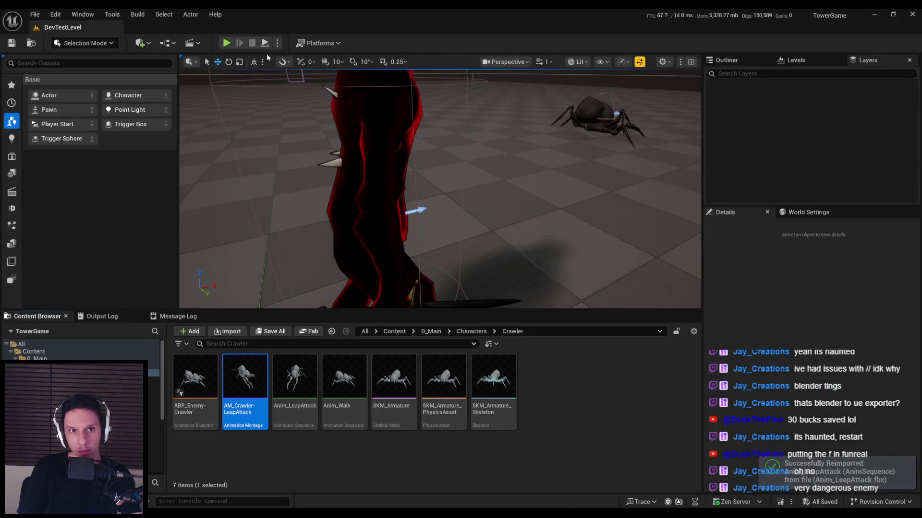
Playtest DevTestLevel, swinging the sword seven times at the demon and spider, then stop.
{"action": "left_click", "coordinate": [228, 44]}
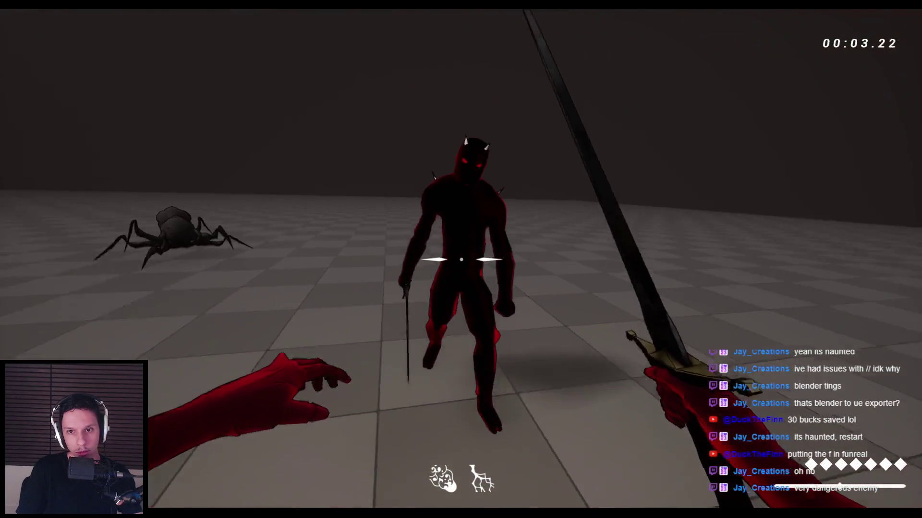
{"action": "left_click", "coordinate": [461, 260]}
{"action": "left_click", "coordinate": [461, 259]}
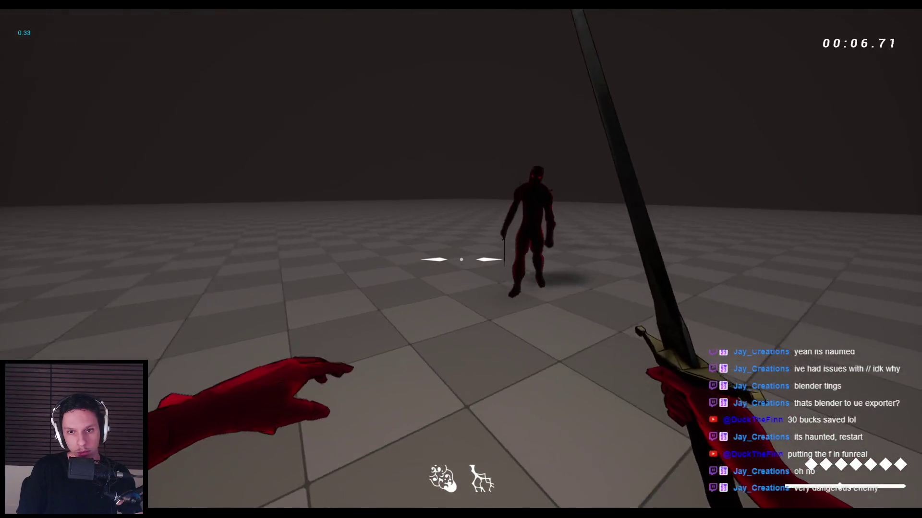
{"action": "left_click", "coordinate": [461, 259]}
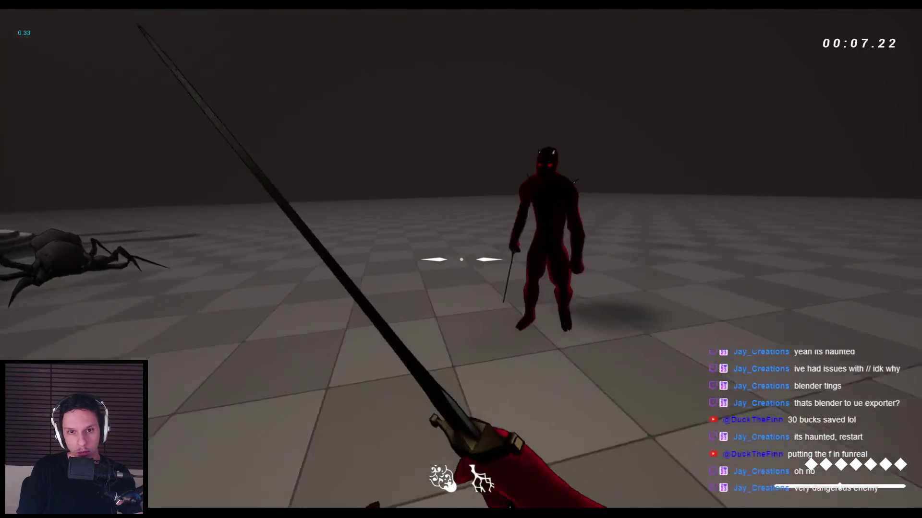
{"action": "left_click", "coordinate": [461, 259]}
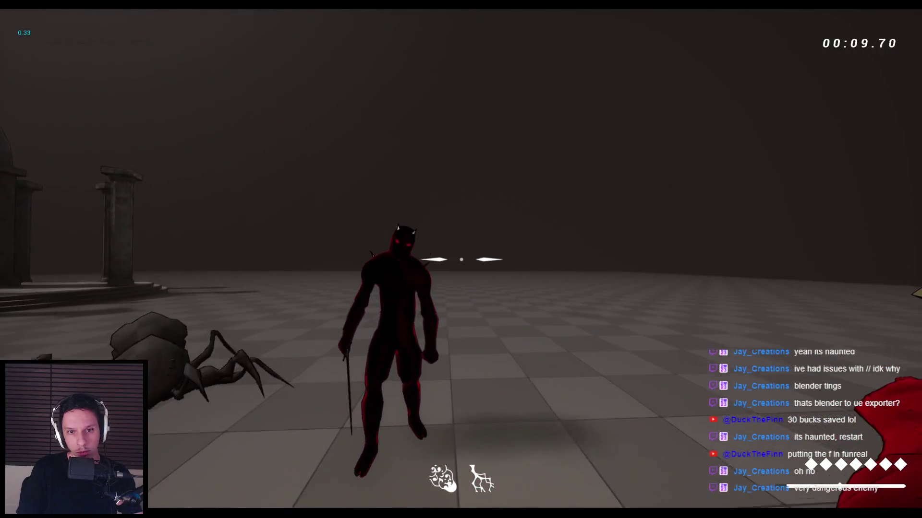
{"action": "left_click", "coordinate": [461, 259]}
{"action": "left_click", "coordinate": [461, 259]}
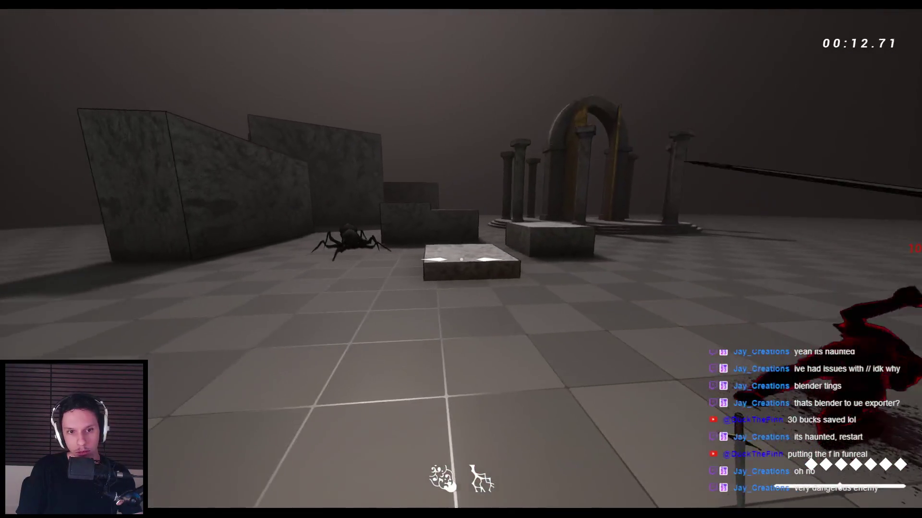
{"action": "left_click", "coordinate": [461, 259]}
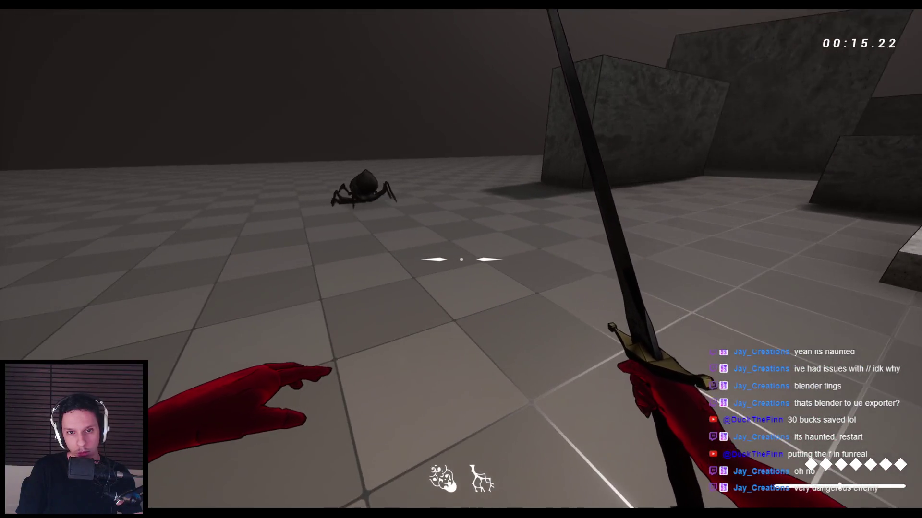
{"action": "key", "text": "Escape"}
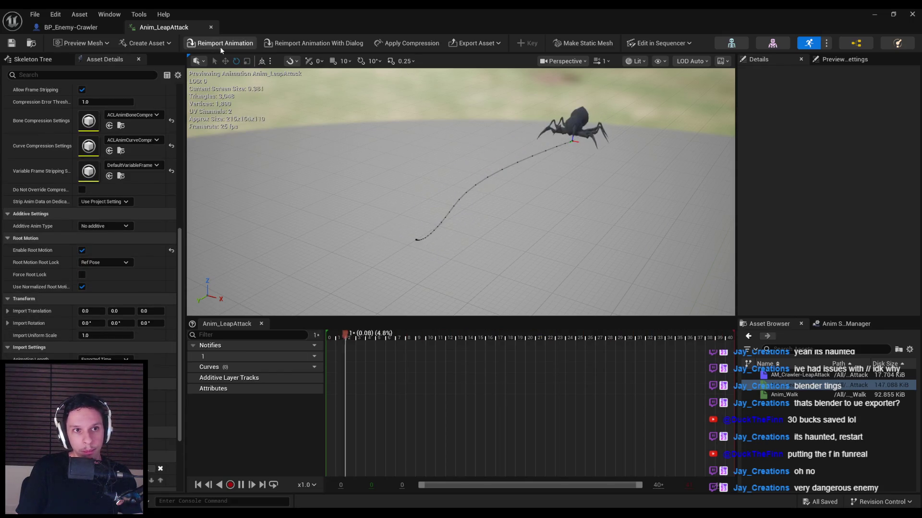
Reopen AM_Crawler-LeapAttack, save it with Ctrl+S, and close its editor tab.
{"action": "double_click", "coordinate": [800, 375]}
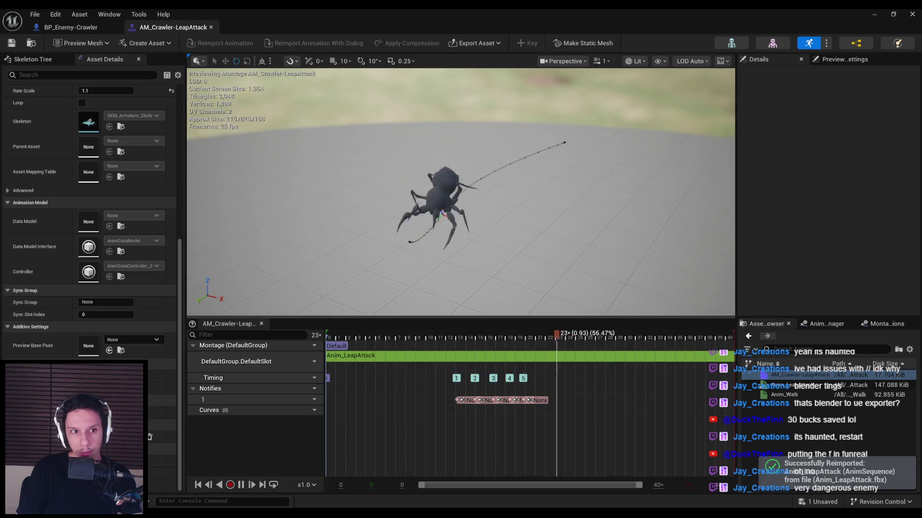
{"action": "key", "text": "ctrl+s"}
{"action": "scroll", "coordinate": [164, 140], "scroll_direction": "up", "scroll_amount": 5}
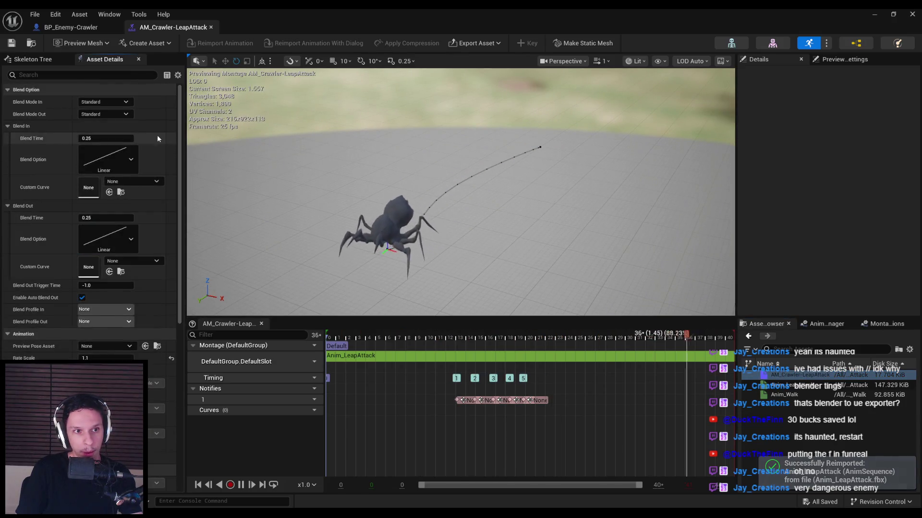
{"action": "type", "text": "rpt"}
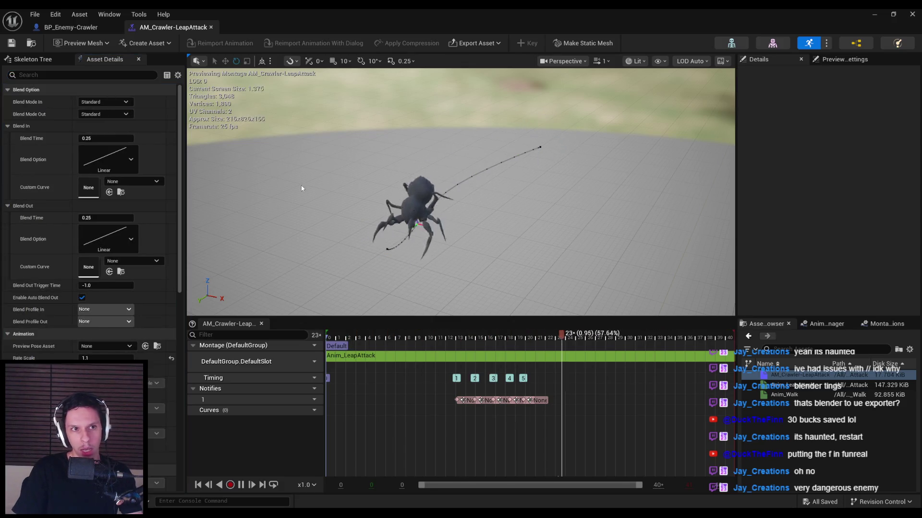
{"action": "middle_click", "coordinate": [151, 27]}
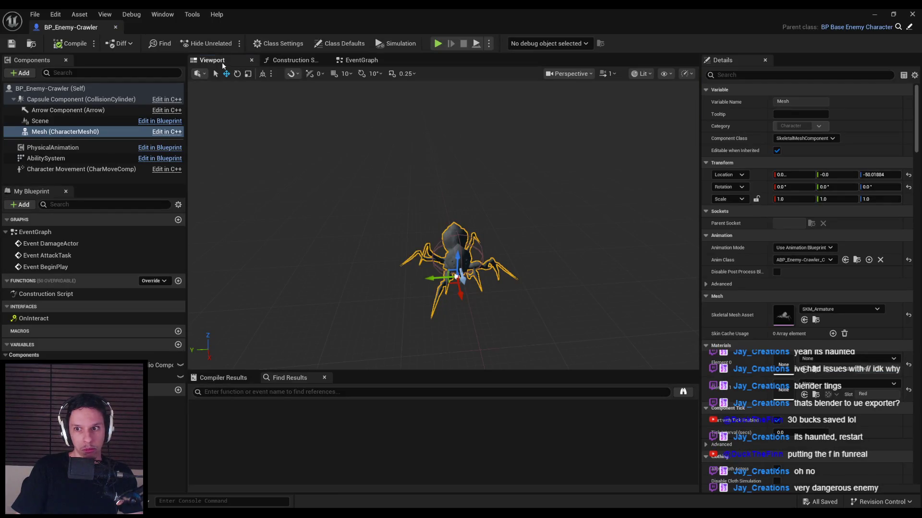
{"action": "left_click", "coordinate": [362, 60]}
{"action": "scroll", "coordinate": [516, 226], "scroll_direction": "down", "scroll_amount": 2}
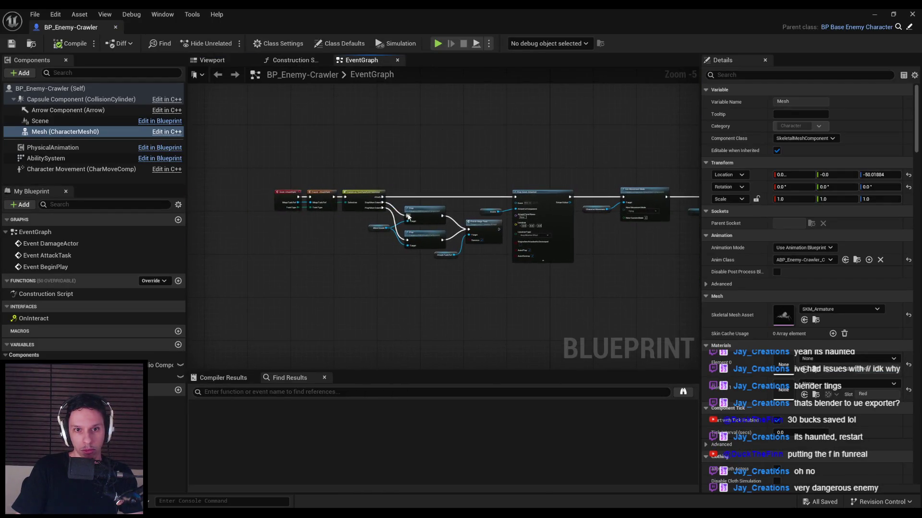
{"action": "scroll", "coordinate": [516, 226], "scroll_direction": "up", "scroll_amount": 2}
{"action": "scroll", "coordinate": [516, 227], "scroll_direction": "up", "scroll_amount": 1}
{"action": "scroll", "coordinate": [531, 290], "scroll_direction": "down", "scroll_amount": 1}
{"action": "mouse_move", "coordinate": [532, 290]}
{"action": "left_mouse_down"}
{"action": "mouse_move", "coordinate": [405, 247]}
{"action": "mouse_move", "coordinate": [240, 230]}
{"action": "left_mouse_up"}
{"action": "left_click_drag", "start_coordinate": [502, 208], "coordinate": [304, 290]}
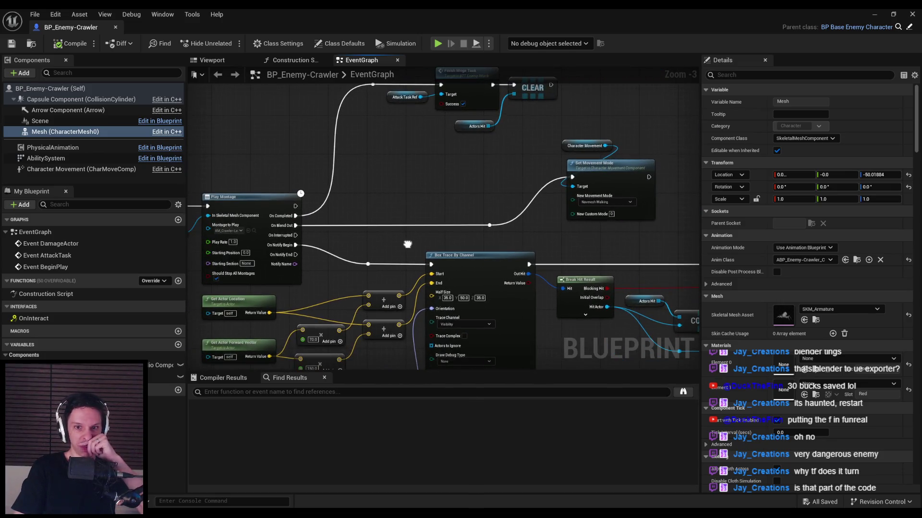
{"action": "left_click_drag", "start_coordinate": [672, 297], "coordinate": [423, 173]}
{"action": "left_click_drag", "start_coordinate": [696, 279], "coordinate": [494, 263]}
{"action": "scroll", "coordinate": [494, 263], "scroll_direction": "down", "scroll_amount": 4}
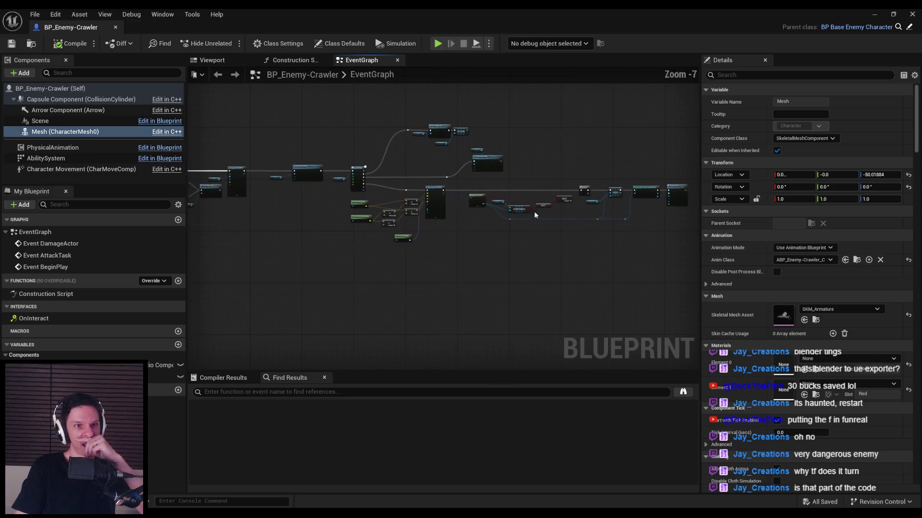
{"action": "left_click_drag", "start_coordinate": [281, 190], "coordinate": [525, 233]}
{"action": "scroll", "coordinate": [475, 232], "scroll_direction": "up", "scroll_amount": 3}
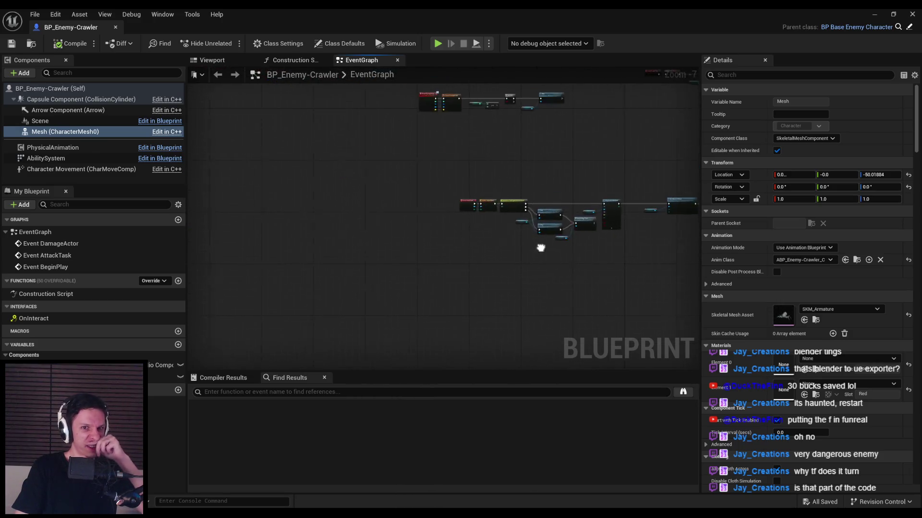
{"action": "scroll", "coordinate": [400, 190], "scroll_direction": "down", "scroll_amount": 1}
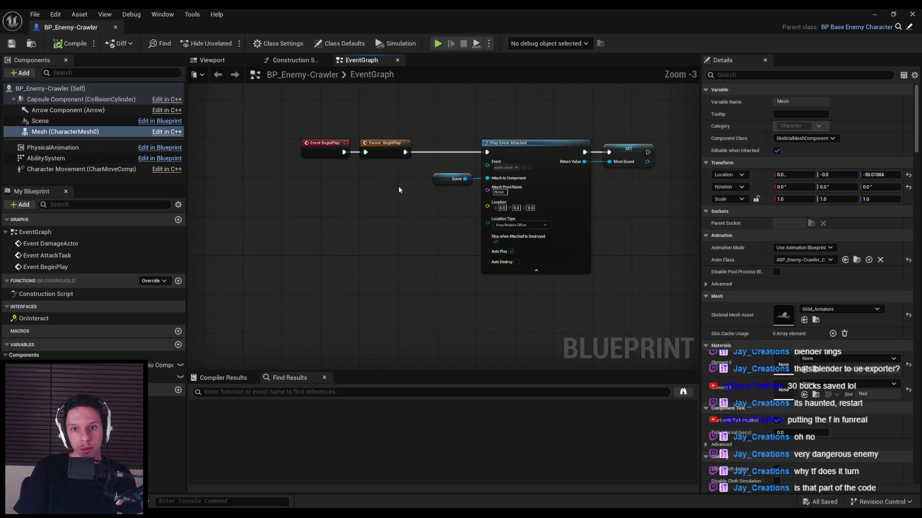
{"action": "scroll", "coordinate": [398, 186], "scroll_direction": "down", "scroll_amount": 1}
{"action": "left_click", "coordinate": [212, 60]}
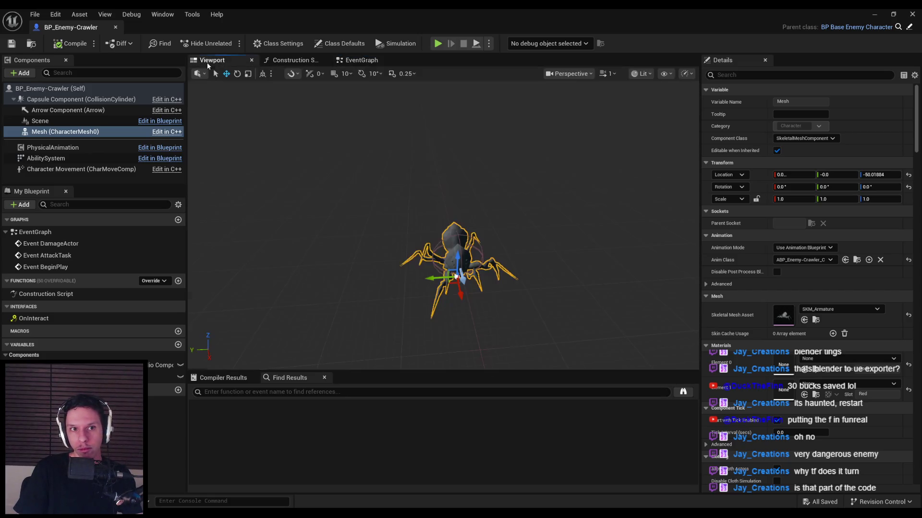
{"action": "mouse_move", "coordinate": [416, 214]}
{"action": "left_mouse_down"}
{"action": "mouse_move", "coordinate": [422, 192]}
{"action": "mouse_move", "coordinate": [416, 214]}
{"action": "left_mouse_up"}
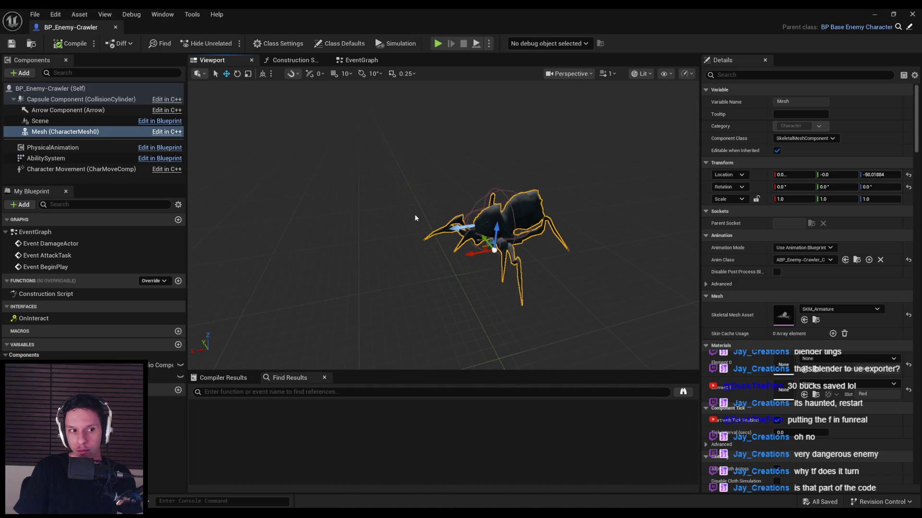
{"action": "left_click", "coordinate": [874, 14]}
{"action": "key", "text": "alt+p"}
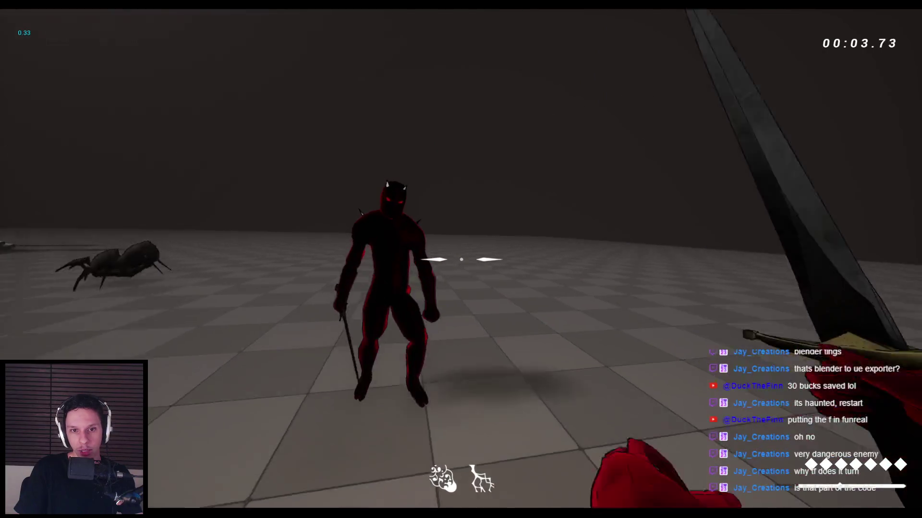
{"action": "left_click", "coordinate": [461, 259]}
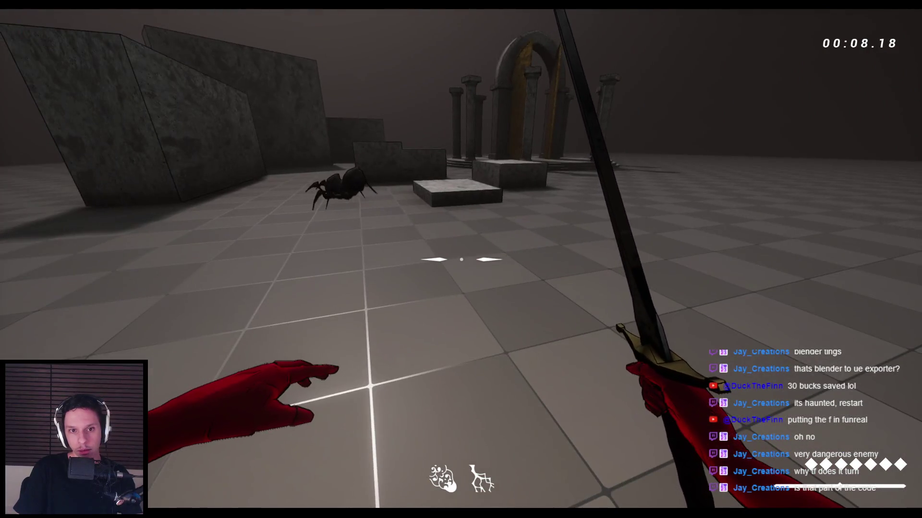
{"action": "key", "text": "Escape"}
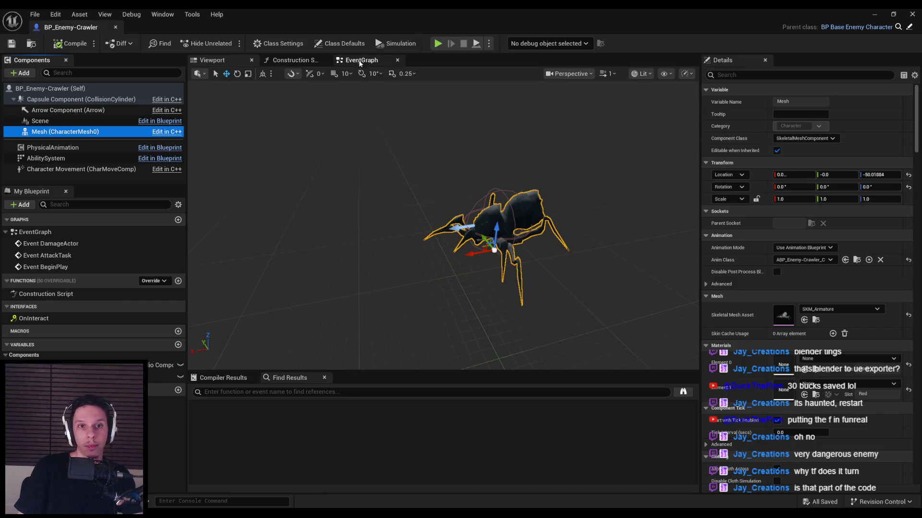
In the EventGraph, browse to the Play Montage node's montage and open AM_Crawler-LeapAttack.
{"action": "left_click", "coordinate": [359, 62]}
{"action": "scroll", "coordinate": [493, 248], "scroll_direction": "up", "scroll_amount": 5}
{"action": "left_click_drag", "start_coordinate": [493, 248], "coordinate": [301, 268]}
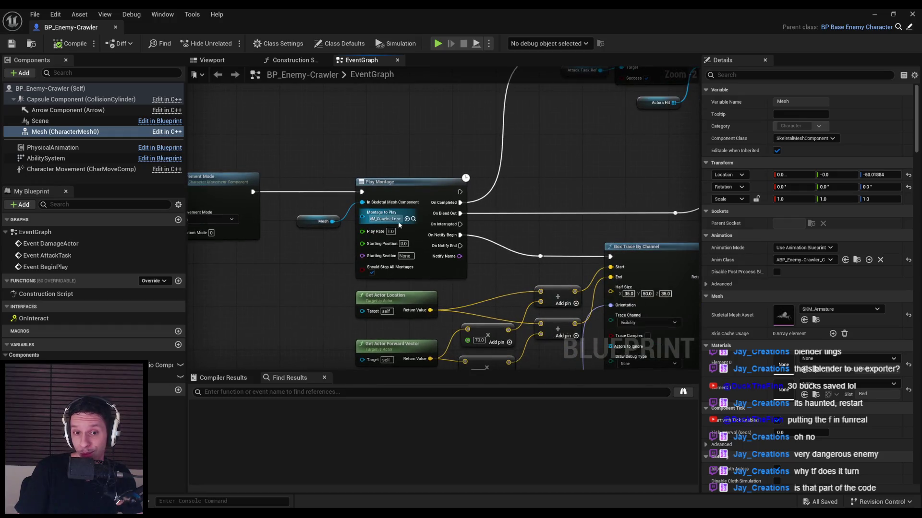
{"action": "left_click", "coordinate": [413, 219]}
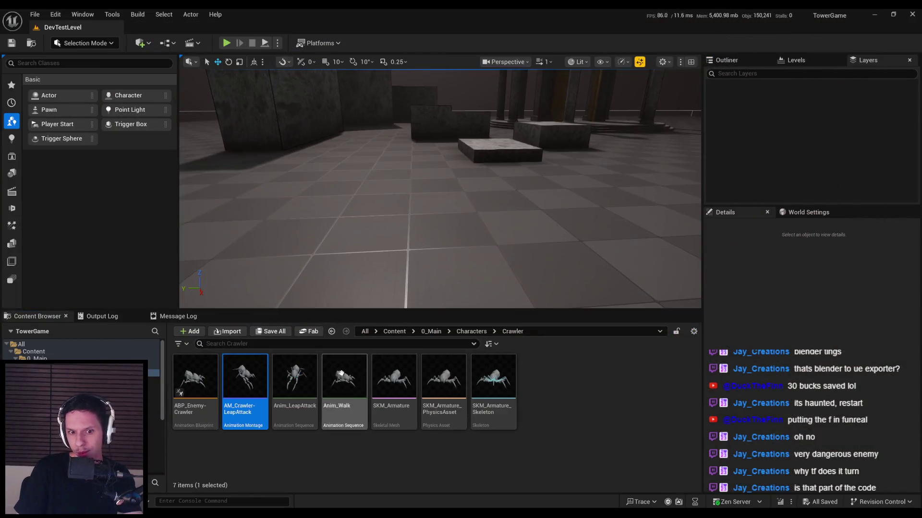
{"action": "double_click", "coordinate": [255, 400]}
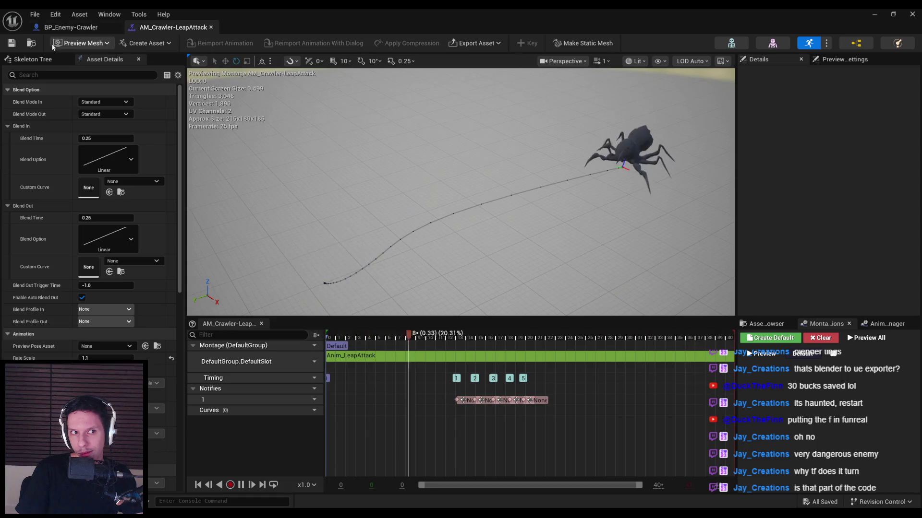
Show the Skeleton Tree, toggle retargeting options, and inspect the root, head and spine_01 bones.
{"action": "left_click", "coordinate": [33, 59]}
{"action": "left_click", "coordinate": [41, 99]}
{"action": "left_click", "coordinate": [168, 74]}
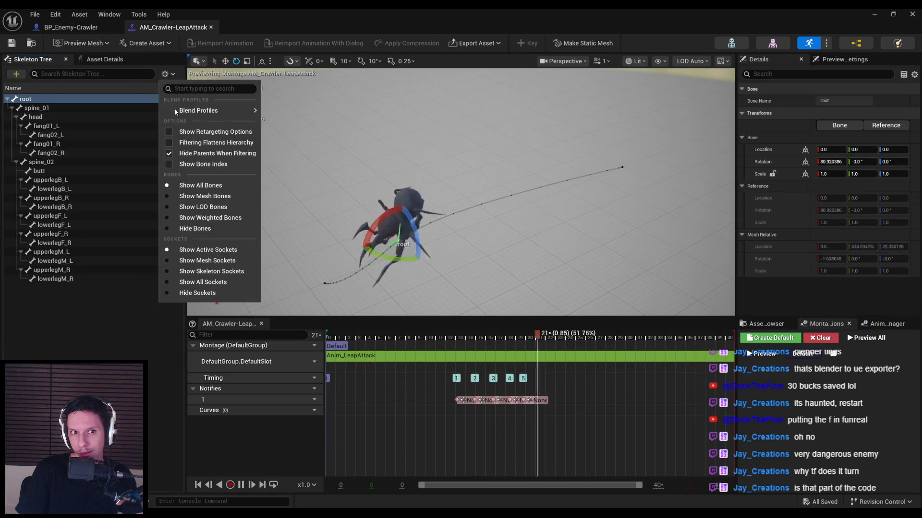
{"action": "left_click", "coordinate": [216, 132]}
{"action": "left_click", "coordinate": [72, 117]}
{"action": "left_click", "coordinate": [139, 99]}
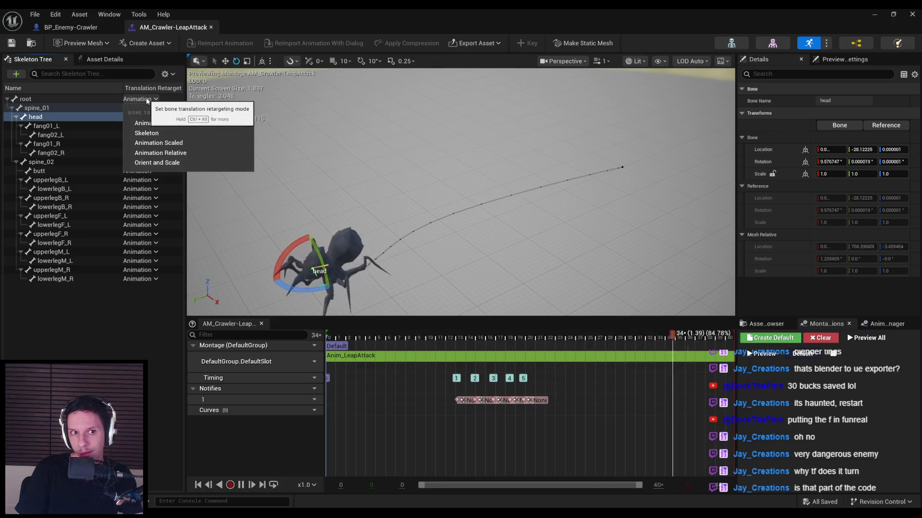
{"action": "left_click", "coordinate": [167, 74]}
{"action": "left_click", "coordinate": [168, 74]}
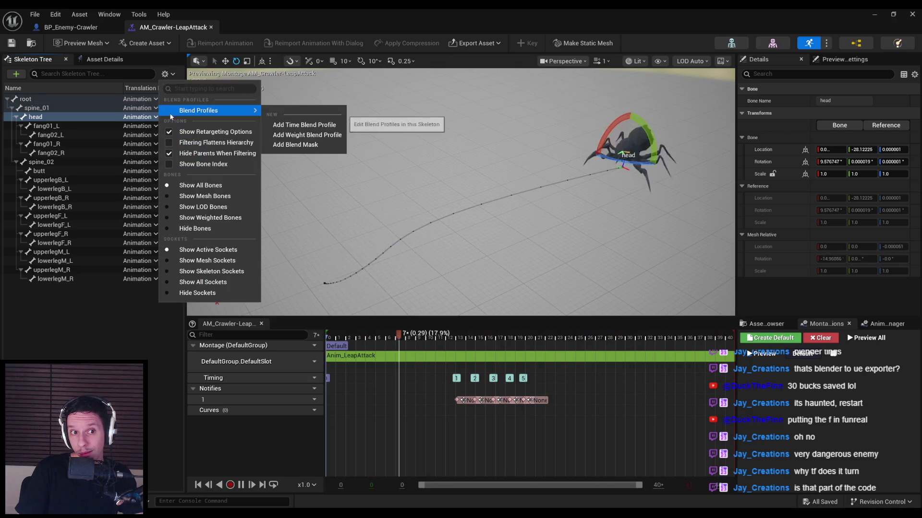
{"action": "left_click", "coordinate": [172, 131]}
{"action": "left_click", "coordinate": [92, 108]}
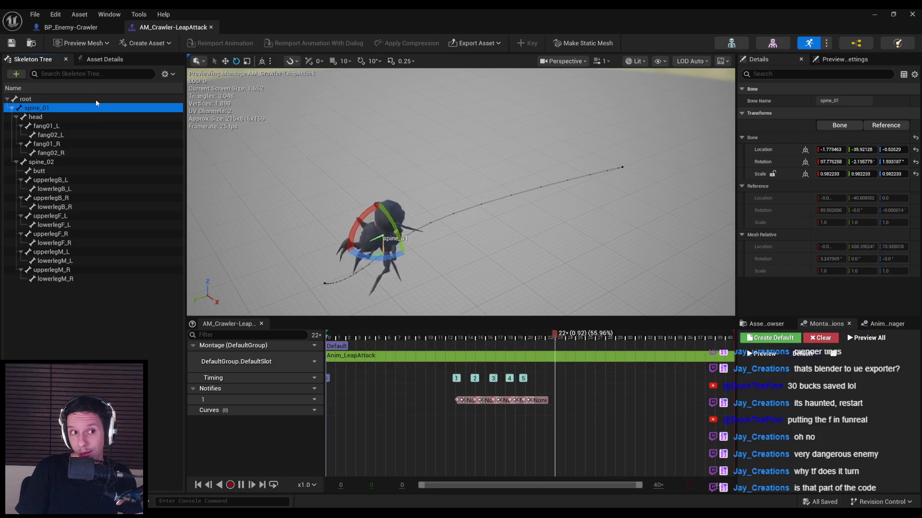
{"action": "left_click", "coordinate": [96, 99]}
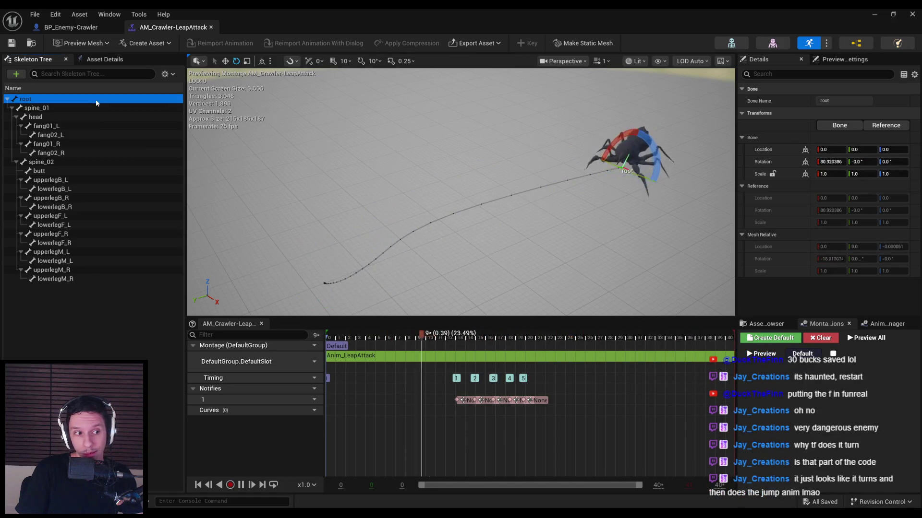
Briefly check the Unreal Engine export settings in Blender's sidebar.
{"action": "key", "text": "alt+Tab"}
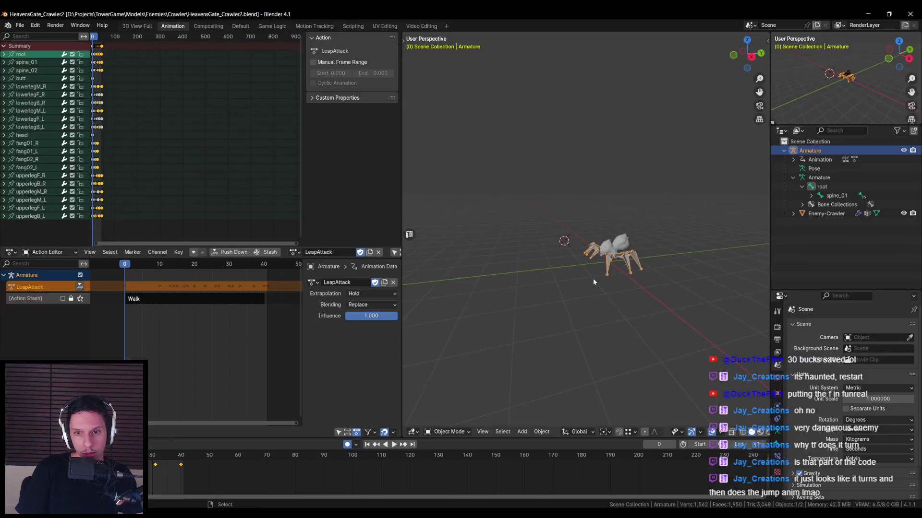
{"action": "key", "text": "n"}
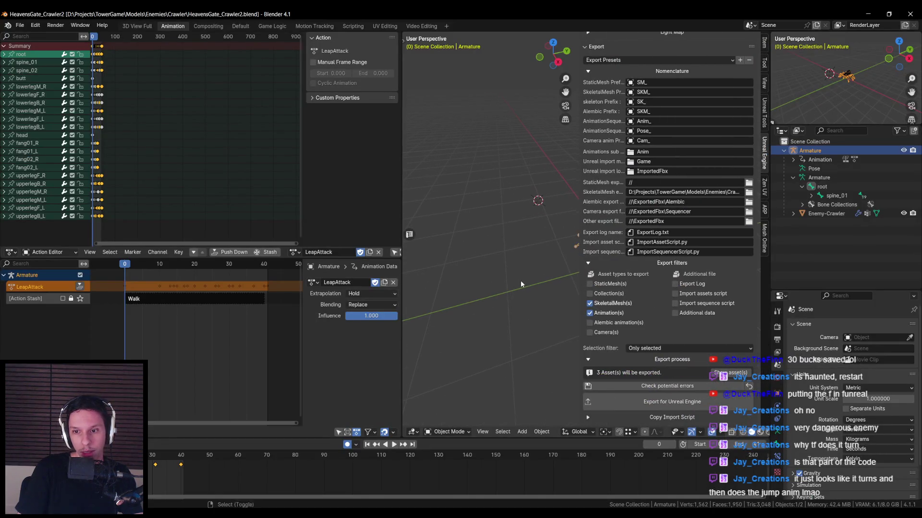
{"action": "key", "text": "n"}
{"action": "key", "text": "alt+Tab"}
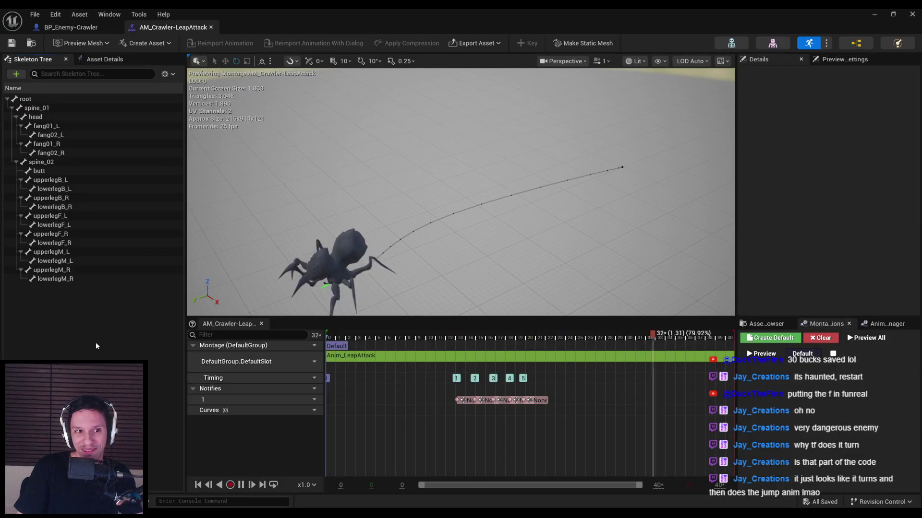
Minimize the crawler blueprint editor and return the Content Browser to 0_Main.
{"action": "left_click", "coordinate": [85, 29]}
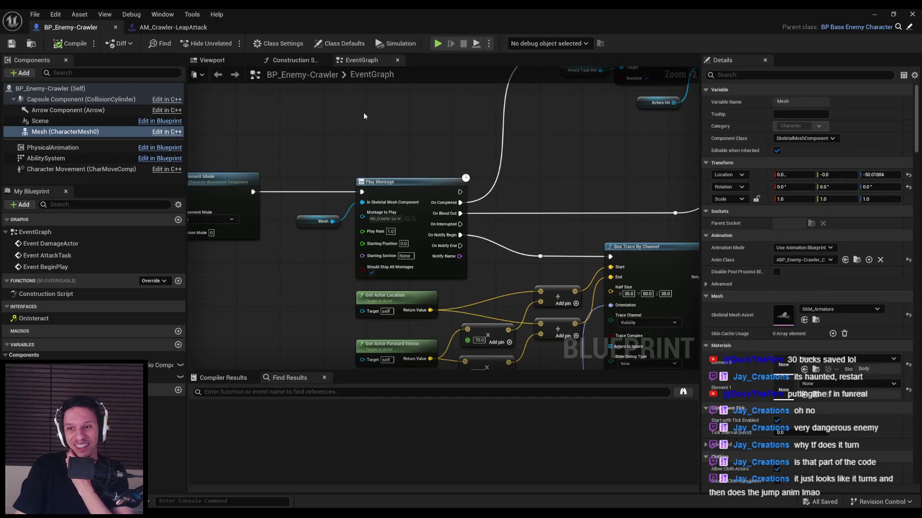
{"action": "left_click", "coordinate": [881, 13]}
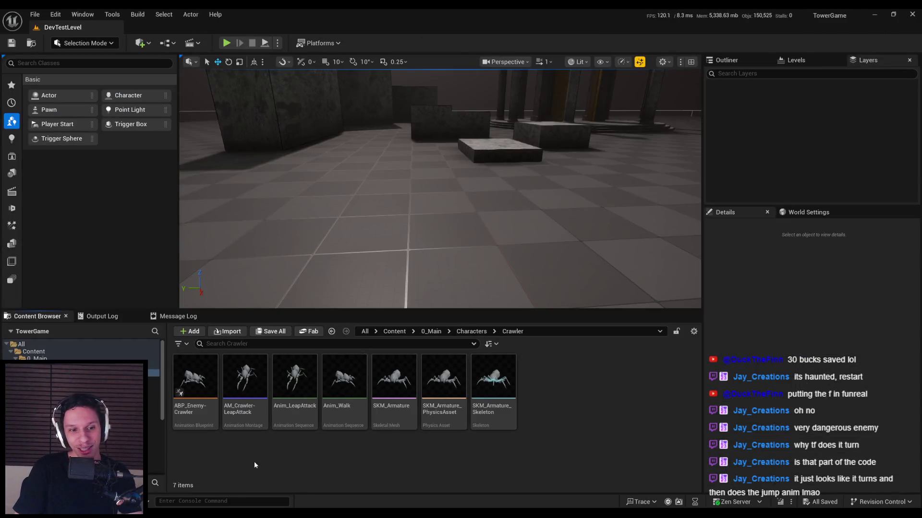
{"action": "left_click", "coordinate": [454, 333]}
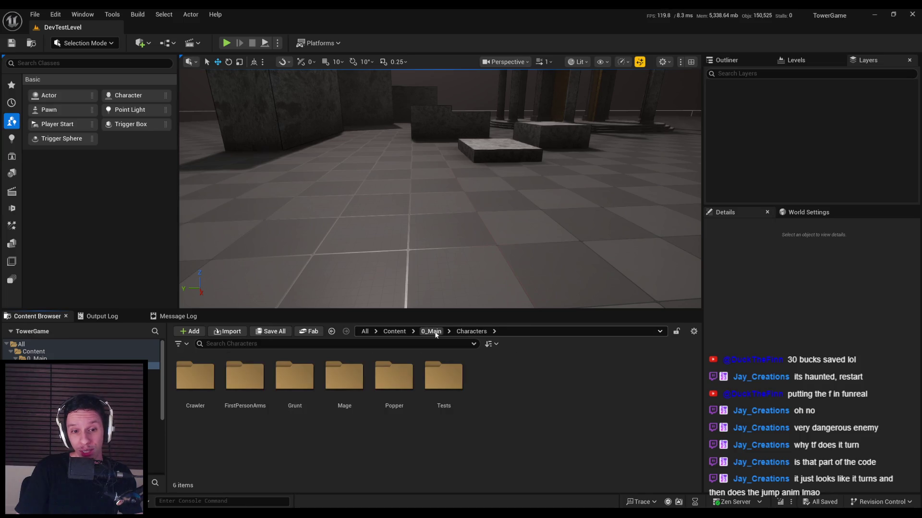
{"action": "left_click", "coordinate": [432, 332]}
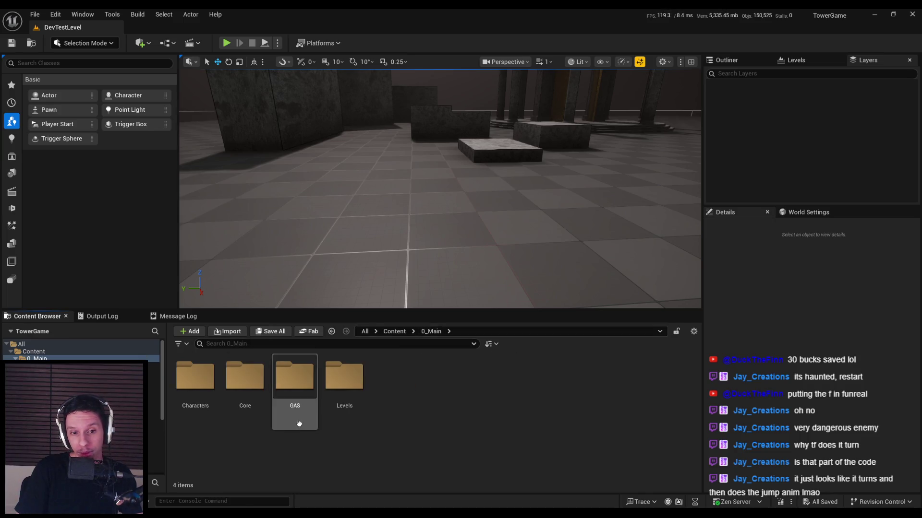
{"action": "key", "text": "alt+Left"}
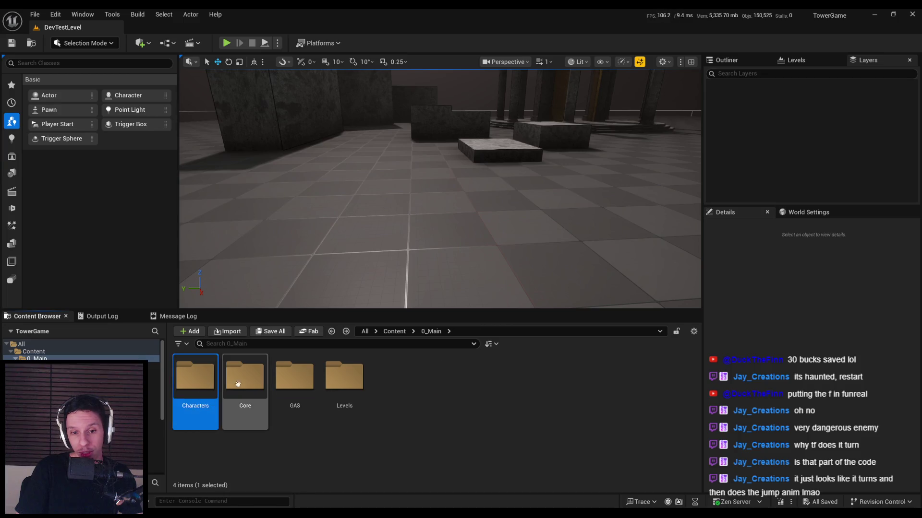
Open EnemyBT-Crawler from Core > Enemy and select its BTT_EnemyAttack task.
{"action": "double_click", "coordinate": [247, 394]}
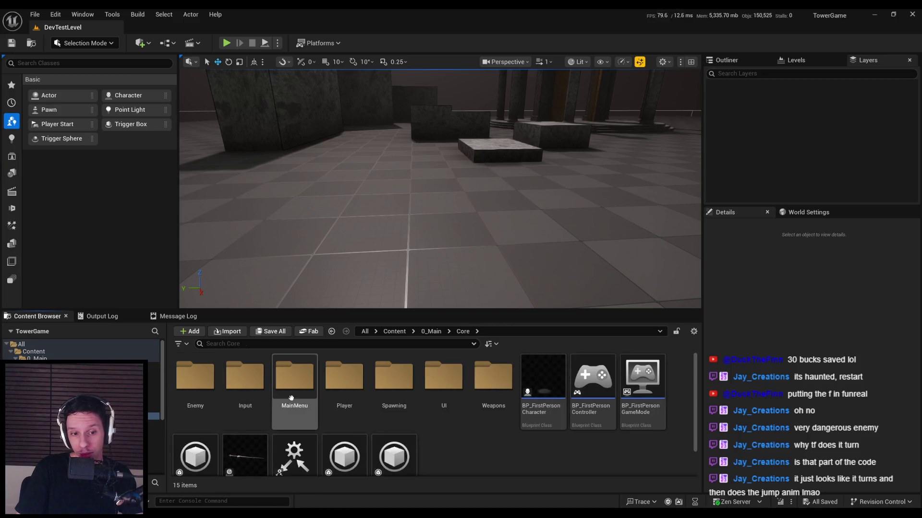
{"action": "double_click", "coordinate": [209, 397]}
{"action": "double_click", "coordinate": [245, 435]}
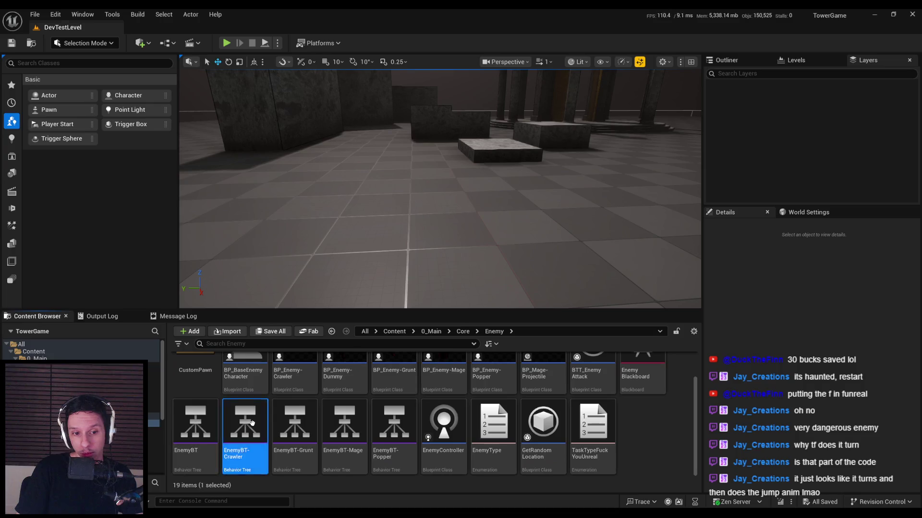
{"action": "left_click", "coordinate": [287, 311]}
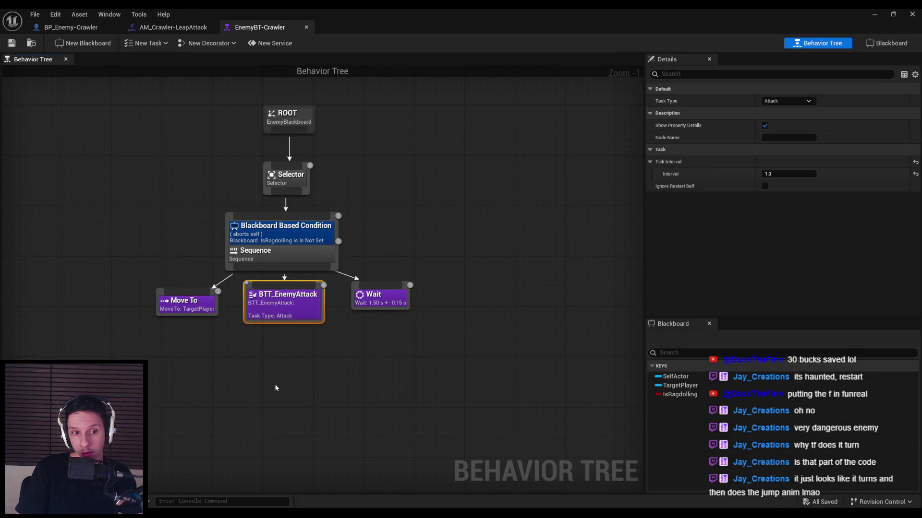
Inspect the Move To and BTT_EnemyAttack nodes and open BTT_EnemyAttack's blueprint graph.
{"action": "left_click", "coordinate": [187, 308]}
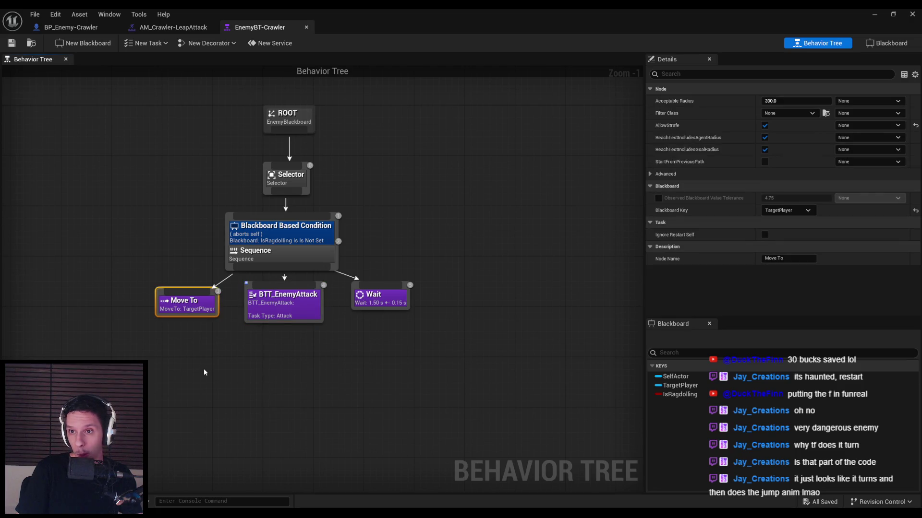
{"action": "left_click", "coordinate": [251, 304]}
{"action": "double_click", "coordinate": [282, 313]}
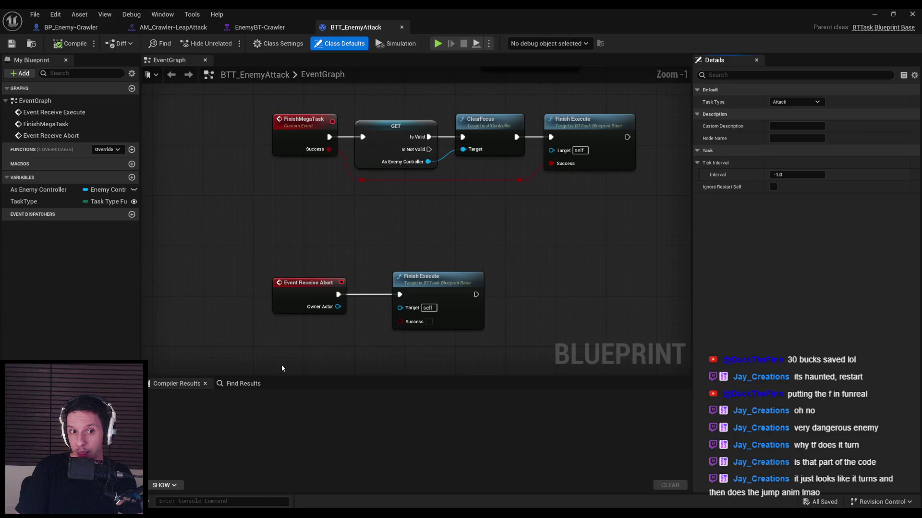
Pan around BTT_EnemyAttack's execute logic, then return to EnemyBT-Crawler.
{"action": "scroll", "coordinate": [290, 300], "scroll_direction": "down", "scroll_amount": 2}
{"action": "scroll", "coordinate": [403, 206], "scroll_direction": "up", "scroll_amount": 3}
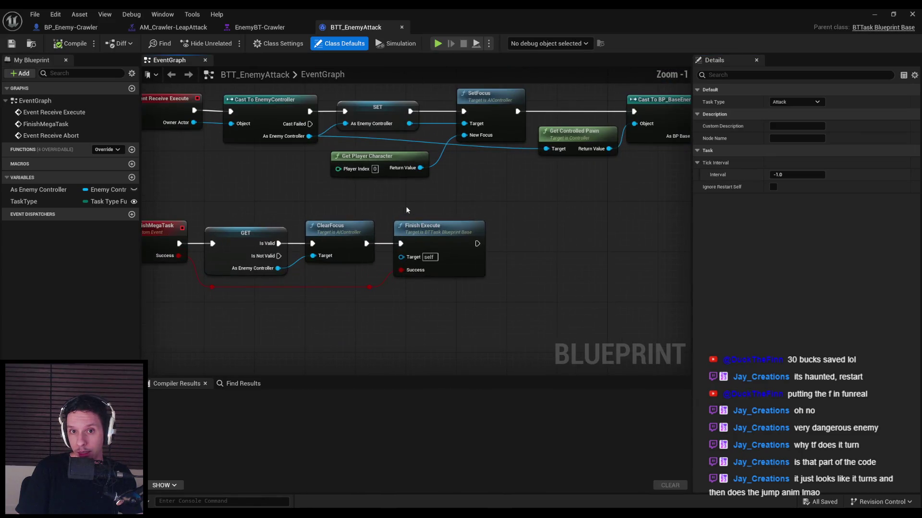
{"action": "mouse_move", "coordinate": [391, 216]}
{"action": "left_mouse_down"}
{"action": "mouse_move", "coordinate": [408, 260]}
{"action": "mouse_move", "coordinate": [483, 253]}
{"action": "mouse_move", "coordinate": [420, 253]}
{"action": "left_mouse_up"}
{"action": "scroll", "coordinate": [419, 253], "scroll_direction": "down", "scroll_amount": 1}
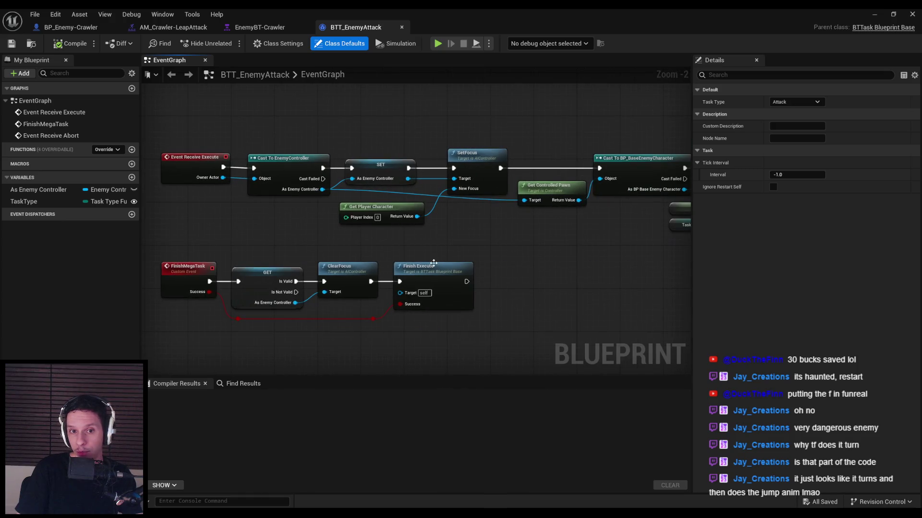
{"action": "left_click_drag", "start_coordinate": [478, 249], "coordinate": [352, 249]}
{"action": "scroll", "coordinate": [351, 249], "scroll_direction": "down", "scroll_amount": 1}
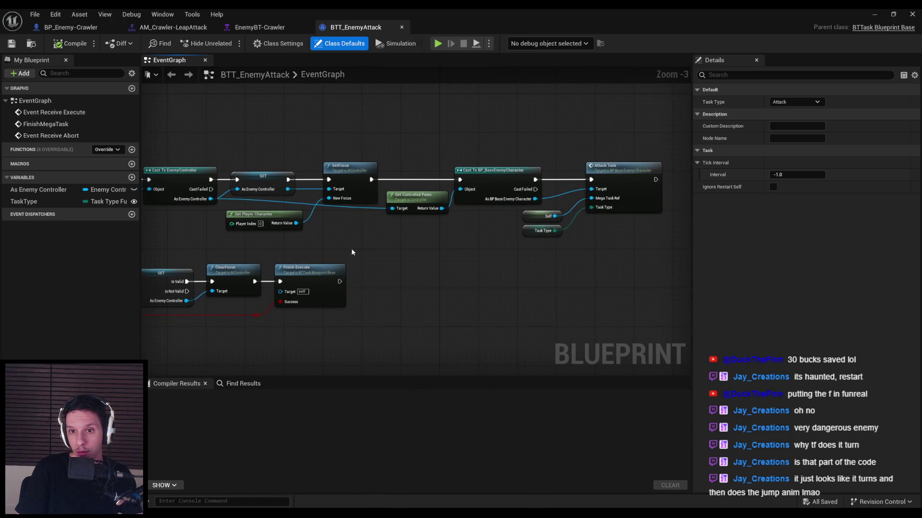
{"action": "left_click", "coordinate": [265, 29]}
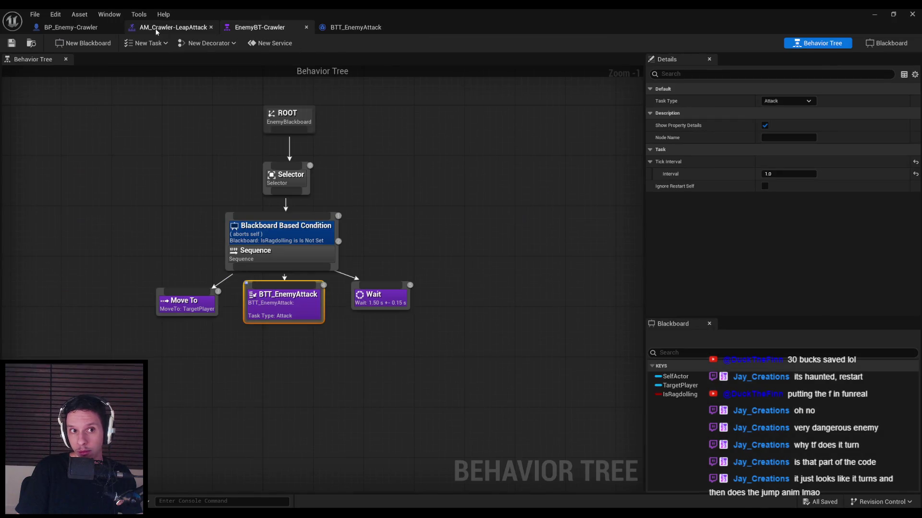
Set the Mesh component's Z rotation to -90 in BP_Enemy-Crawler's viewport.
{"action": "left_click", "coordinate": [156, 30]}
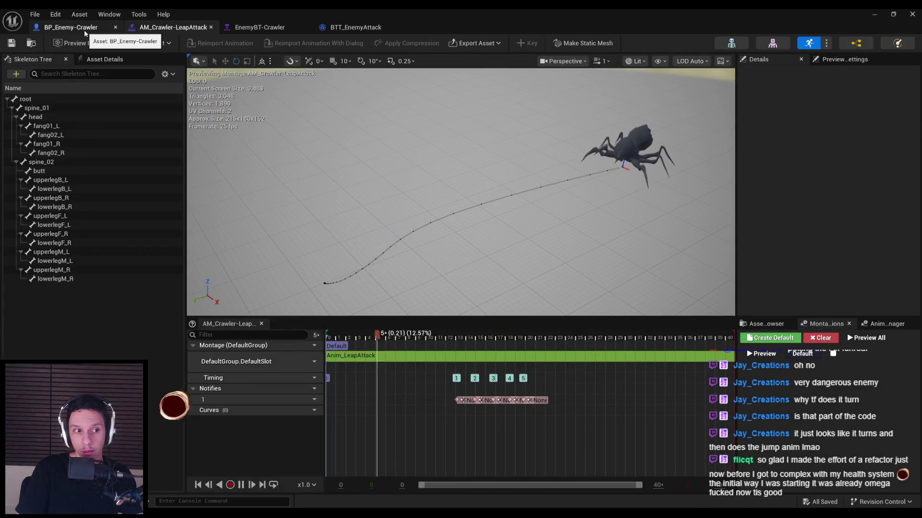
{"action": "left_click", "coordinate": [85, 30]}
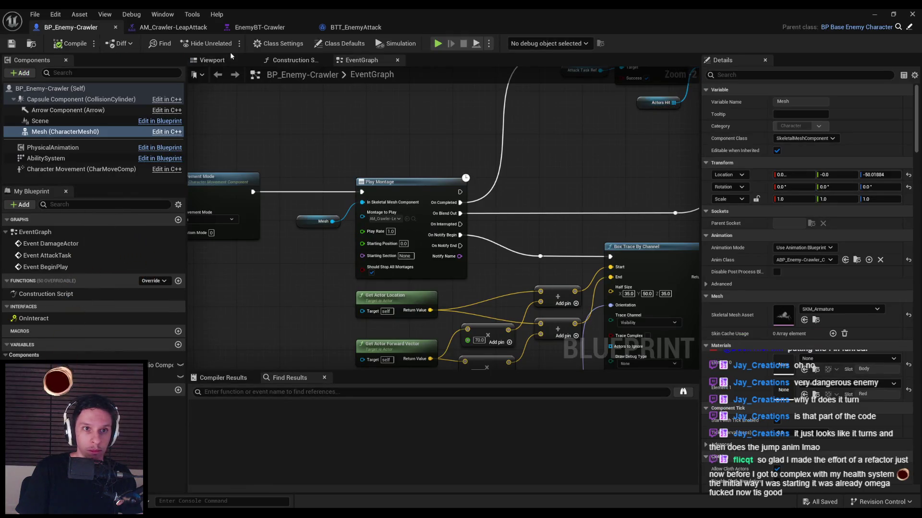
{"action": "left_click", "coordinate": [219, 60]}
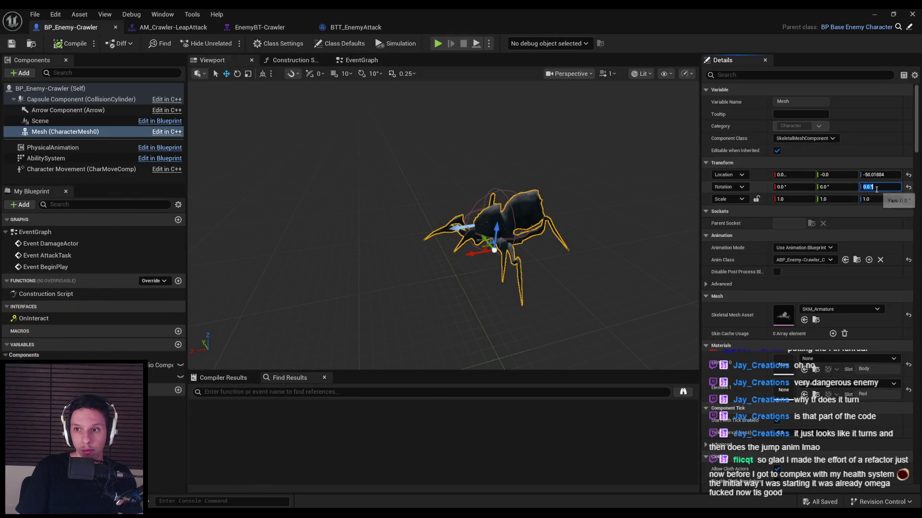
{"action": "type", "text": "-90"}
{"action": "key", "text": "Return"}
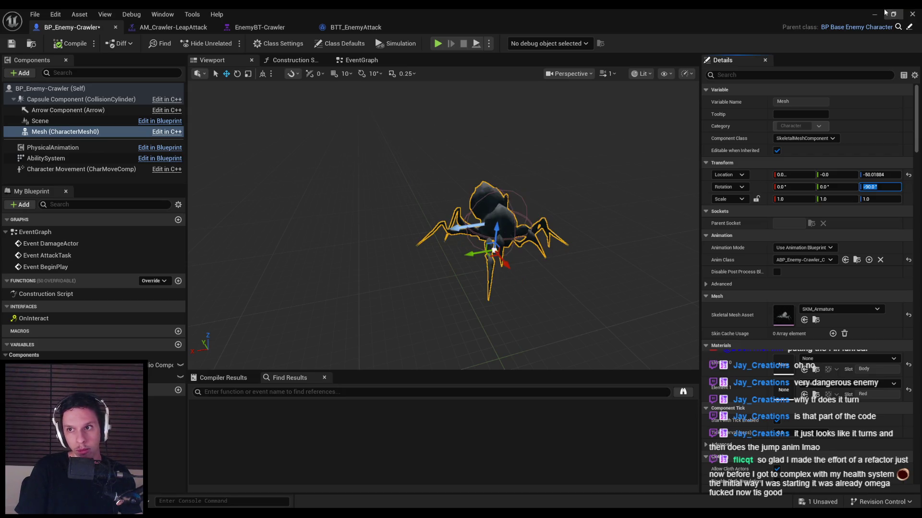
Run a quick play test of the level, then return to the BP_Enemy-Crawler blueprint.
{"action": "left_click", "coordinate": [891, 14]}
{"action": "key", "text": "alt+p"}
{"action": "key", "text": "F11"}
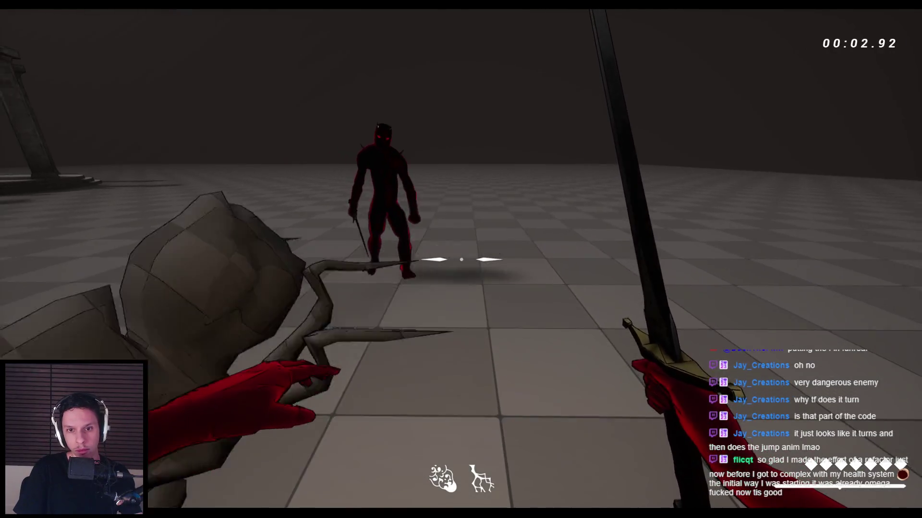
{"action": "key", "text": "Escape"}
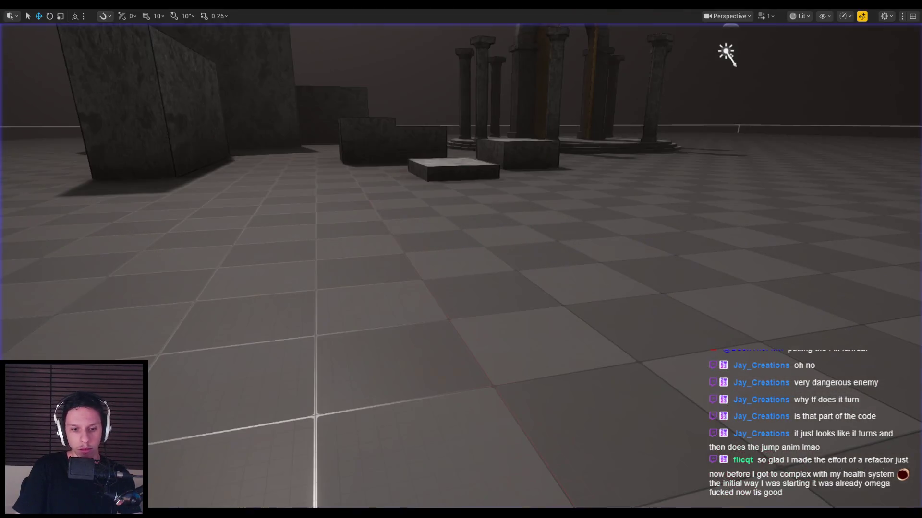
{"action": "left_click", "coordinate": [335, 483]}
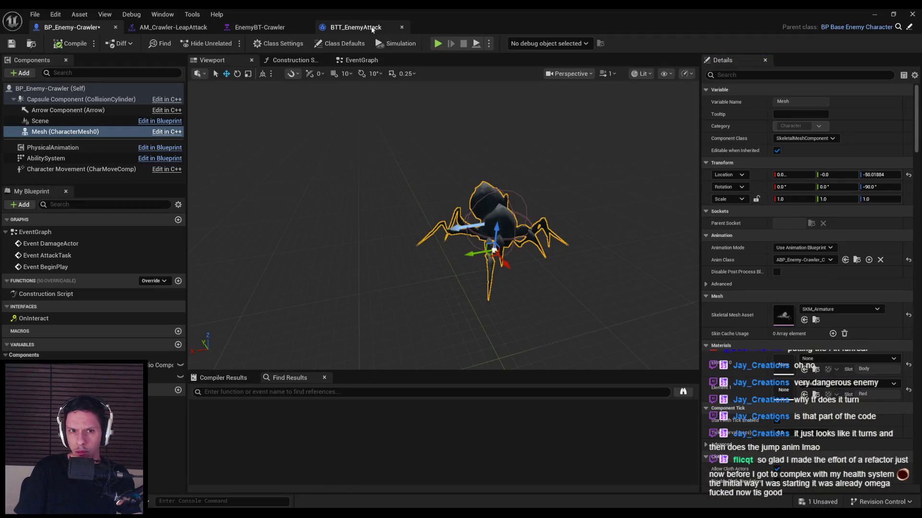
Open Anim_Walk from 0_Main > Characters > Crawler and scroll its Asset Details to Transform.
{"action": "left_click", "coordinate": [872, 14]}
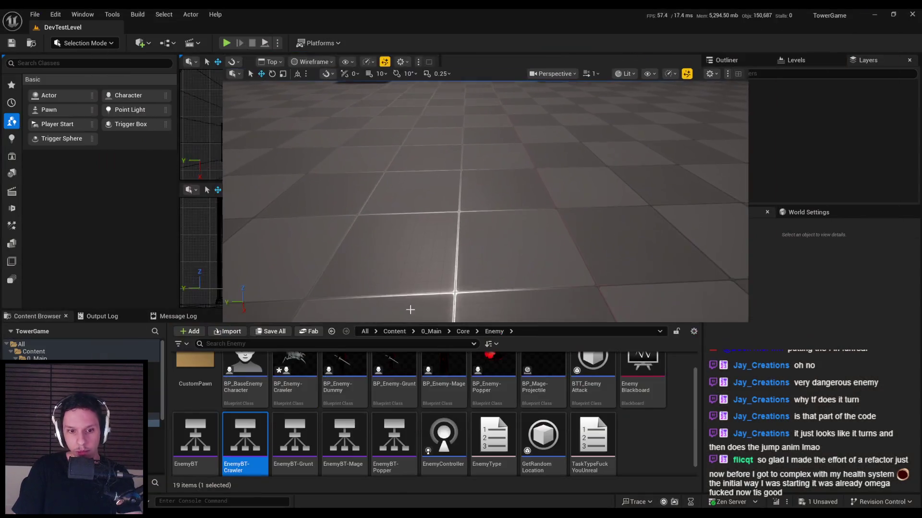
{"action": "left_click", "coordinate": [462, 331]}
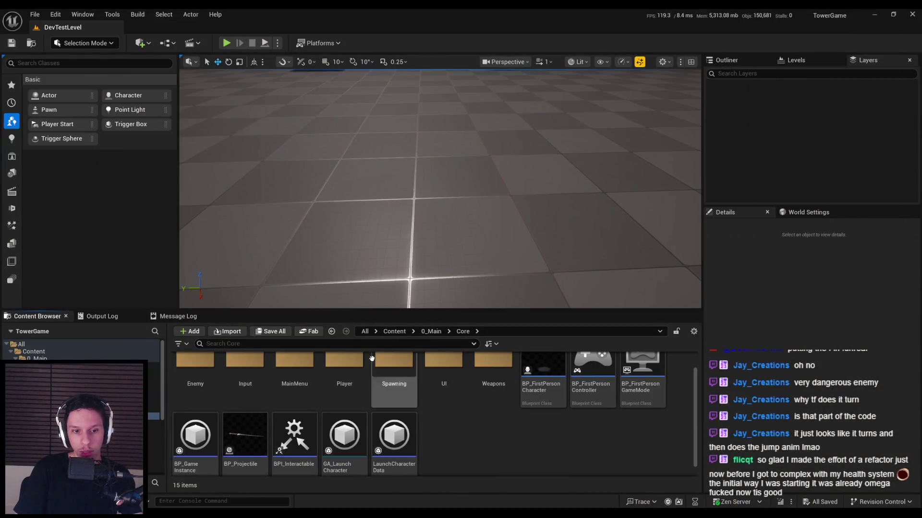
{"action": "left_click", "coordinate": [659, 331]}
{"action": "left_click", "coordinate": [384, 350]}
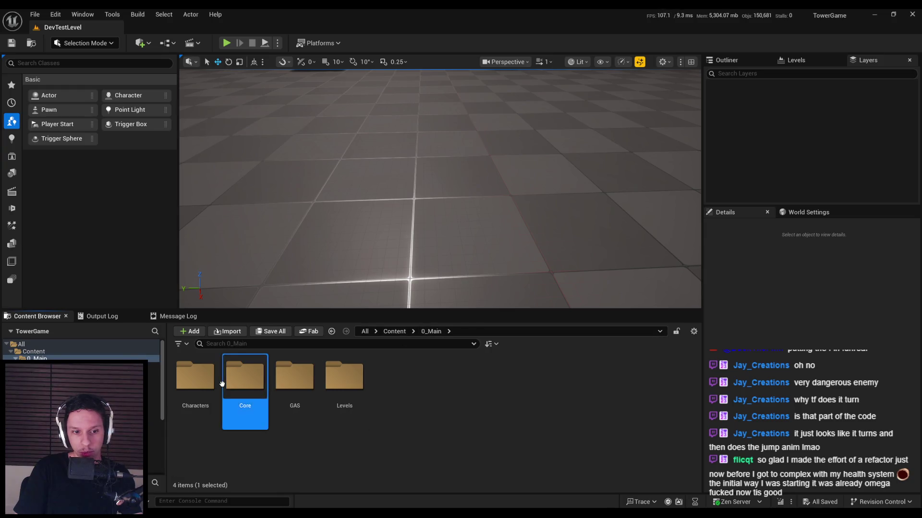
{"action": "double_click", "coordinate": [199, 397]}
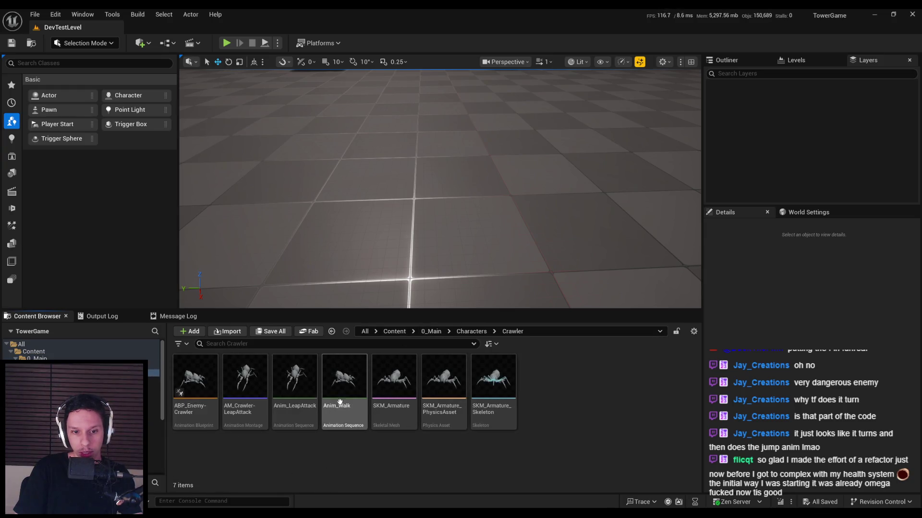
{"action": "double_click", "coordinate": [331, 390]}
{"action": "left_click", "coordinate": [104, 59]}
{"action": "scroll", "coordinate": [128, 220], "scroll_direction": "down", "scroll_amount": 15}
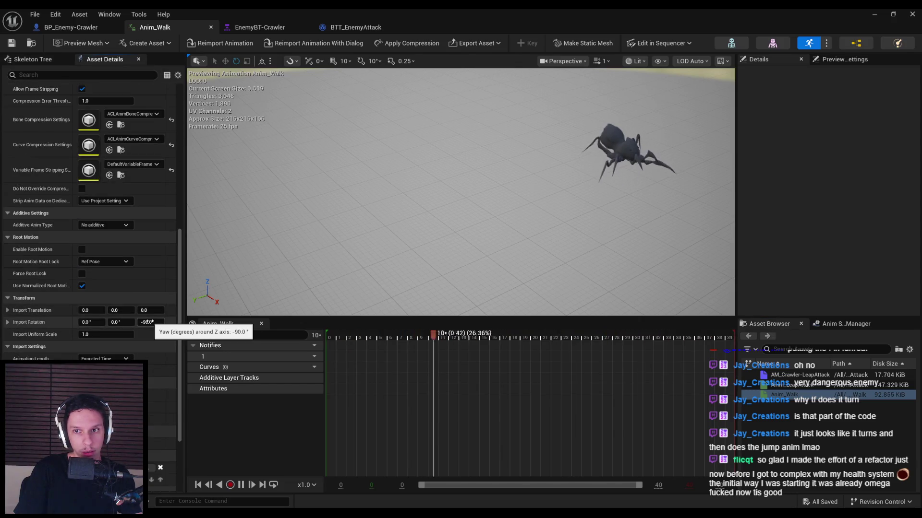
Reimport Anim_Walk with Import Rotation Z -90, then strike the spider crawler six times in play.
{"action": "left_click", "coordinate": [215, 43]}
{"action": "left_click", "coordinate": [878, 13]}
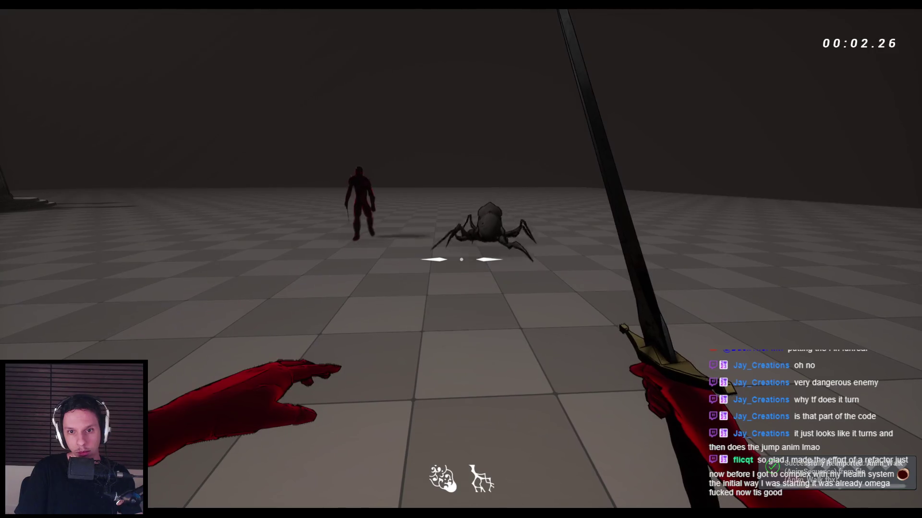
{"action": "left_click", "coordinate": [461, 259]}
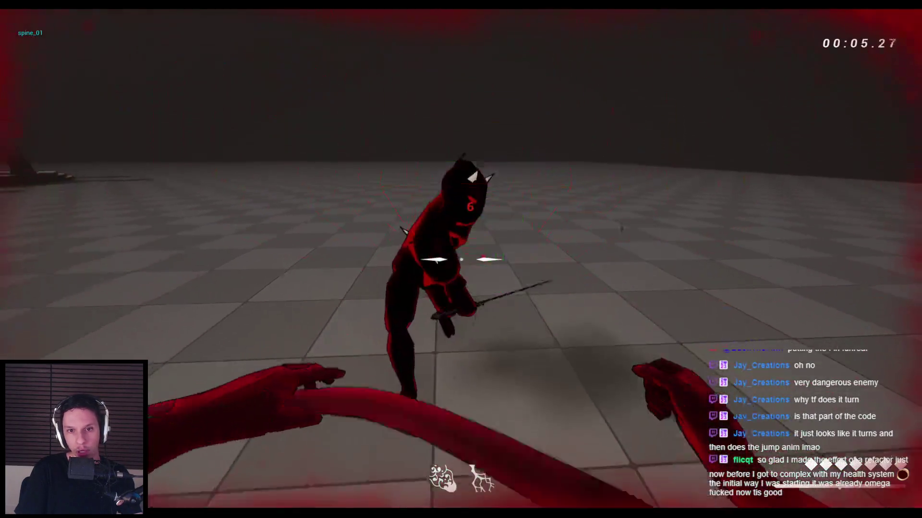
{"action": "left_click", "coordinate": [460, 259]}
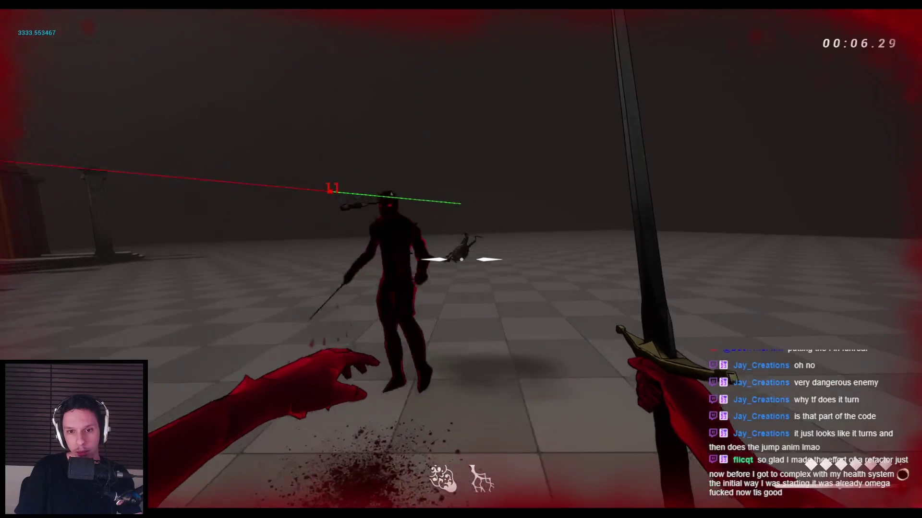
{"action": "left_click", "coordinate": [461, 260]}
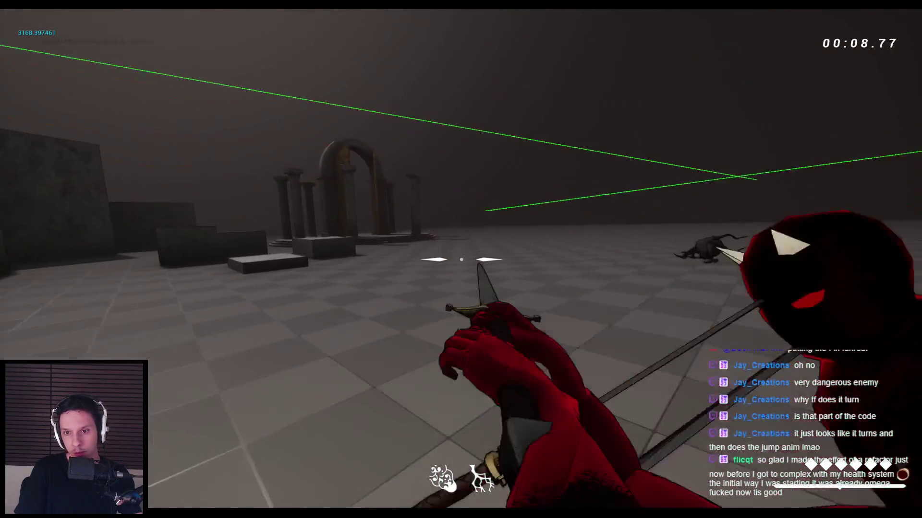
{"action": "left_click", "coordinate": [460, 259]}
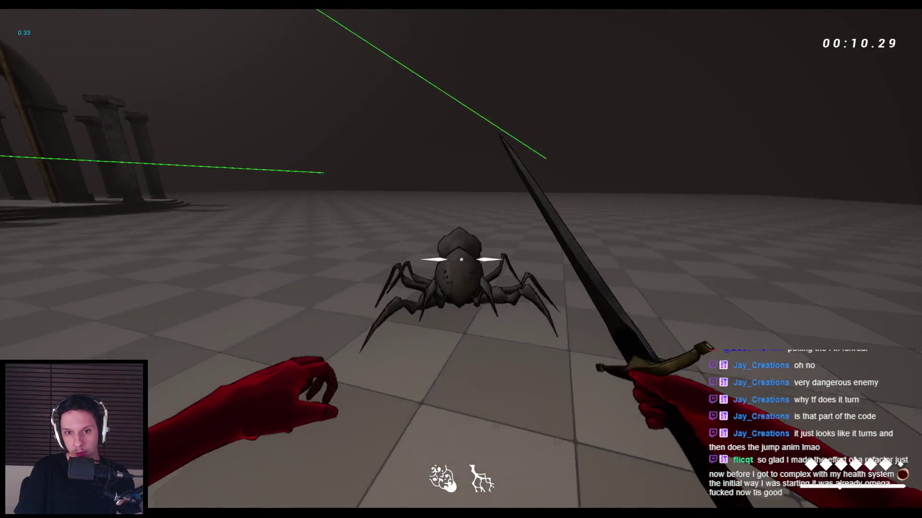
{"action": "left_click", "coordinate": [460, 259]}
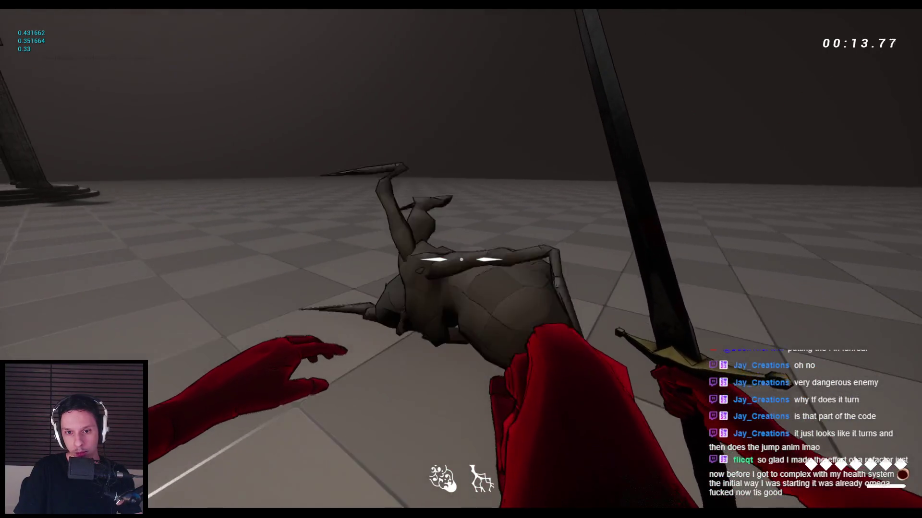
{"action": "left_click", "coordinate": [461, 259]}
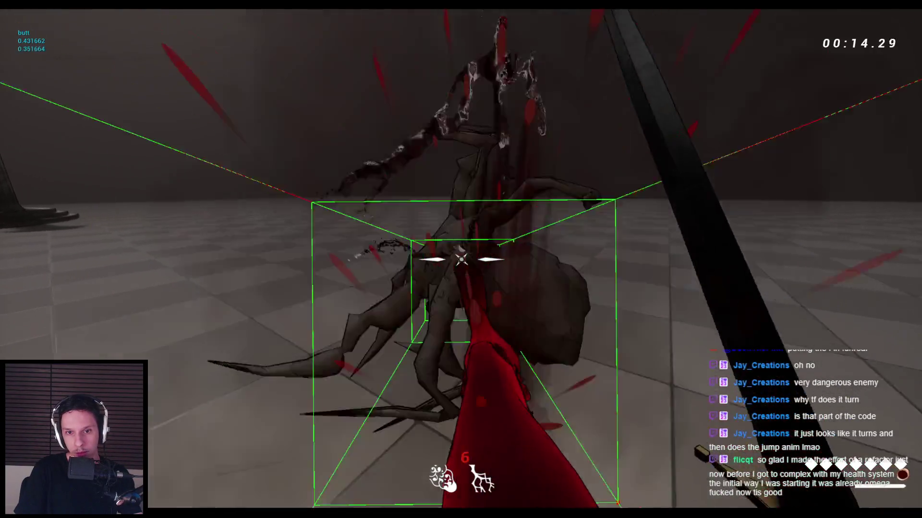
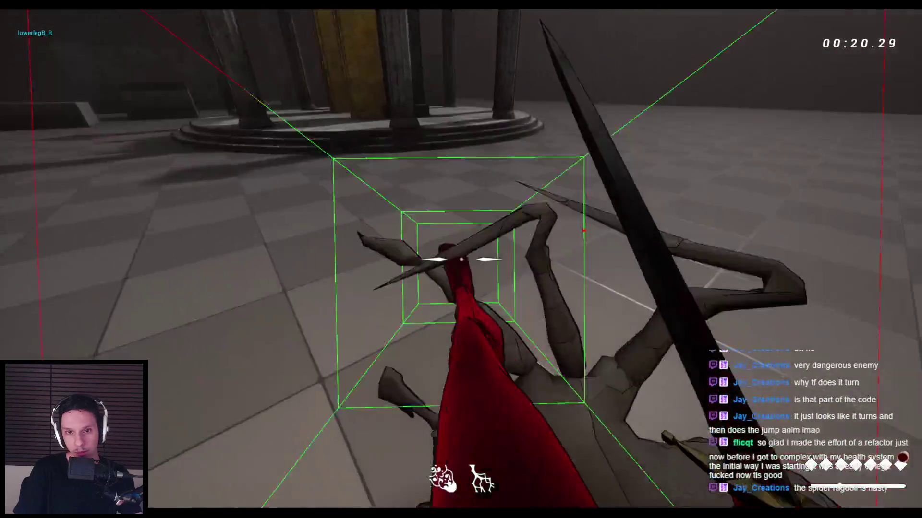
Slash the crawler spider twice with the sword, then stop the play session.
{"action": "left_click", "coordinate": [461, 260]}
{"action": "left_click", "coordinate": [461, 259]}
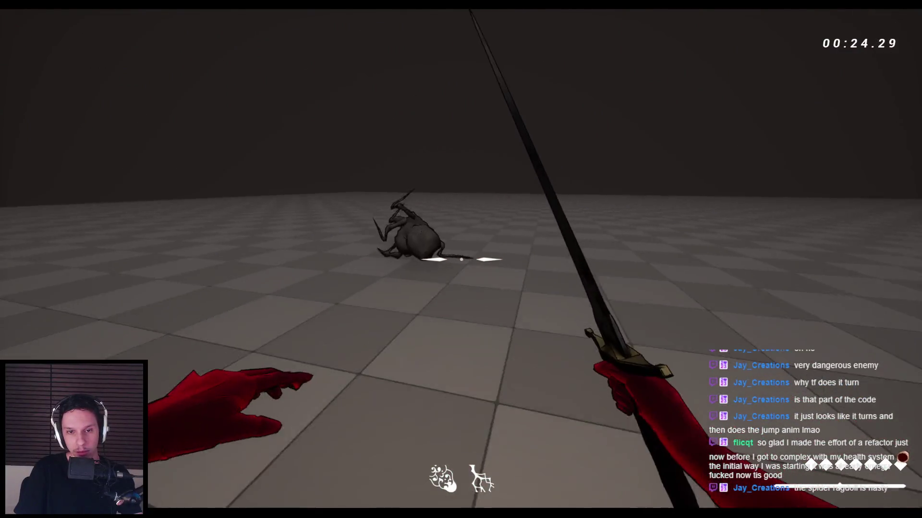
{"action": "key", "text": "Escape"}
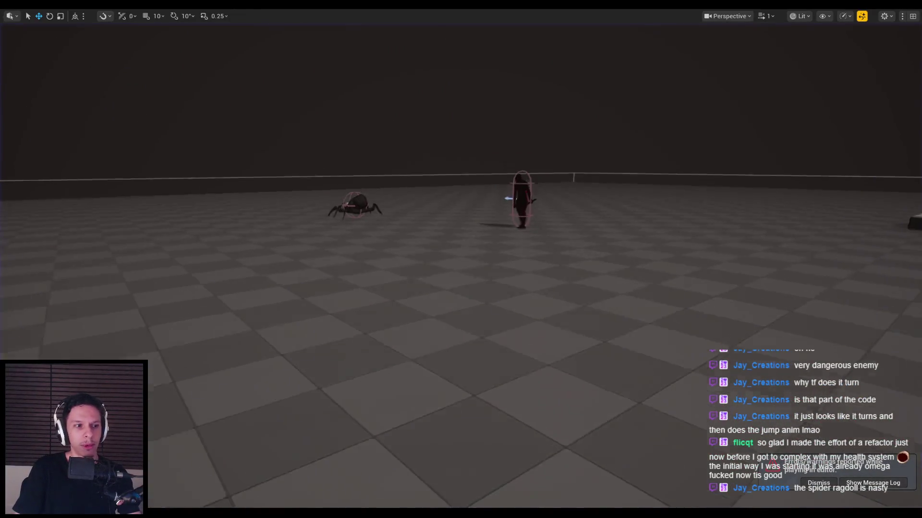
Bring the BP_Enemy-Crawler blueprint editor back to the front.
{"action": "mouse_move", "coordinate": [288, 514]}
{"action": "left_click", "coordinate": [341, 472]}
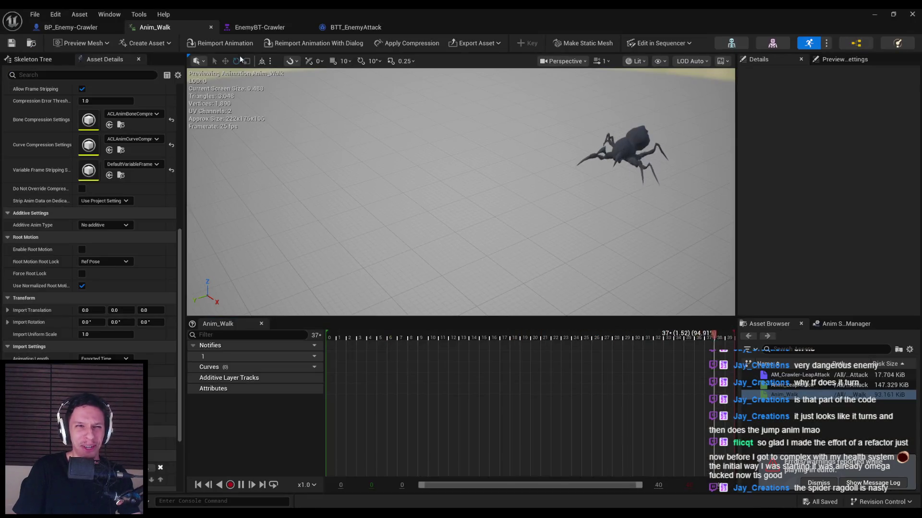
{"action": "left_click", "coordinate": [70, 27]}
{"action": "left_click", "coordinate": [166, 27]}
{"action": "left_click", "coordinate": [71, 27]}
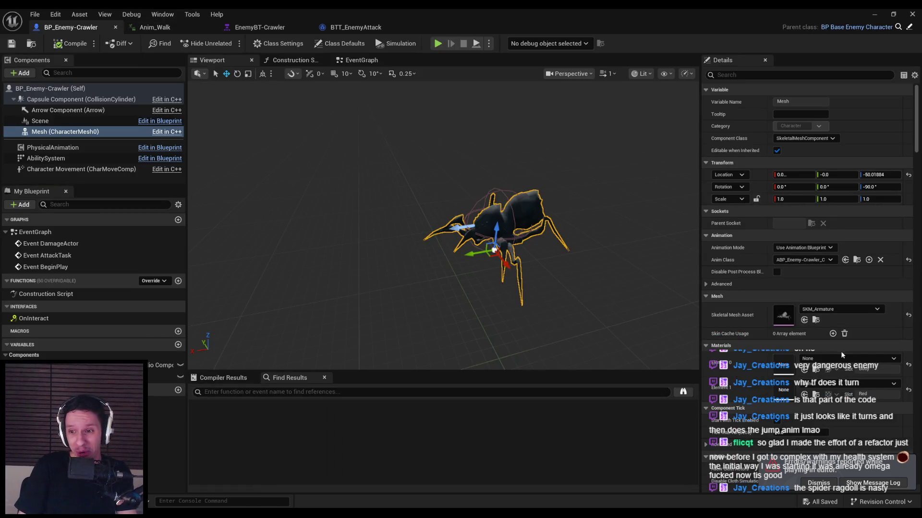
Assign M_EnemyBody to material Element 0 and pick a material for Element 1.
{"action": "left_click", "coordinate": [831, 314]}
{"action": "type", "text": "enemy"}
{"action": "scroll", "coordinate": [854, 274], "scroll_direction": "down", "scroll_amount": 10}
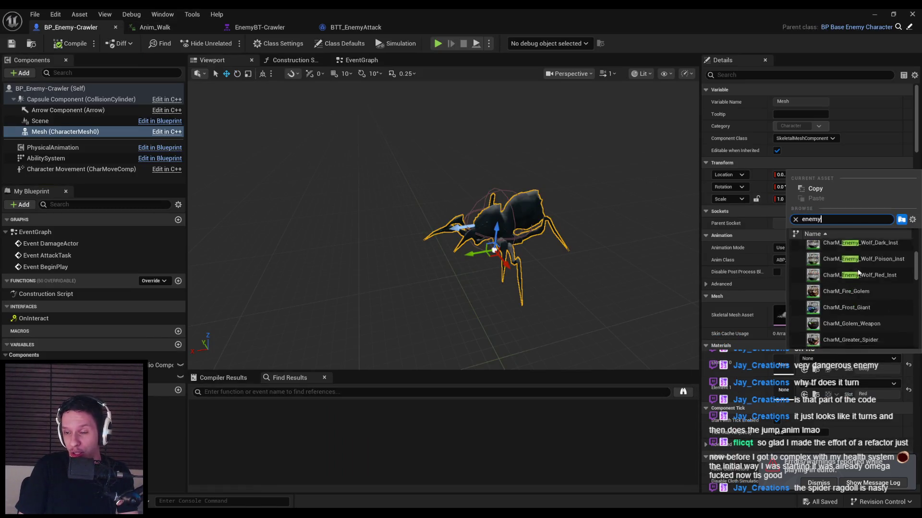
{"action": "scroll", "coordinate": [857, 286], "scroll_direction": "down", "scroll_amount": 5}
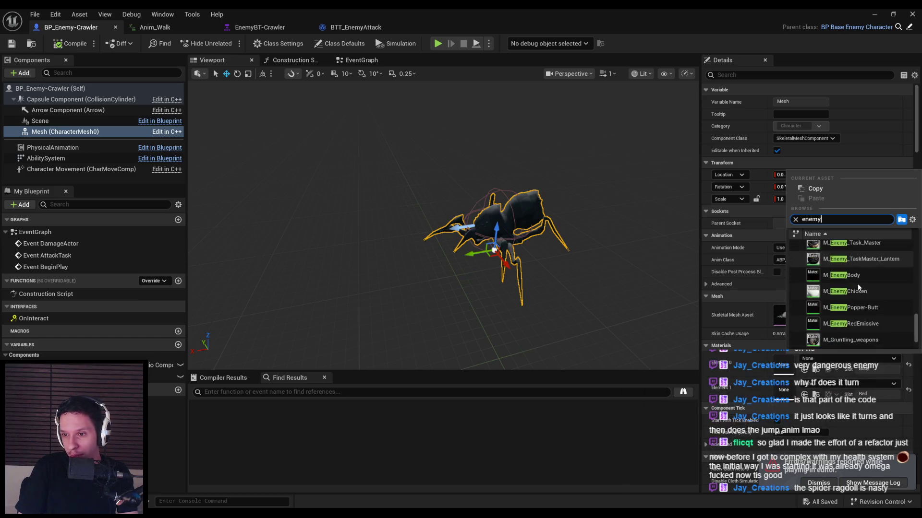
{"action": "scroll", "coordinate": [830, 340], "scroll_direction": "up", "scroll_amount": 2}
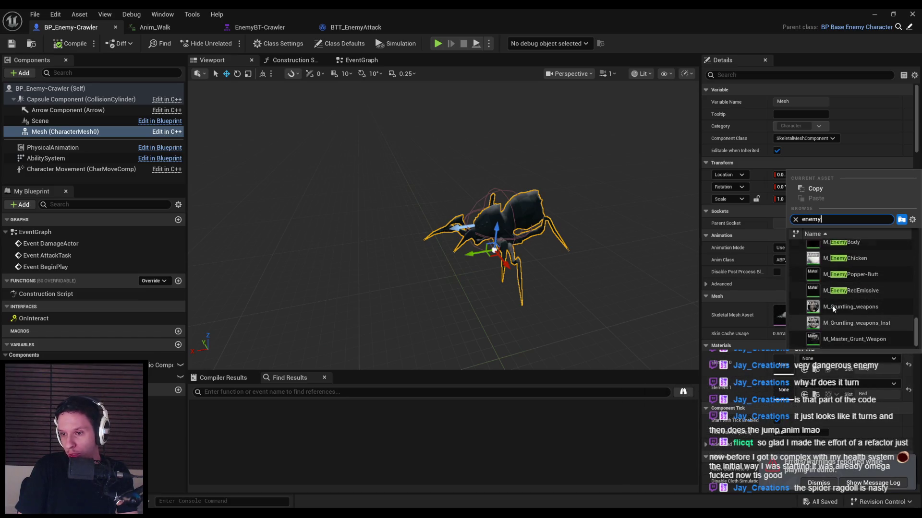
{"action": "left_click", "coordinate": [831, 301]}
{"action": "left_click", "coordinate": [836, 384]}
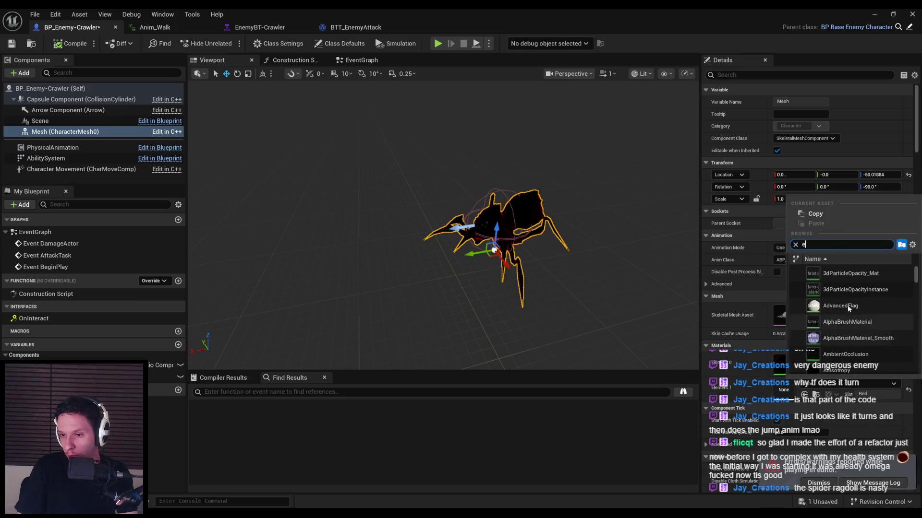
{"action": "scroll", "coordinate": [918, 346], "scroll_direction": "down", "scroll_amount": 5}
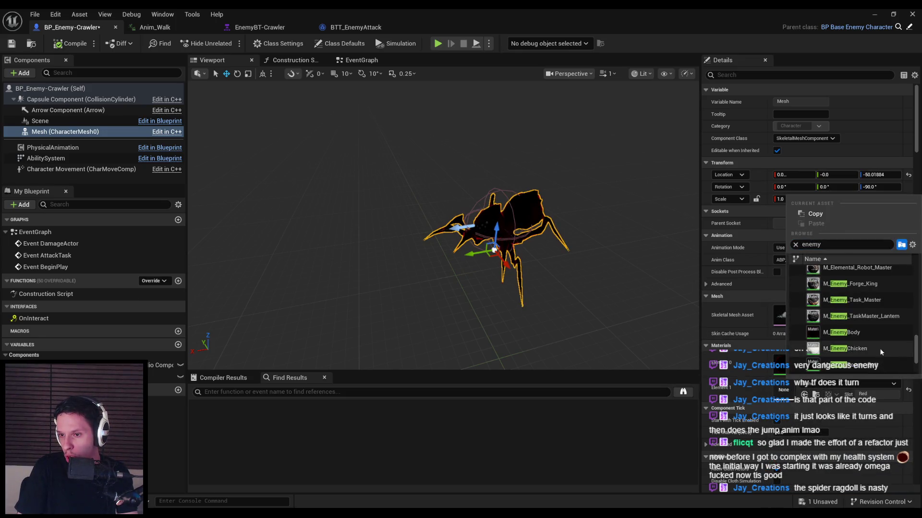
{"action": "left_click", "coordinate": [845, 346]}
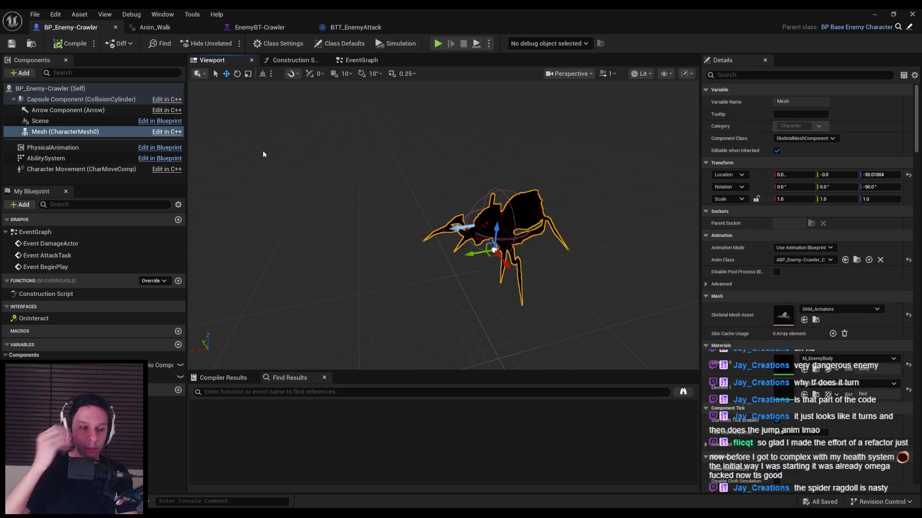
Run a quick Play-In-Editor test of the crawler and stop it.
{"action": "left_click", "coordinate": [358, 28]}
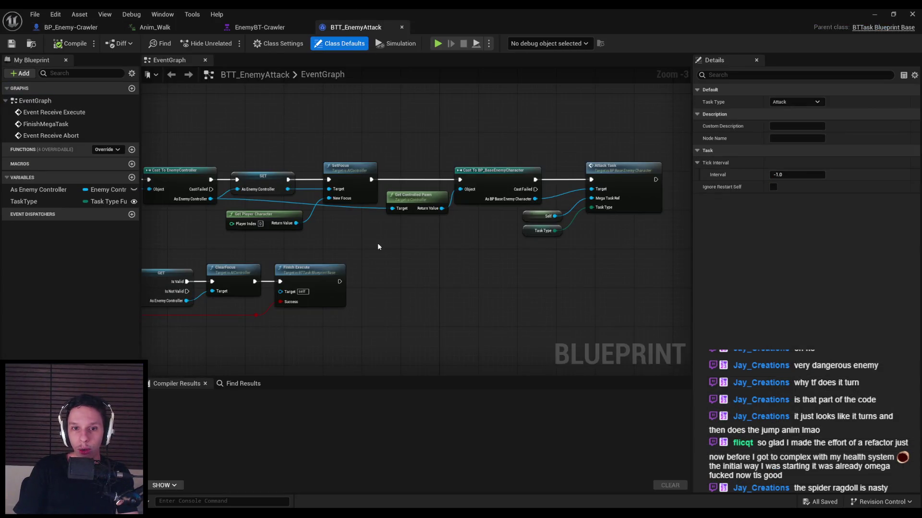
{"action": "left_click", "coordinate": [275, 28]}
{"action": "left_click", "coordinate": [172, 25]}
{"action": "left_click", "coordinate": [70, 27]}
{"action": "key", "text": "alt+p"}
{"action": "key", "text": "Escape"}
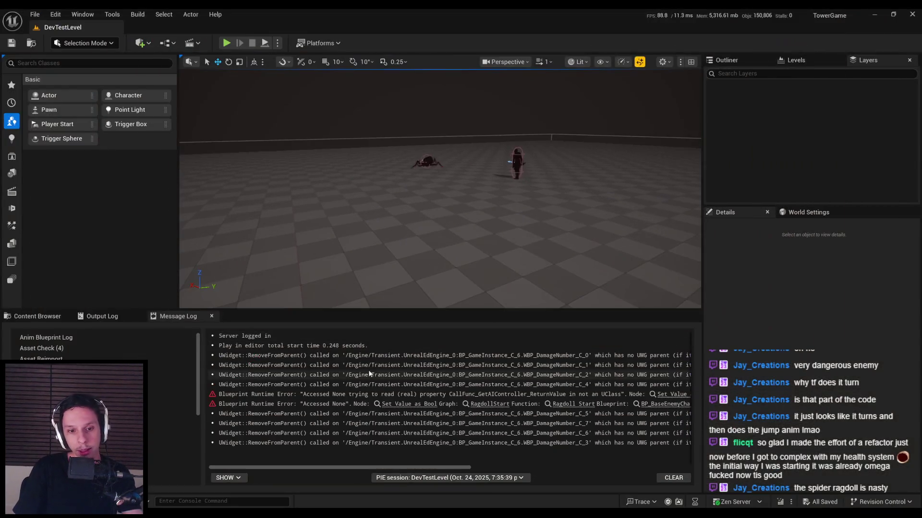
Show the Crawler folder in the Content Browser and start renaming the skeletal mesh.
{"action": "left_click", "coordinate": [38, 315]}
{"action": "left_click", "coordinate": [390, 406]}
{"action": "left_click", "coordinate": [390, 406]}
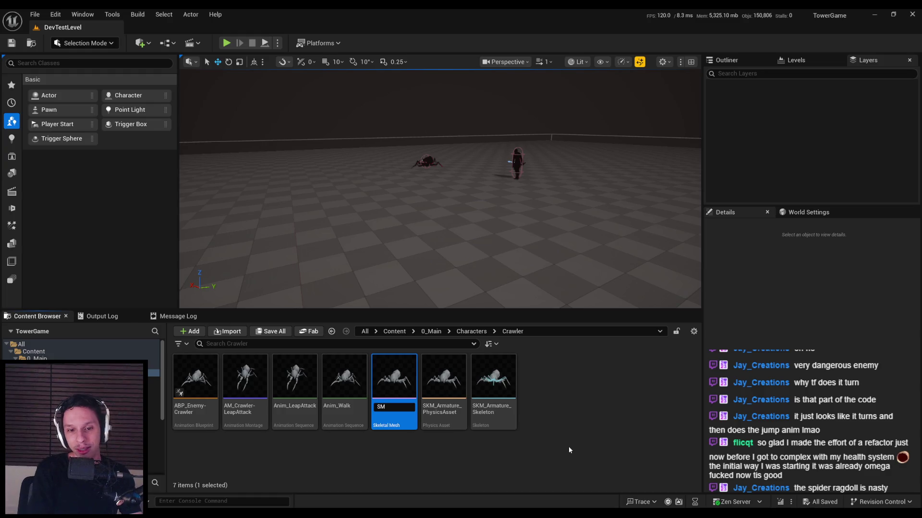
Rename the skeletal mesh to SM_Crawler and the physics asset to PA_Crawler.
{"action": "type", "text": "K"}
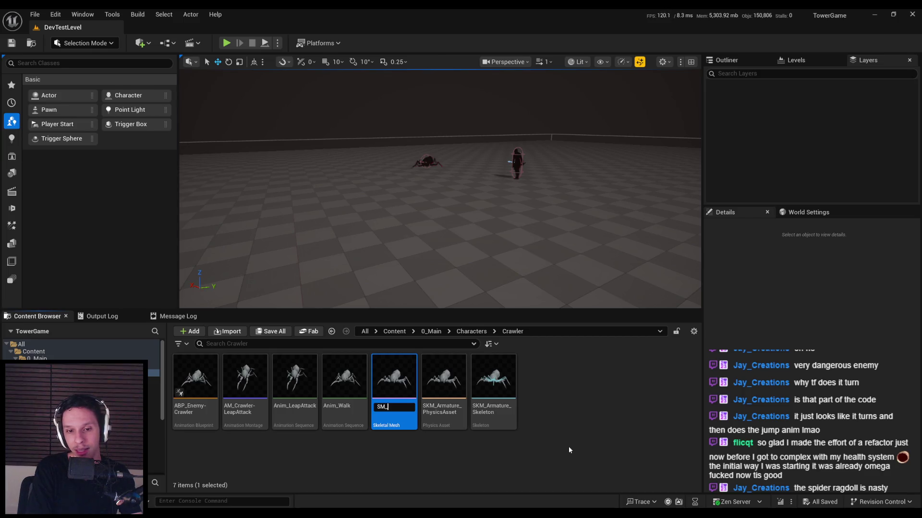
{"action": "type", "text": "awler"}
{"action": "key", "text": "Return"}
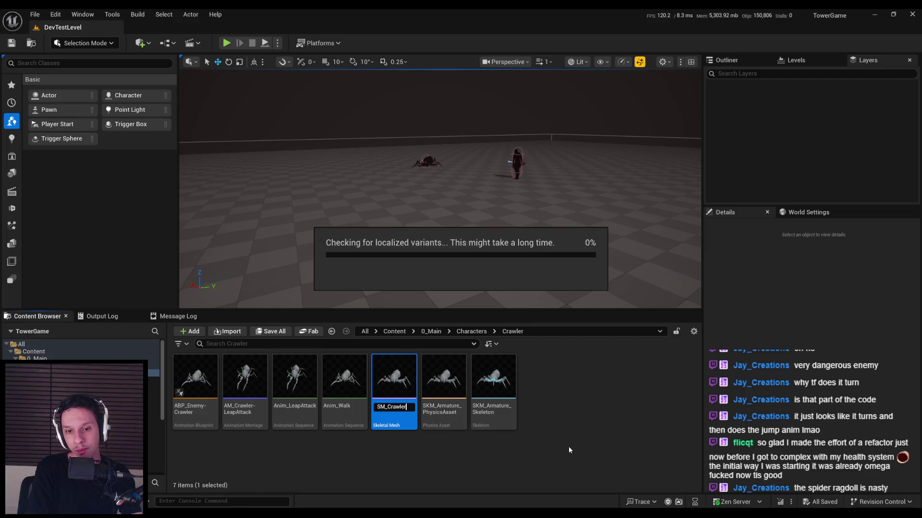
{"action": "left_click", "coordinate": [395, 412]}
{"action": "key", "text": "F2"}
{"action": "type", "text": "PA_Crawler"}
{"action": "key", "text": "Return"}
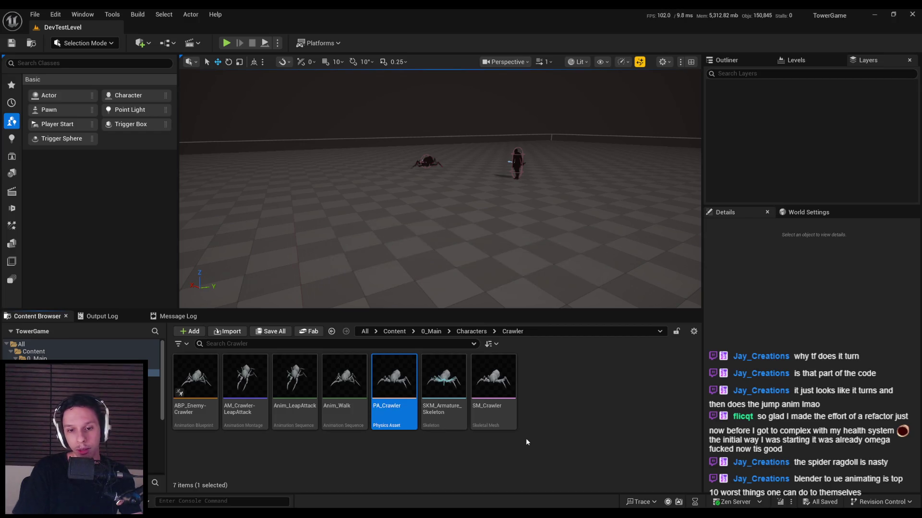
Rename the skeleton to SK_Crawler and the animations to AS_Crawler-LeapAttack and AS_Crawler-Walk.
{"action": "left_click", "coordinate": [430, 411]}
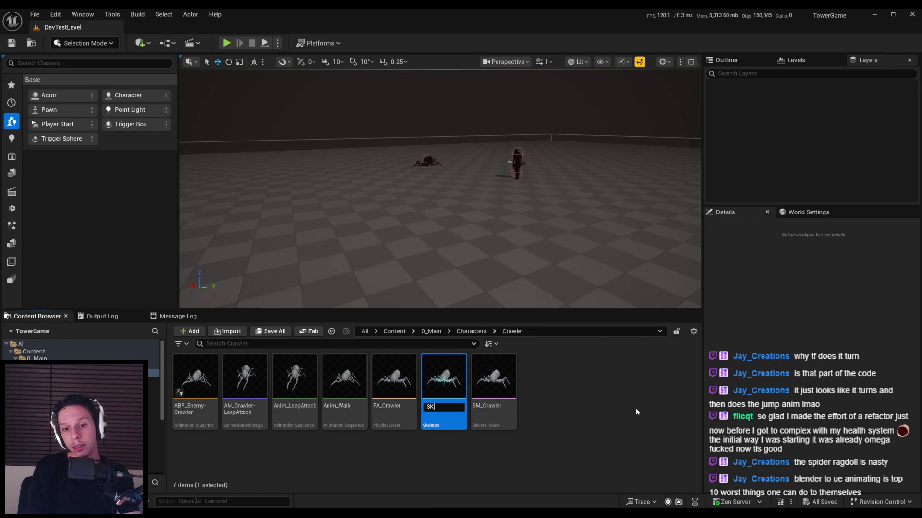
{"action": "type", "text": "_Crawler"}
{"action": "key", "text": "Return"}
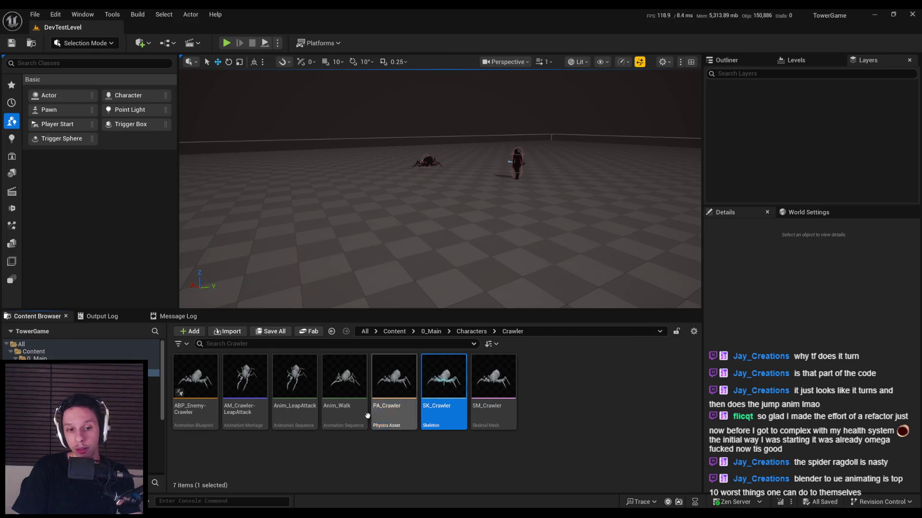
{"action": "left_click", "coordinate": [290, 407]}
{"action": "key", "text": "F2"}
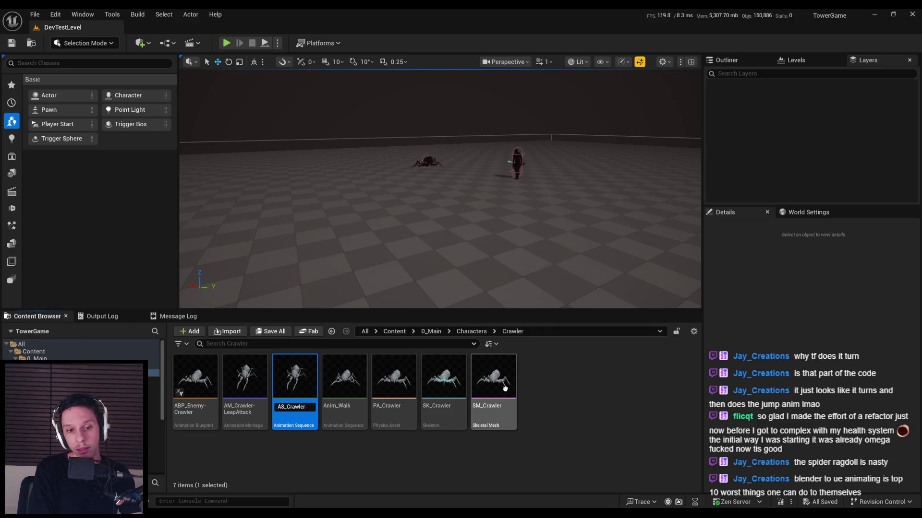
{"action": "key", "text": "Return"}
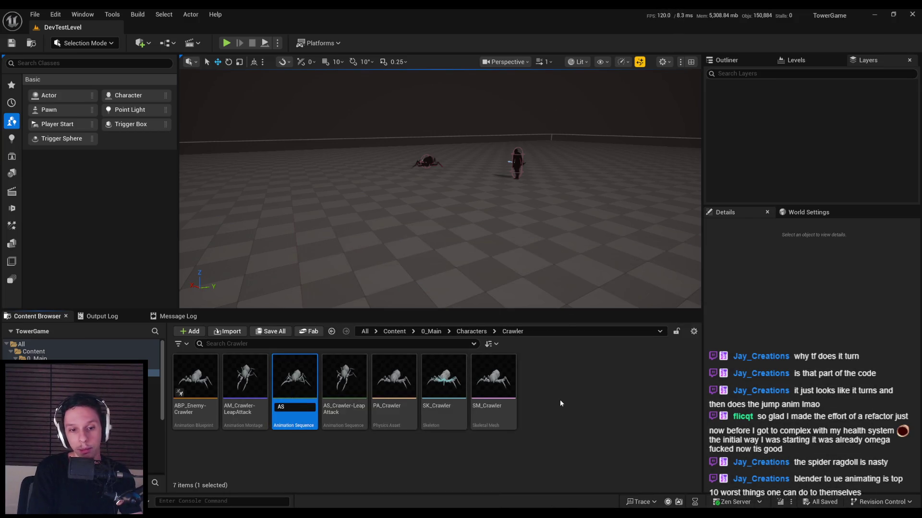
{"action": "type", "text": "alk"}
{"action": "key", "text": "Return"}
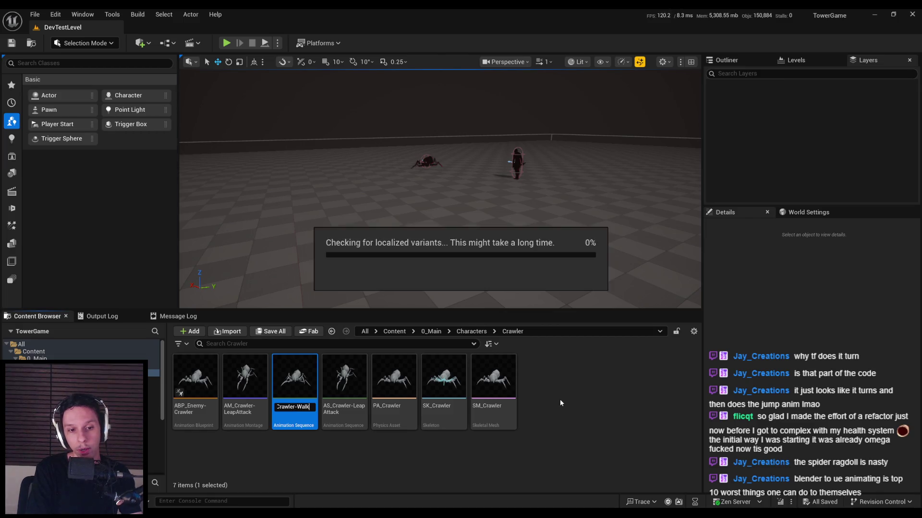
{"action": "left_click", "coordinate": [380, 445]}
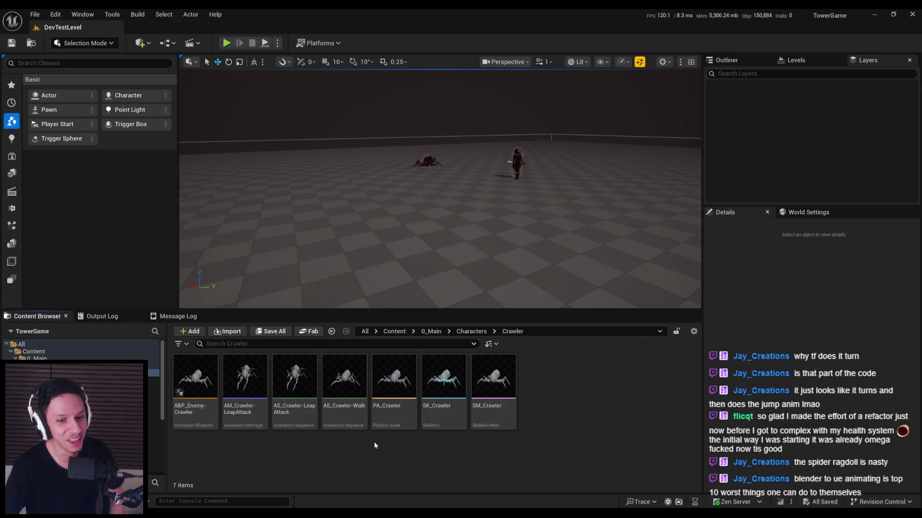
Compile BP_Enemy-Crawler with its SM_Crawler mesh, minimize the Blueprint editor, and switch to Blender.
{"action": "left_click", "coordinate": [324, 485]}
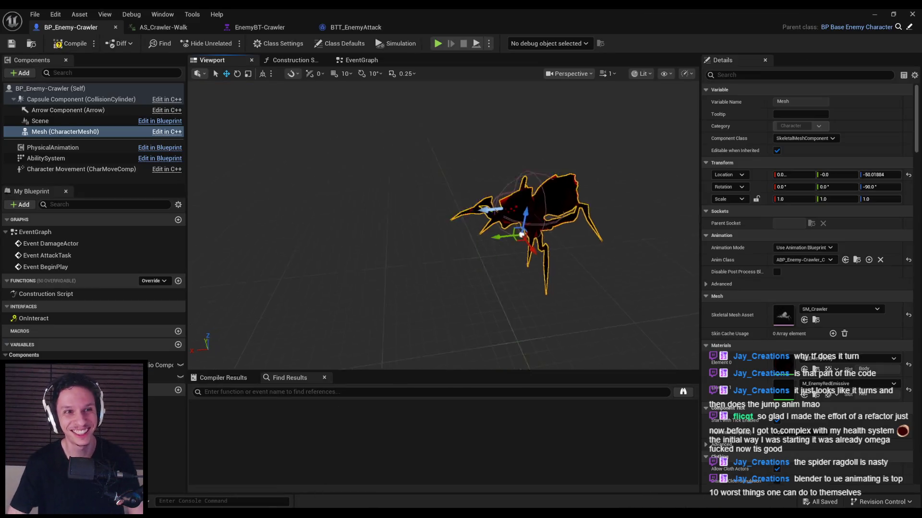
{"action": "left_click", "coordinate": [58, 44]}
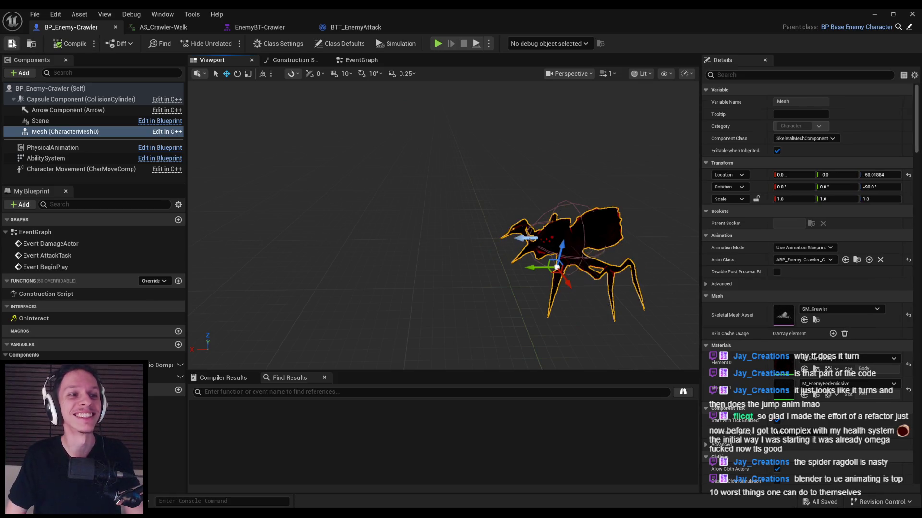
{"action": "left_click", "coordinate": [874, 14]}
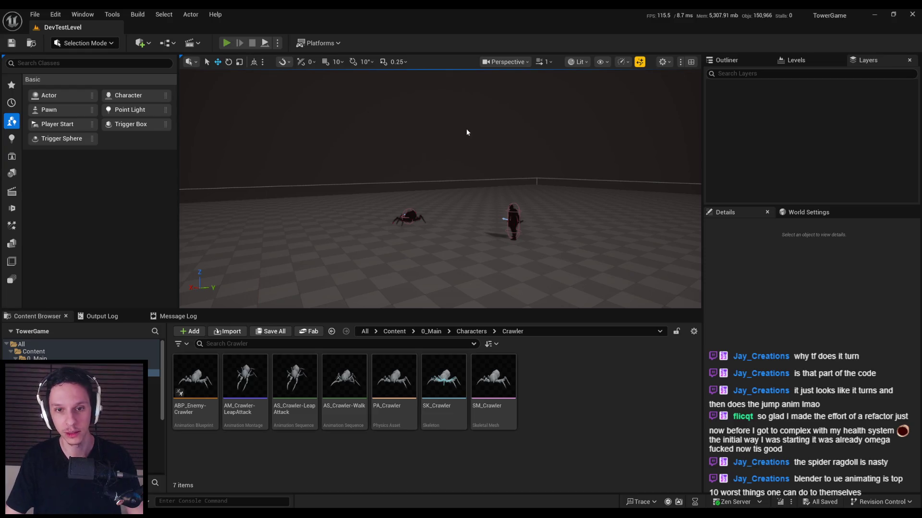
{"action": "key", "text": "alt+Tab"}
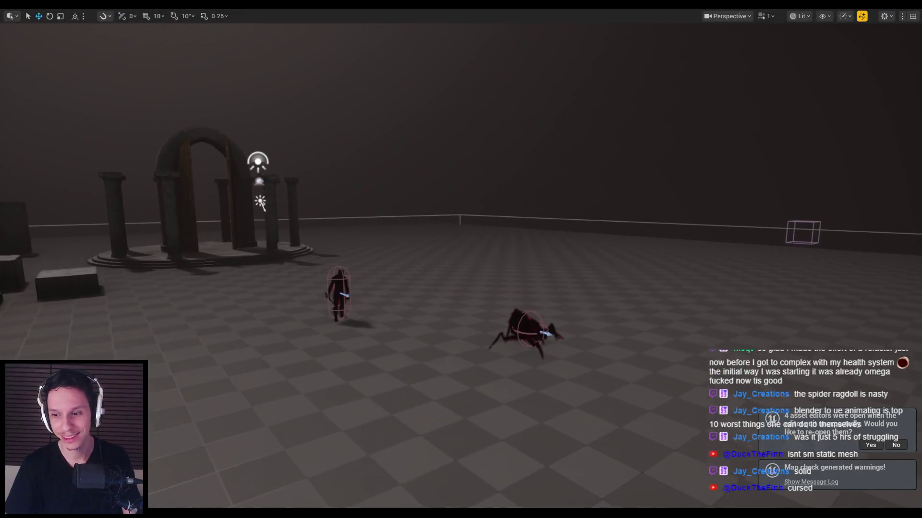
Reopen the asset editors, cycling through the attack task, crawler blueprint and behavior tree.
{"action": "left_click", "coordinate": [869, 446]}
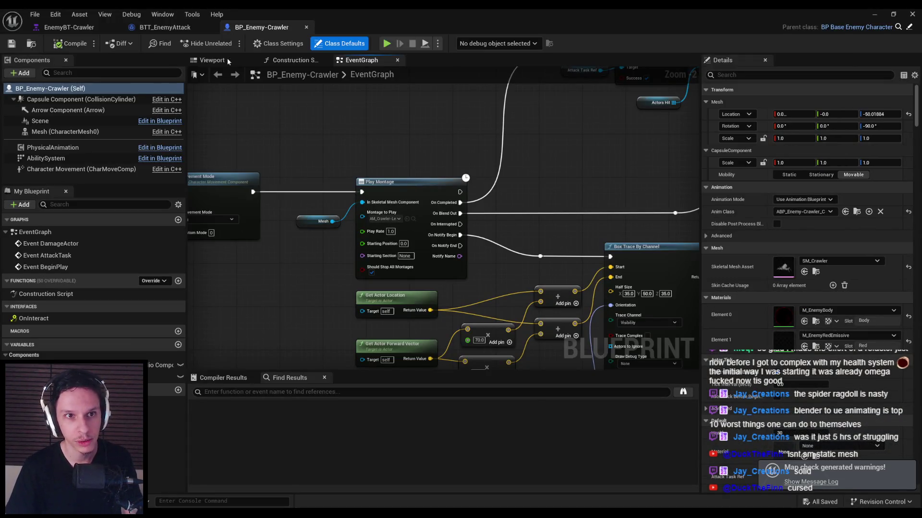
{"action": "left_click", "coordinate": [164, 27]}
{"action": "left_click", "coordinate": [259, 28]}
{"action": "left_click", "coordinate": [81, 29]}
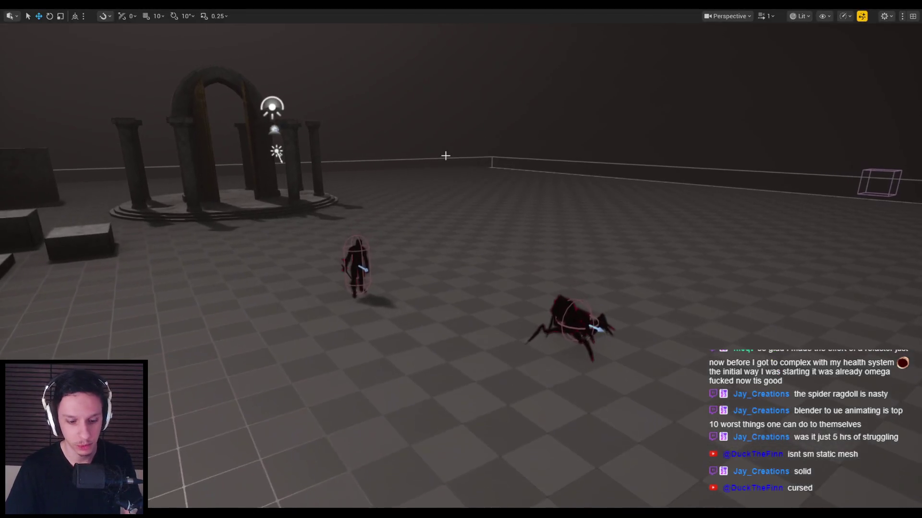
Play-test by slashing the spider and humanoid into ragdolls, swapping weapons, and striking the corpse.
{"action": "key", "text": "w"}
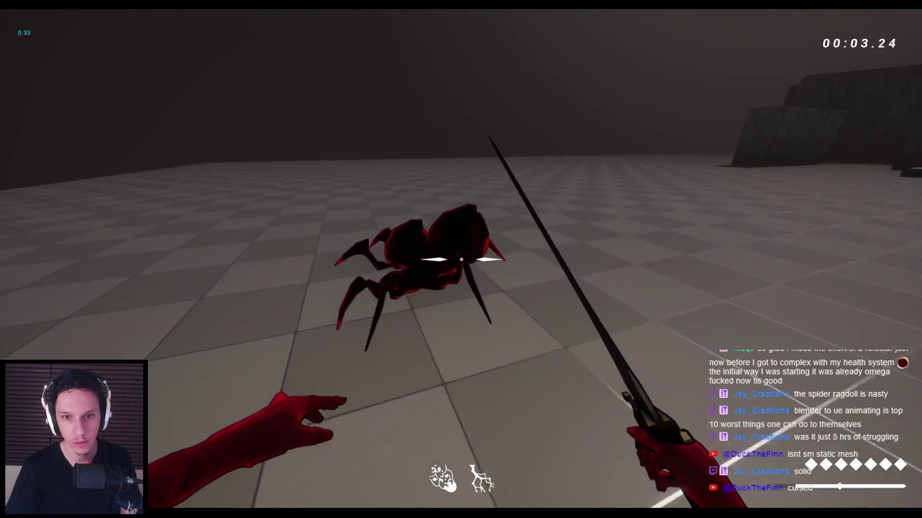
{"action": "left_click", "coordinate": [461, 259]}
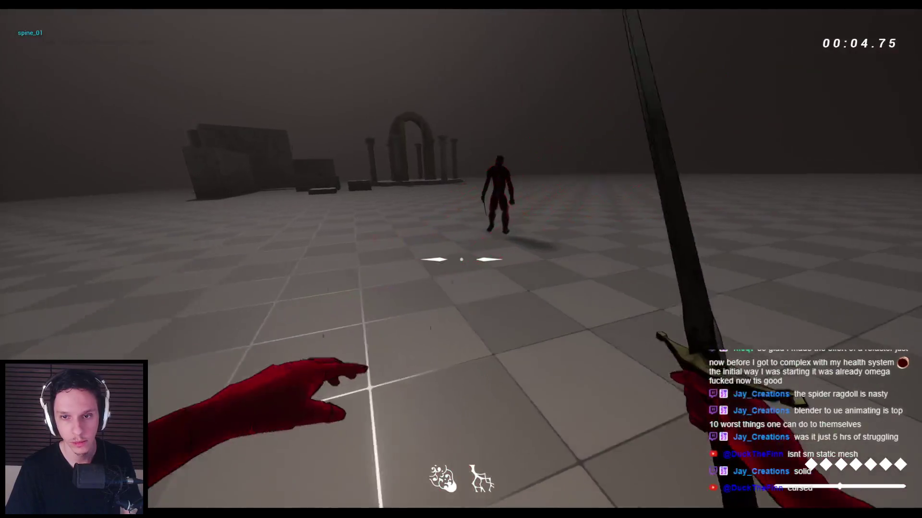
{"action": "left_click", "coordinate": [461, 259]}
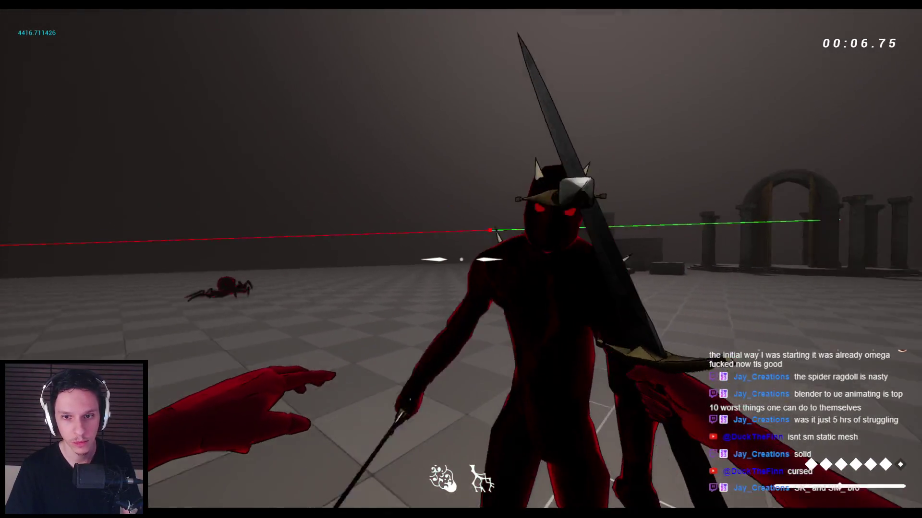
{"action": "left_click", "coordinate": [461, 260]}
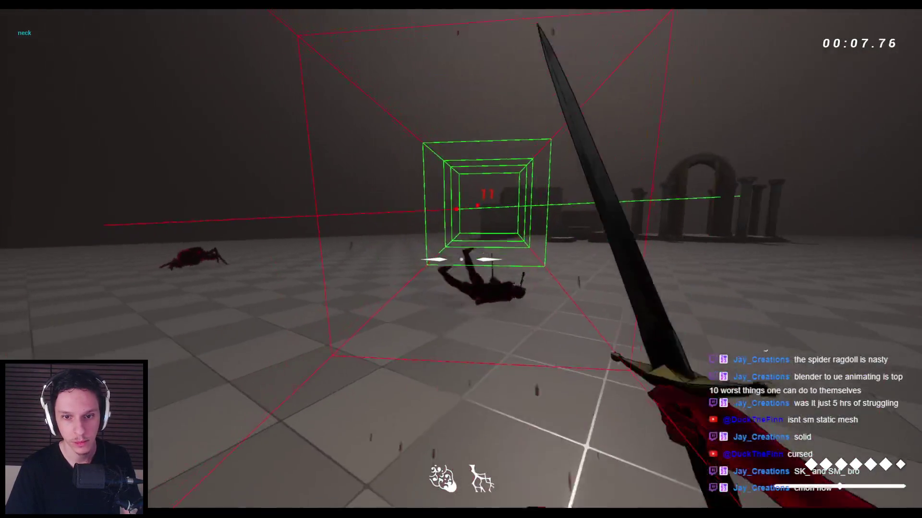
{"action": "key", "text": "2"}
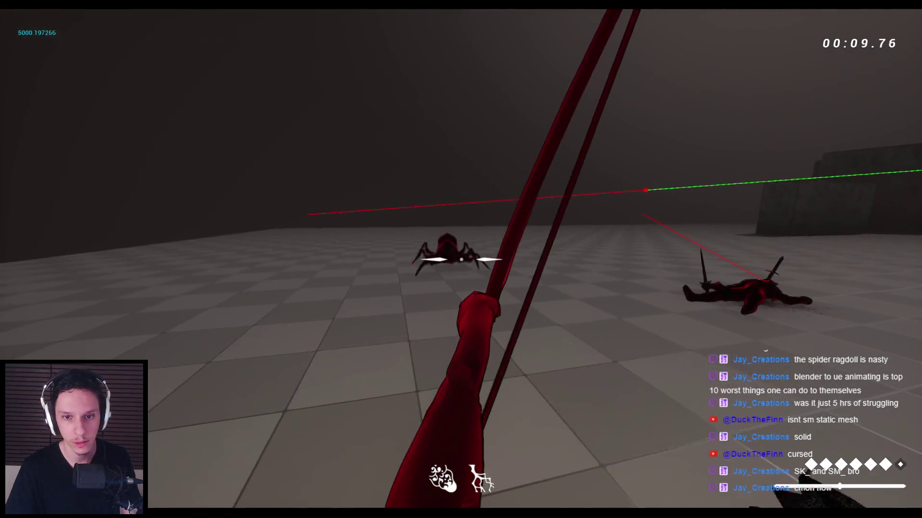
{"action": "key", "text": "1"}
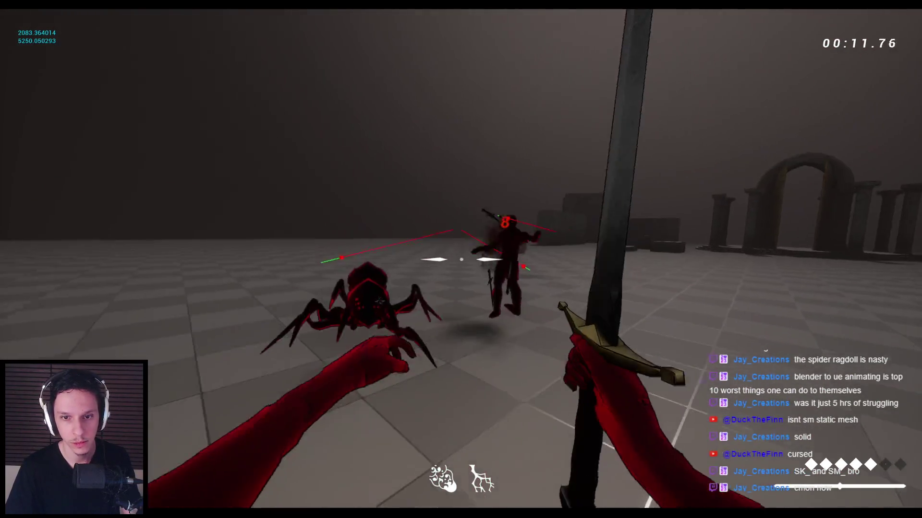
{"action": "left_click", "coordinate": [460, 260]}
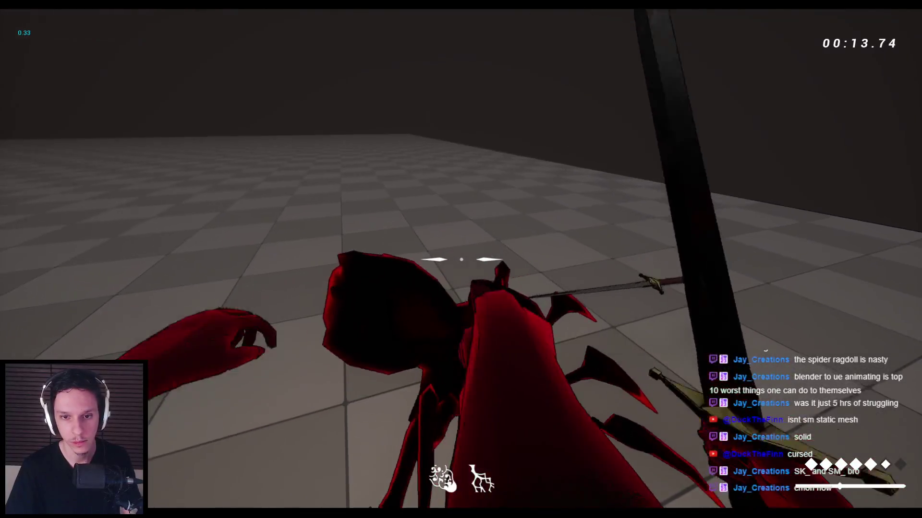
{"action": "left_click", "coordinate": [461, 259]}
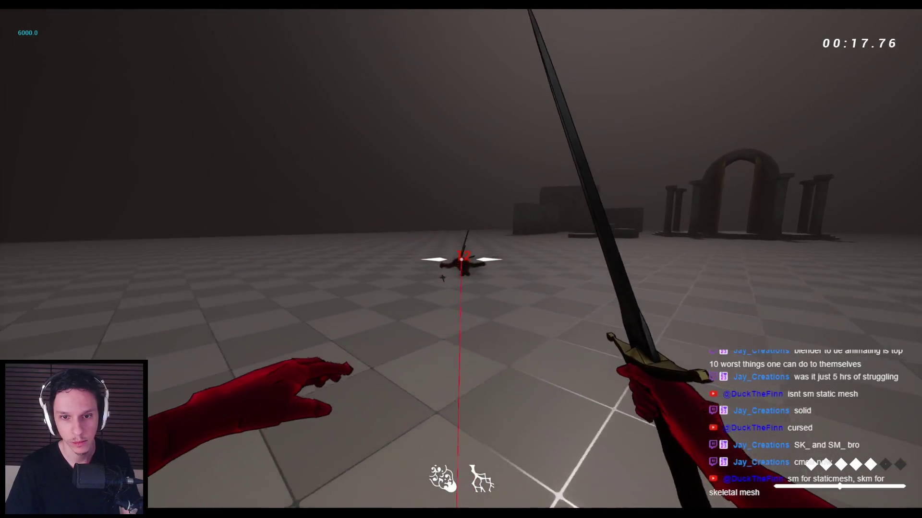
{"action": "key", "text": "w"}
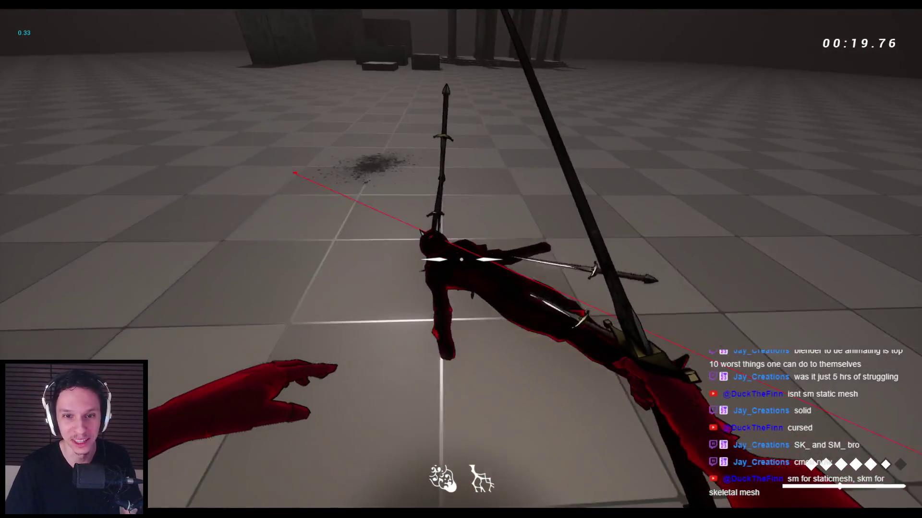
{"action": "left_click", "coordinate": [460, 259]}
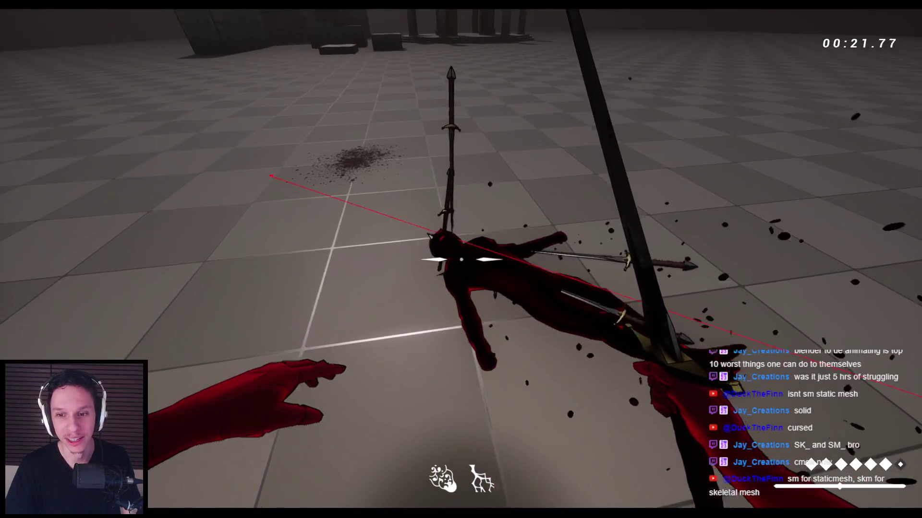
{"action": "left_click", "coordinate": [460, 259]}
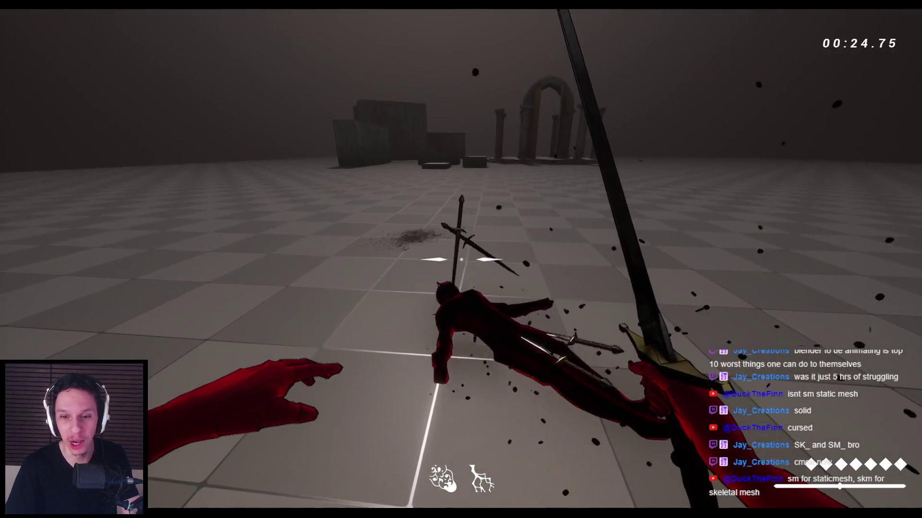
{"action": "left_click", "coordinate": [460, 260]}
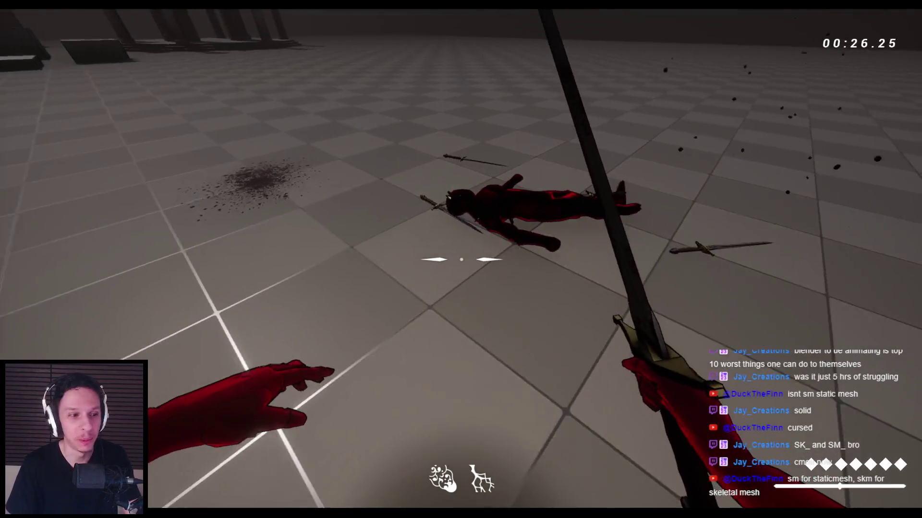
{"action": "key", "text": "Escape"}
Play again with the sword, ragdolling the spider and red demon until the player dies.
{"action": "left_click_drag", "start_coordinate": [505, 306], "coordinate": [480, 310]}
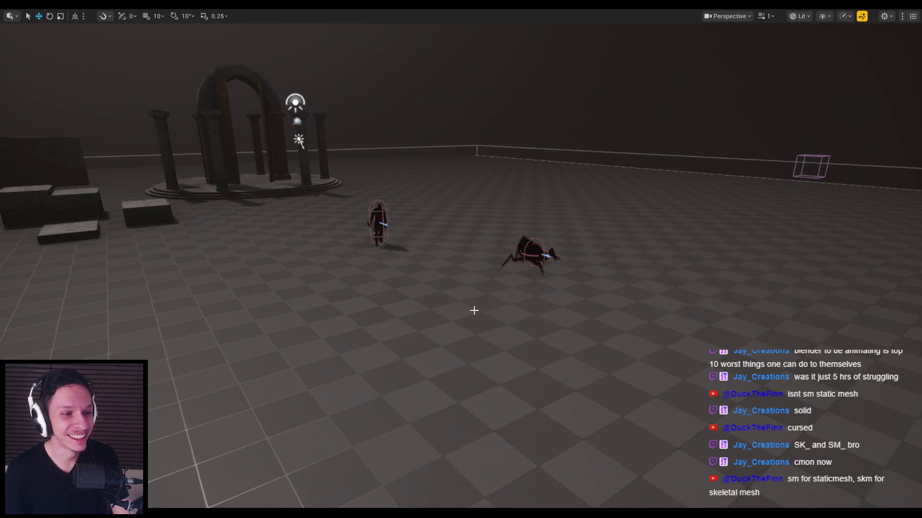
{"action": "key", "text": "alt+p"}
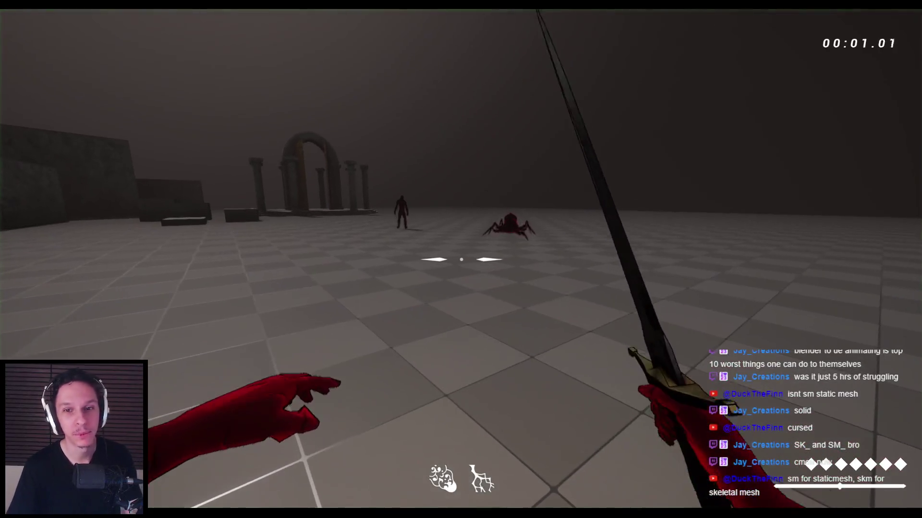
{"action": "key", "text": "2"}
{"action": "key", "text": "w"}
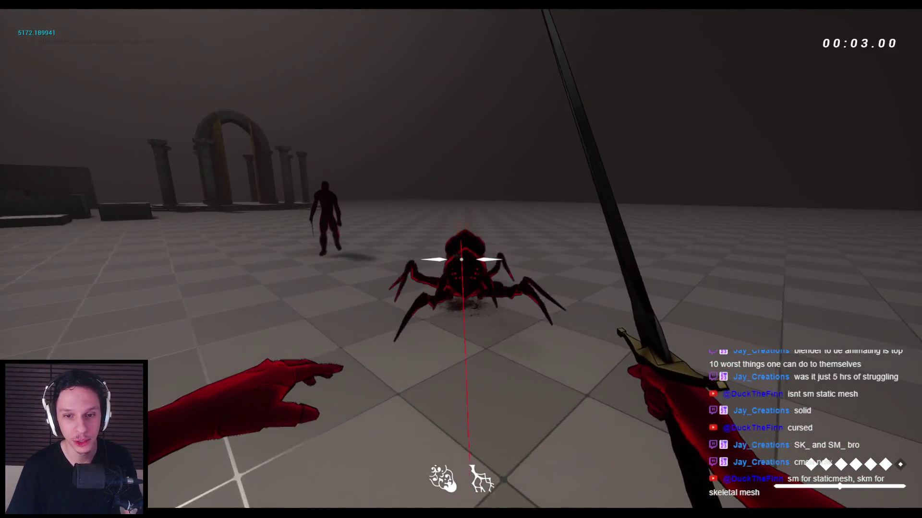
{"action": "left_click", "coordinate": [461, 259]}
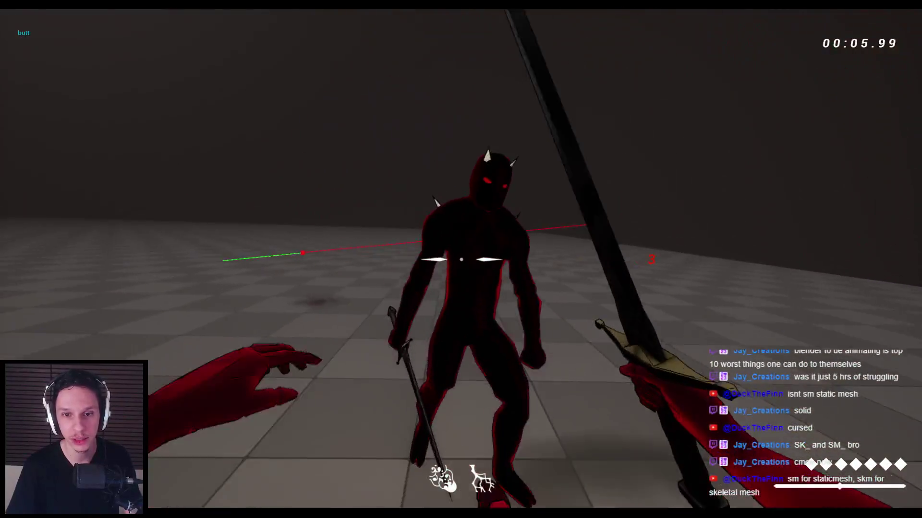
{"action": "left_click", "coordinate": [461, 259]}
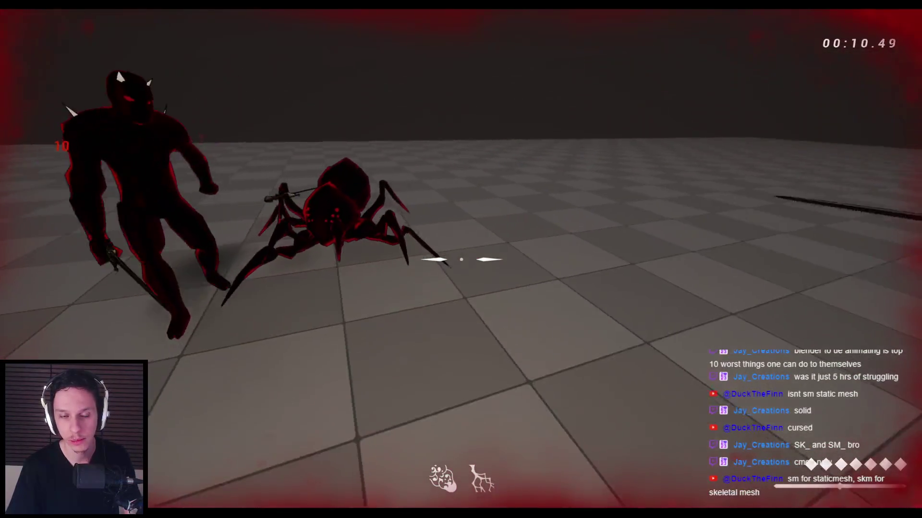
{"action": "left_click", "coordinate": [461, 259]}
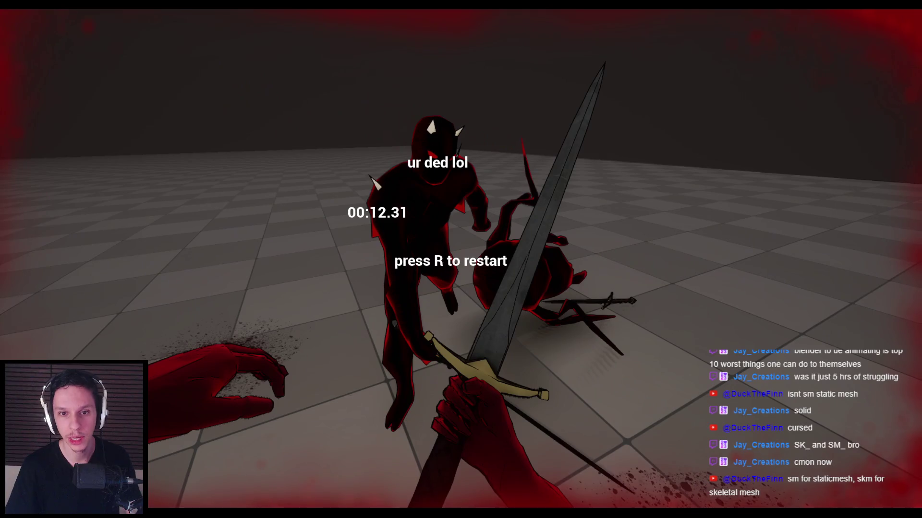
{"action": "key", "text": "Escape"}
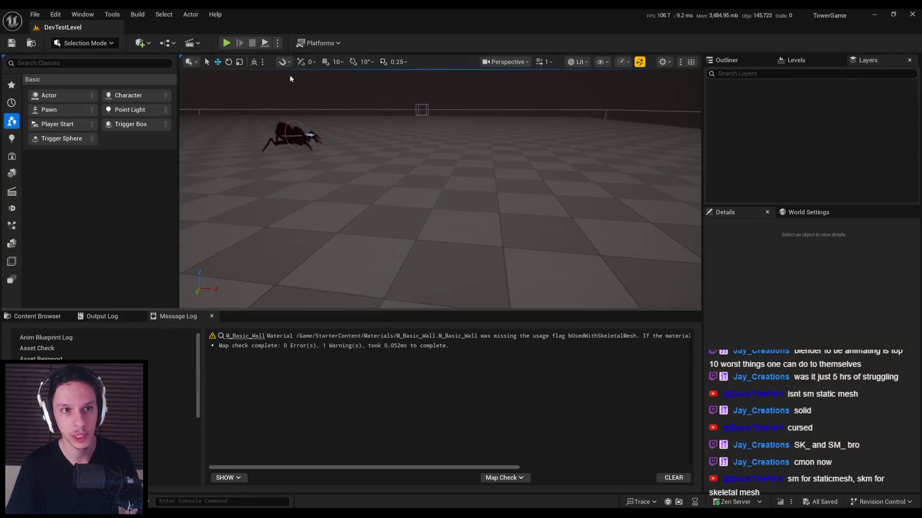
Navigate from Crawler up to 0_Main > Core > Enemy and open BP_BaseEnemyCharacter.
{"action": "left_click", "coordinate": [65, 317]}
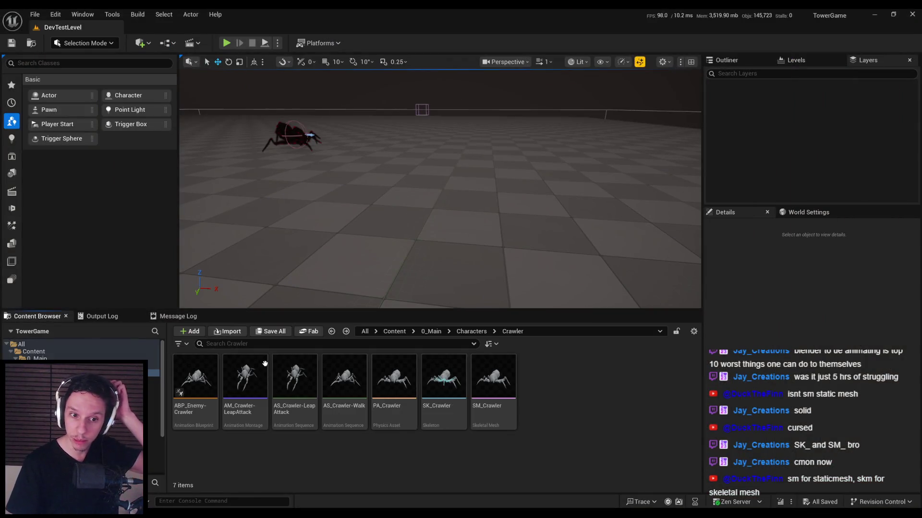
{"action": "left_click", "coordinate": [471, 331]}
{"action": "left_click", "coordinate": [431, 332]}
{"action": "left_click", "coordinate": [250, 386]}
{"action": "double_click", "coordinate": [250, 388]}
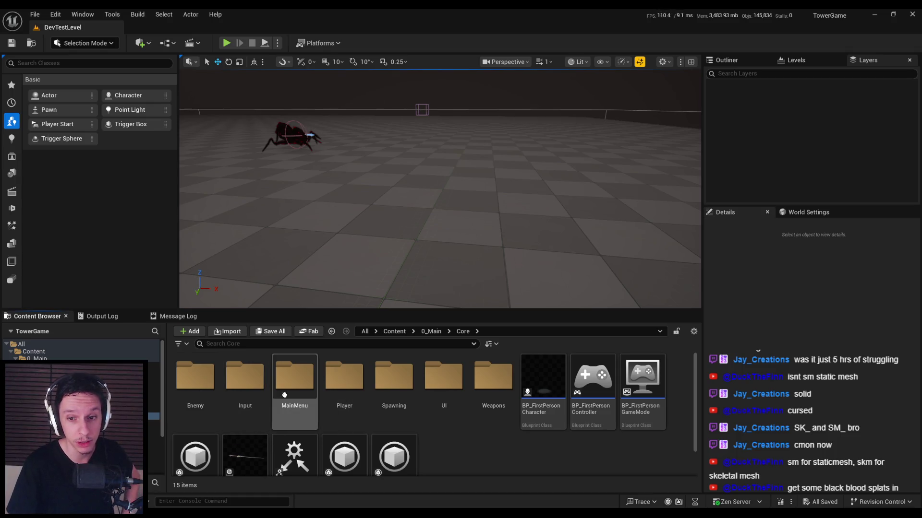
{"action": "double_click", "coordinate": [202, 384]}
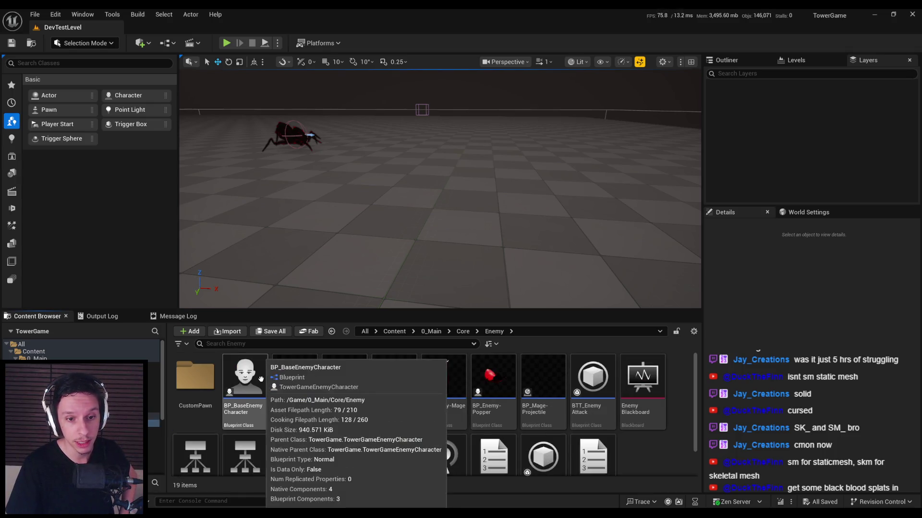
{"action": "key", "text": "alt+Left"}
{"action": "key", "text": "alt+Right"}
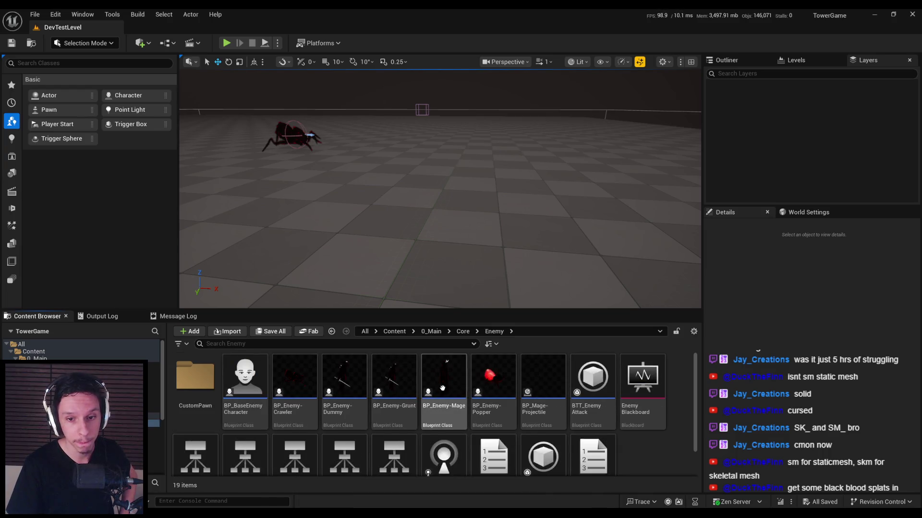
{"action": "scroll", "coordinate": [465, 412], "scroll_direction": "down", "scroll_amount": 1}
{"action": "scroll", "coordinate": [464, 412], "scroll_direction": "up", "scroll_amount": 1}
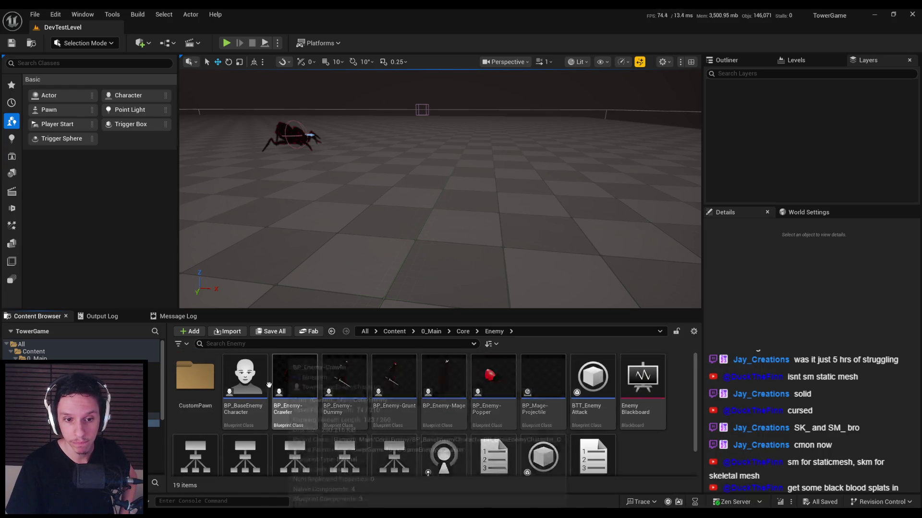
{"action": "double_click", "coordinate": [246, 374]}
{"action": "scroll", "coordinate": [525, 304], "scroll_direction": "down", "scroll_amount": 4}
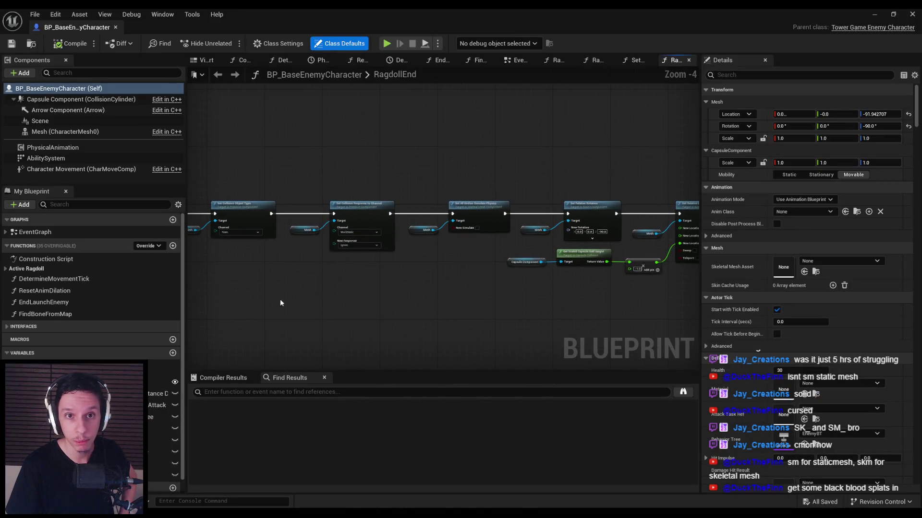
Expand the EventGraph and Active Ragdoll lists, opening the RagdollStart and RagdollUpdate graphs.
{"action": "left_click", "coordinate": [6, 232]}
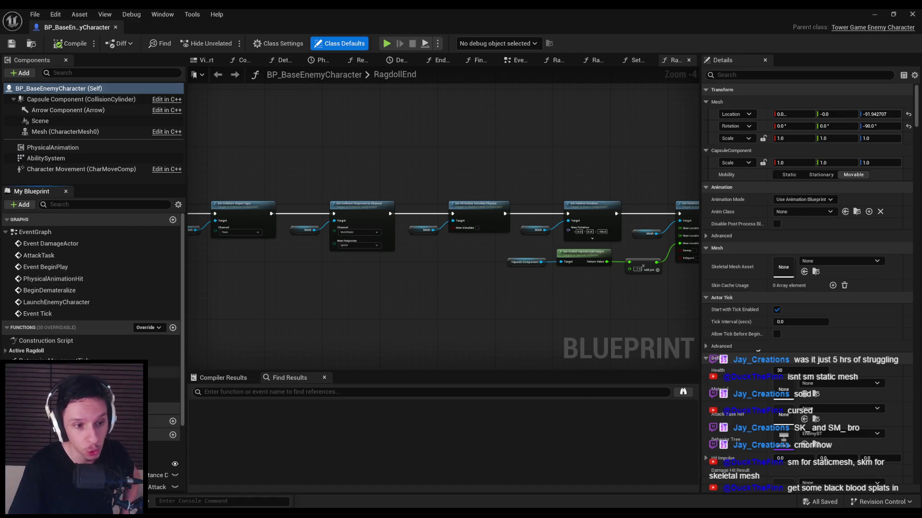
{"action": "left_click", "coordinate": [5, 351]}
{"action": "double_click", "coordinate": [34, 361]}
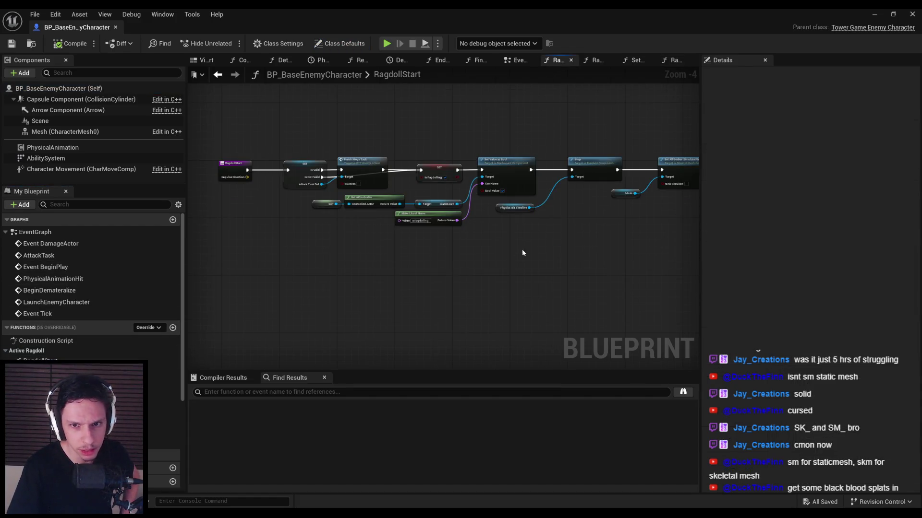
{"action": "double_click", "coordinate": [33, 372]}
Inspect the RagdollUpdate graph's Apply Physical Animation node chain.
{"action": "scroll", "coordinate": [381, 206], "scroll_direction": "up", "scroll_amount": 2}
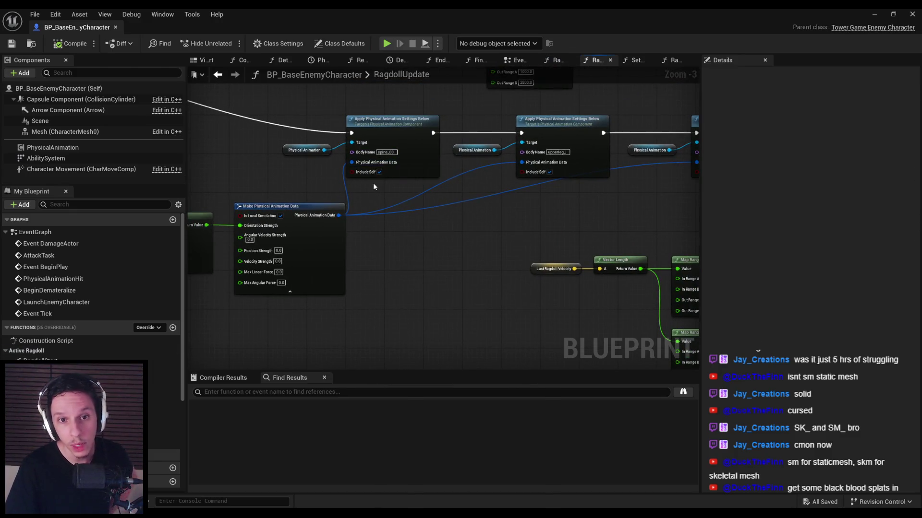
{"action": "mouse_move", "coordinate": [380, 233]}
{"action": "left_mouse_down"}
{"action": "mouse_move", "coordinate": [284, 258]}
{"action": "mouse_move", "coordinate": [272, 285]}
{"action": "left_mouse_up"}
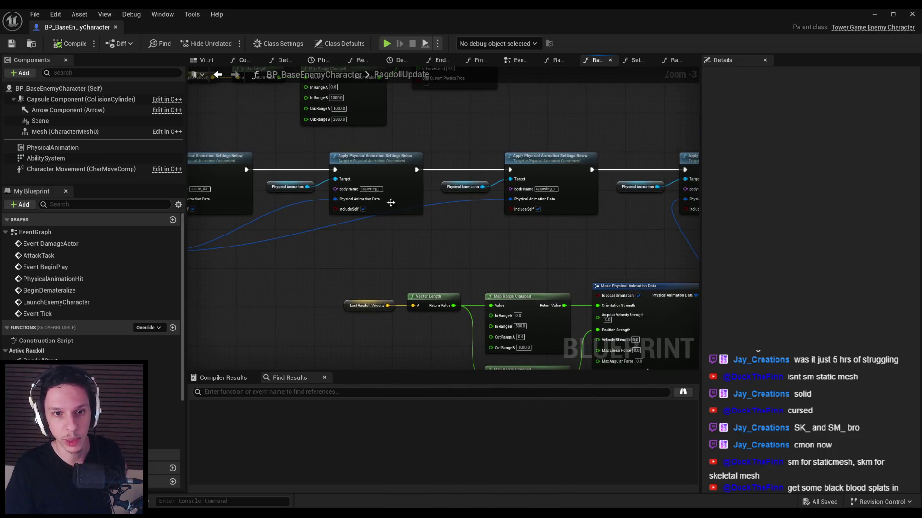
{"action": "mouse_move", "coordinate": [469, 240]}
{"action": "left_mouse_down"}
{"action": "mouse_move", "coordinate": [333, 250]}
{"action": "mouse_move", "coordinate": [254, 230]}
{"action": "left_mouse_up"}
{"action": "scroll", "coordinate": [312, 230], "scroll_direction": "down", "scroll_amount": 1}
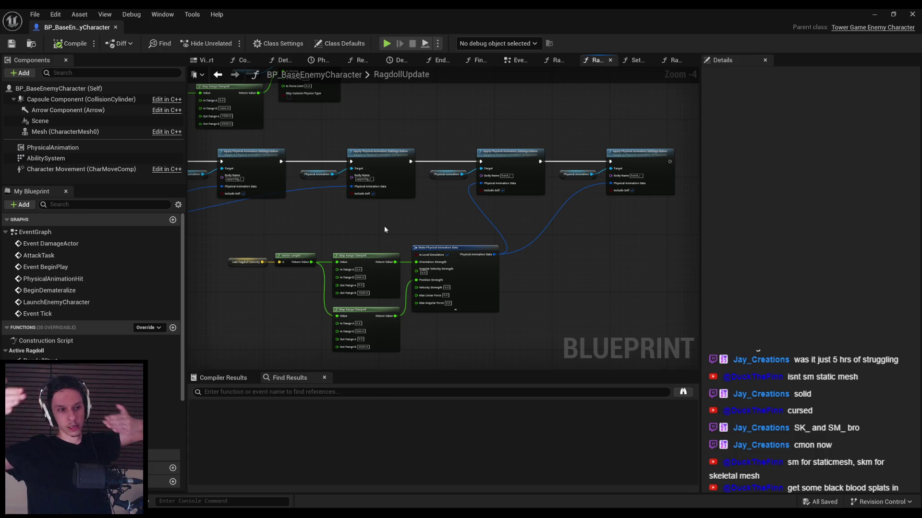
{"action": "mouse_move", "coordinate": [384, 230]}
{"action": "left_mouse_down"}
{"action": "mouse_move", "coordinate": [397, 220]}
{"action": "mouse_move", "coordinate": [508, 215]}
{"action": "mouse_move", "coordinate": [473, 196]}
{"action": "left_mouse_up"}
{"action": "scroll", "coordinate": [600, 190], "scroll_direction": "up", "scroll_amount": 5}
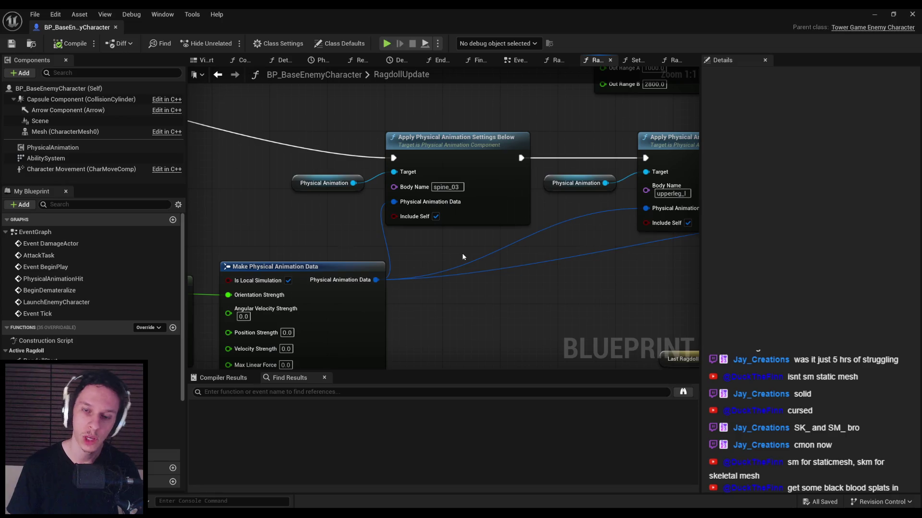
{"action": "scroll", "coordinate": [451, 187], "scroll_direction": "down", "scroll_amount": 3}
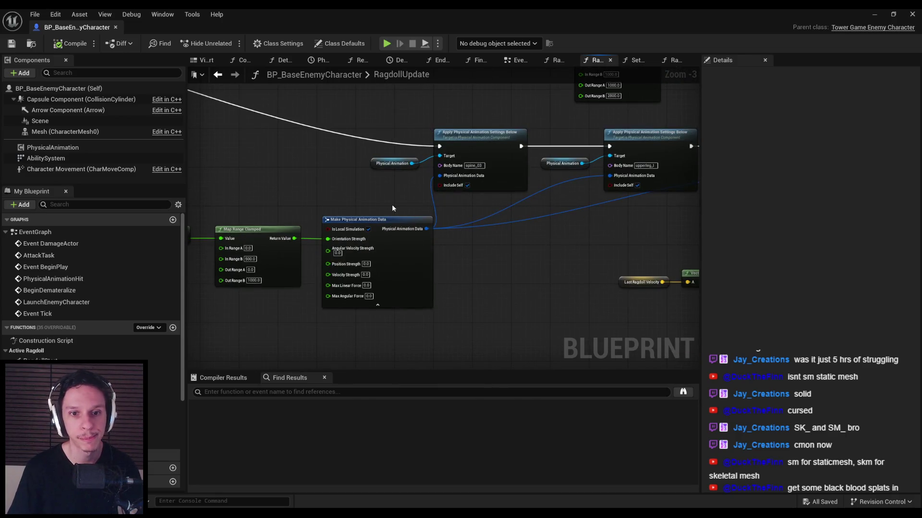
{"action": "scroll", "coordinate": [392, 204], "scroll_direction": "down", "scroll_amount": 1}
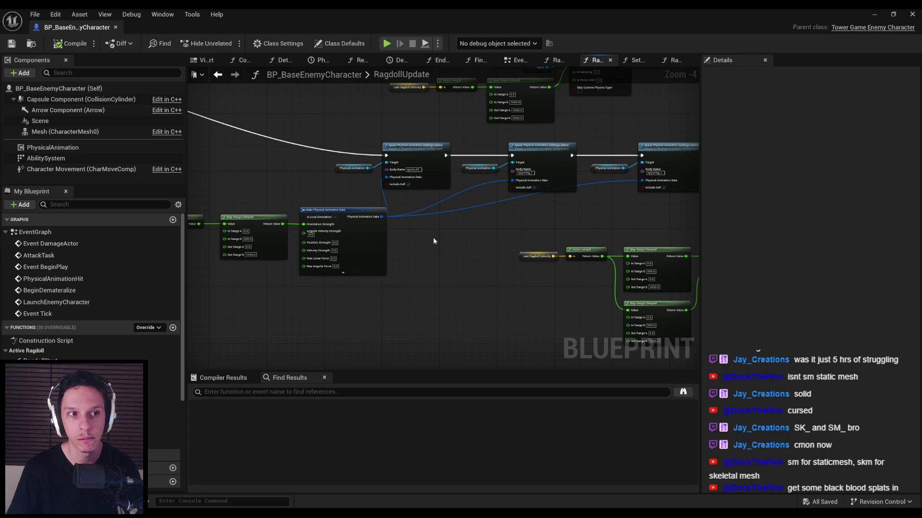
{"action": "scroll", "coordinate": [433, 237], "scroll_direction": "up", "scroll_amount": 3}
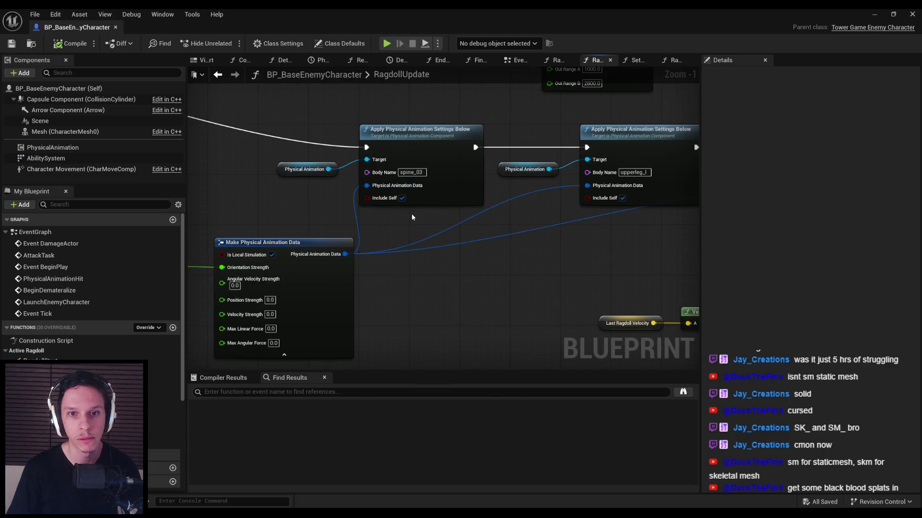
{"action": "scroll", "coordinate": [412, 216], "scroll_direction": "down", "scroll_amount": 1}
Open BP_Enemy-Grunt and its skeletal mesh asset to view the bone tree.
{"action": "key", "text": "alt+Tab"}
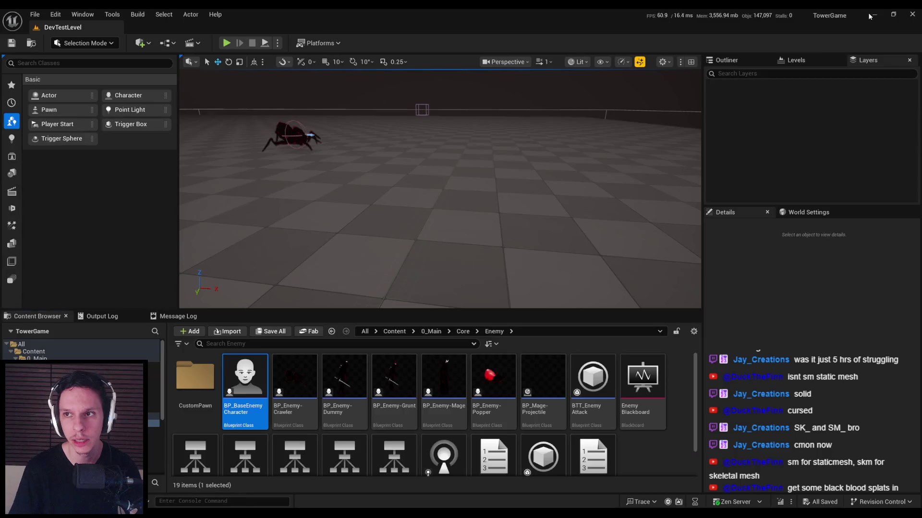
{"action": "double_click", "coordinate": [401, 379]}
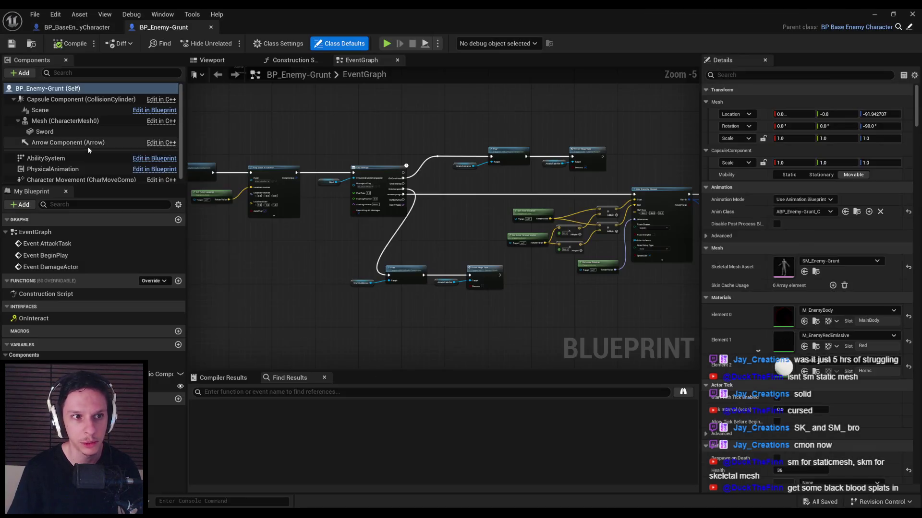
{"action": "left_click", "coordinate": [74, 125]}
{"action": "left_click", "coordinate": [784, 314]}
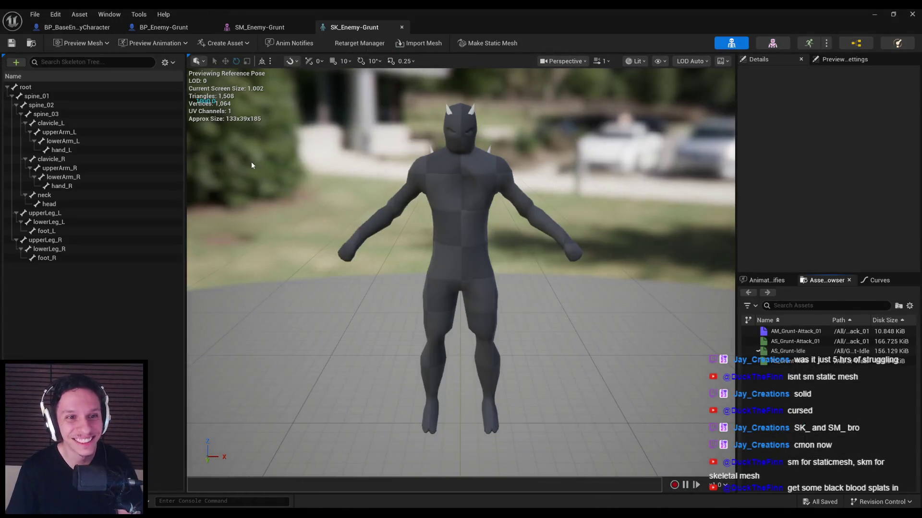
{"action": "left_click", "coordinate": [402, 27]}
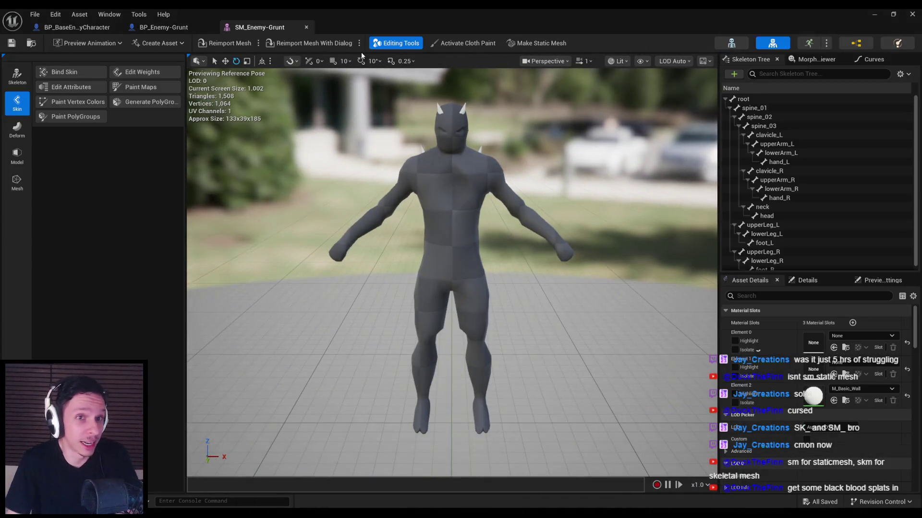
Return to the base enemy's RagdollUpdate graph and add a new variable.
{"action": "left_click", "coordinate": [81, 29]}
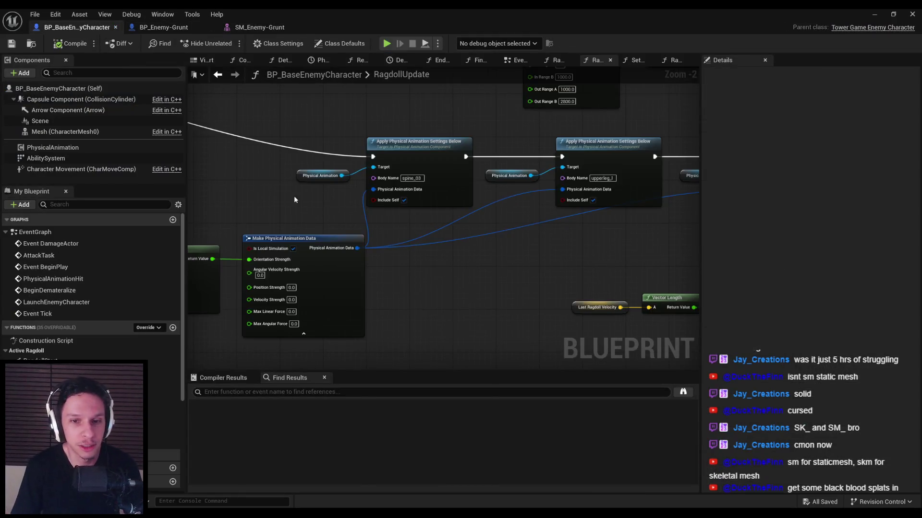
{"action": "scroll", "coordinate": [350, 194], "scroll_direction": "down", "scroll_amount": 1}
{"action": "scroll", "coordinate": [342, 200], "scroll_direction": "down", "scroll_amount": 1}
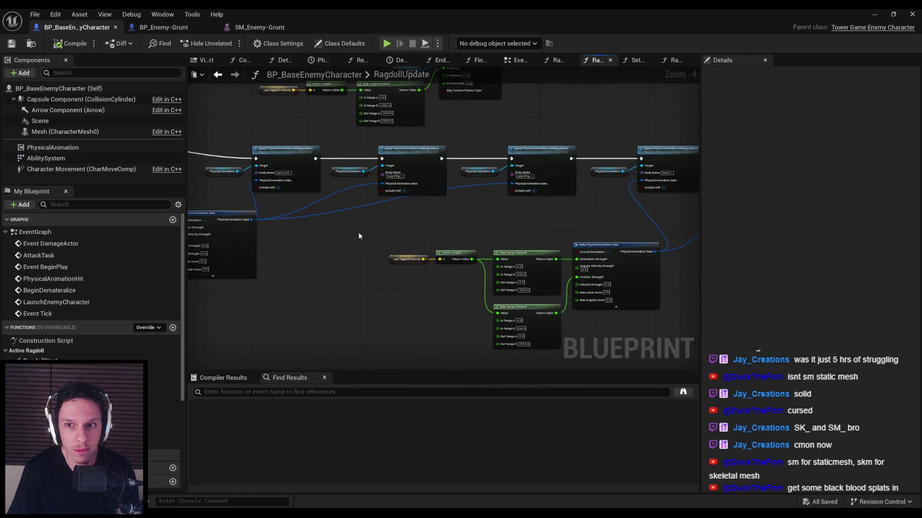
{"action": "scroll", "coordinate": [358, 232], "scroll_direction": "down", "scroll_amount": 1}
{"action": "left_click_drag", "start_coordinate": [349, 230], "coordinate": [552, 240]}
{"action": "scroll", "coordinate": [80, 335], "scroll_direction": "down", "scroll_amount": 5}
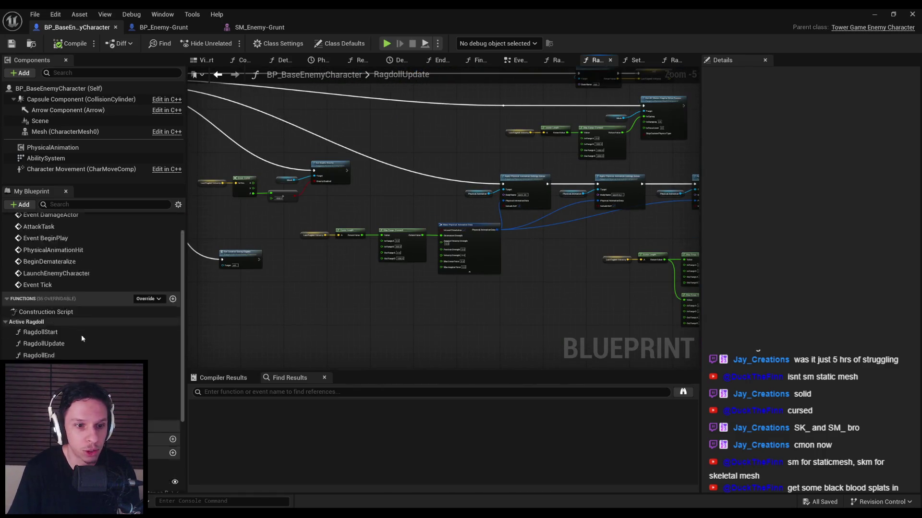
{"action": "left_click", "coordinate": [172, 338]}
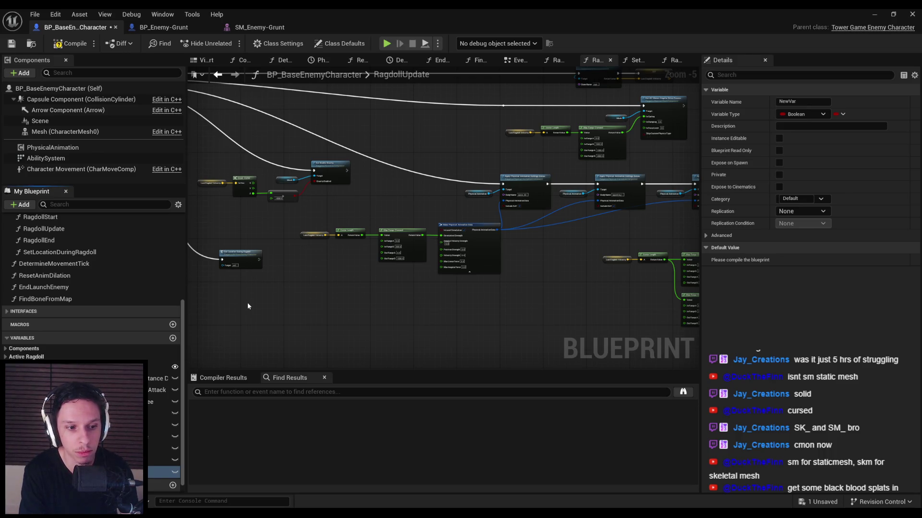
Make RagdollPrimBones a Name array in Active Ragdoll, duplicate it as RagdollSecBones, compile and save.
{"action": "key", "text": "Return"}
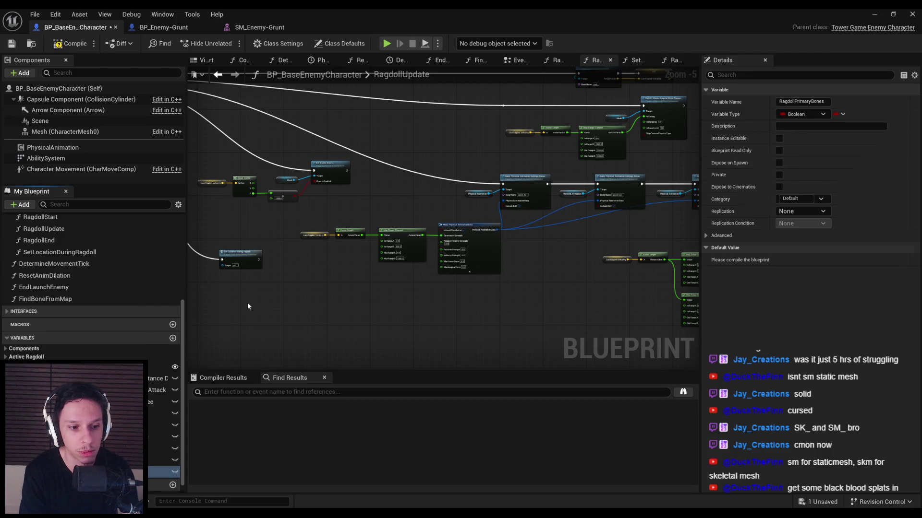
{"action": "left_click", "coordinate": [810, 115]}
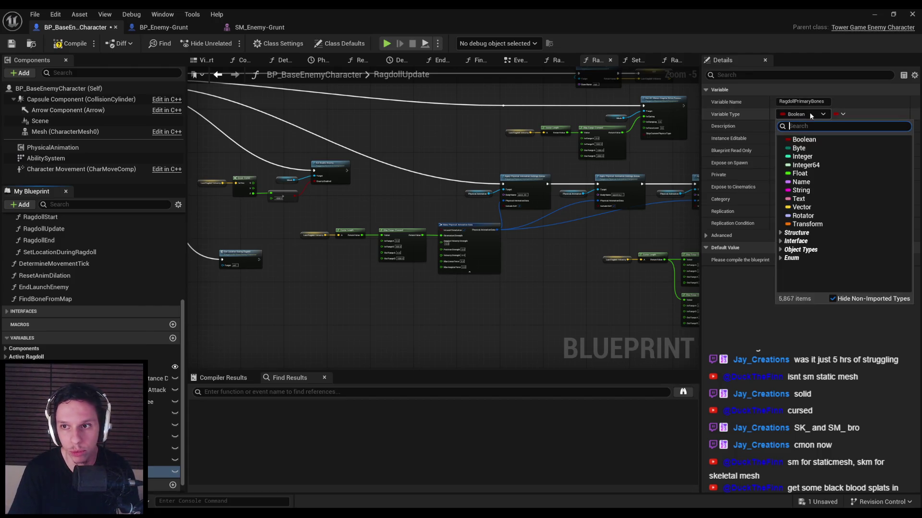
{"action": "left_click", "coordinate": [816, 181]}
{"action": "left_click", "coordinate": [840, 114]}
{"action": "left_click", "coordinate": [832, 140]}
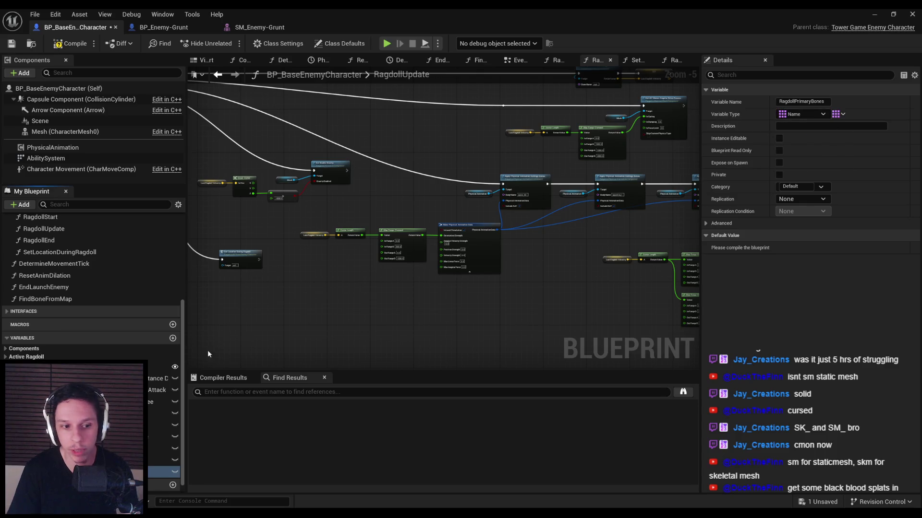
{"action": "mouse_move", "coordinate": [96, 472]}
{"action": "left_mouse_down"}
{"action": "mouse_move", "coordinate": [72, 379]}
{"action": "mouse_move", "coordinate": [29, 357]}
{"action": "left_mouse_up"}
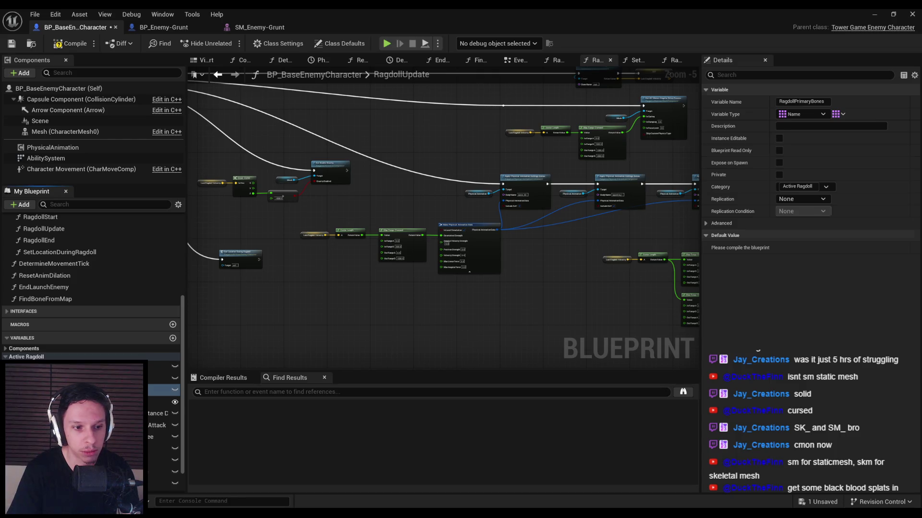
{"action": "key", "text": "ctrl+d"}
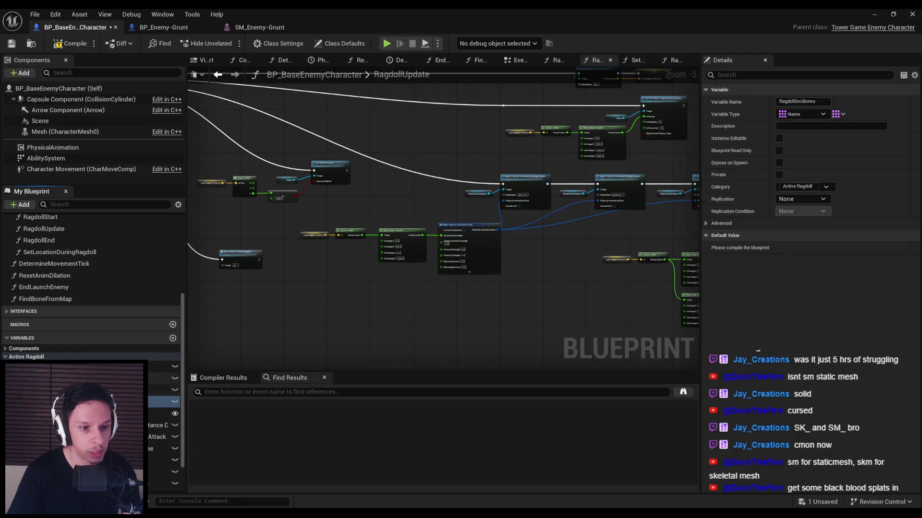
{"action": "left_click", "coordinate": [158, 389]}
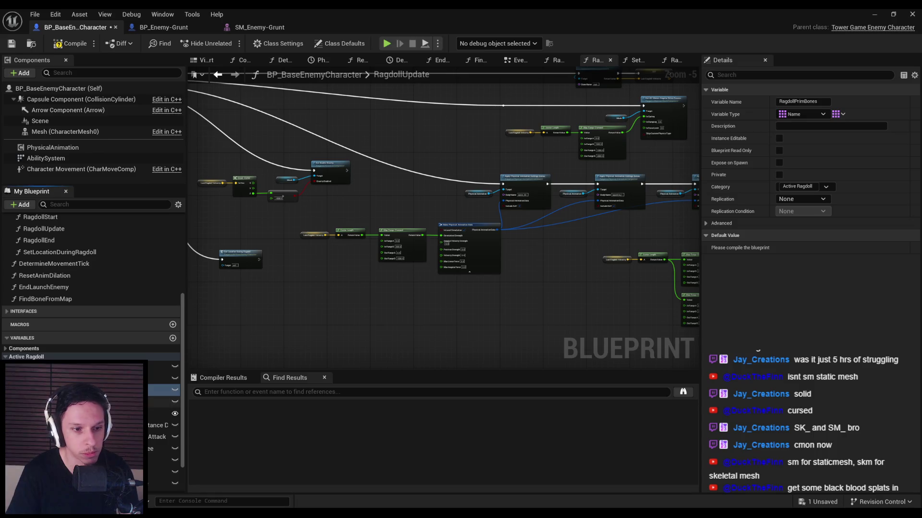
{"action": "key", "text": "F7"}
{"action": "key", "text": "ctrl+s"}
Place a RagdollPrimBones getter in the graph and feed it into a For Each Loop.
{"action": "scroll", "coordinate": [383, 205], "scroll_direction": "up", "scroll_amount": 1}
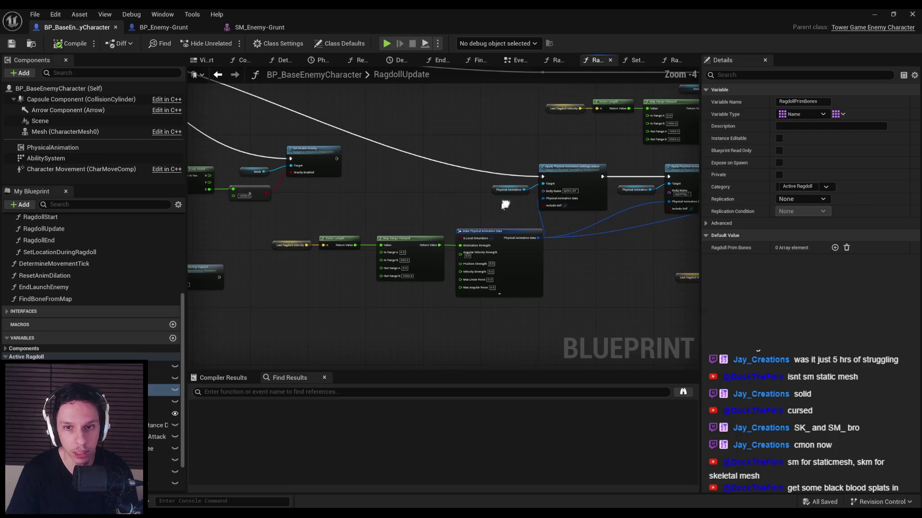
{"action": "mouse_move", "coordinate": [163, 389]}
{"action": "left_mouse_down"}
{"action": "mouse_move", "coordinate": [446, 198]}
{"action": "mouse_move", "coordinate": [427, 185]}
{"action": "mouse_move", "coordinate": [401, 200]}
{"action": "mouse_move", "coordinate": [443, 183]}
{"action": "mouse_move", "coordinate": [128, 56]}
{"action": "mouse_move", "coordinate": [303, 222]}
{"action": "left_mouse_up"}
{"action": "left_click", "coordinate": [460, 198]}
{"action": "type", "text": "for each"}
{"action": "key", "text": "Return"}
{"action": "scroll", "coordinate": [442, 182], "scroll_direction": "up", "scroll_amount": 5}
{"action": "scroll", "coordinate": [423, 231], "scroll_direction": "down", "scroll_amount": 3}
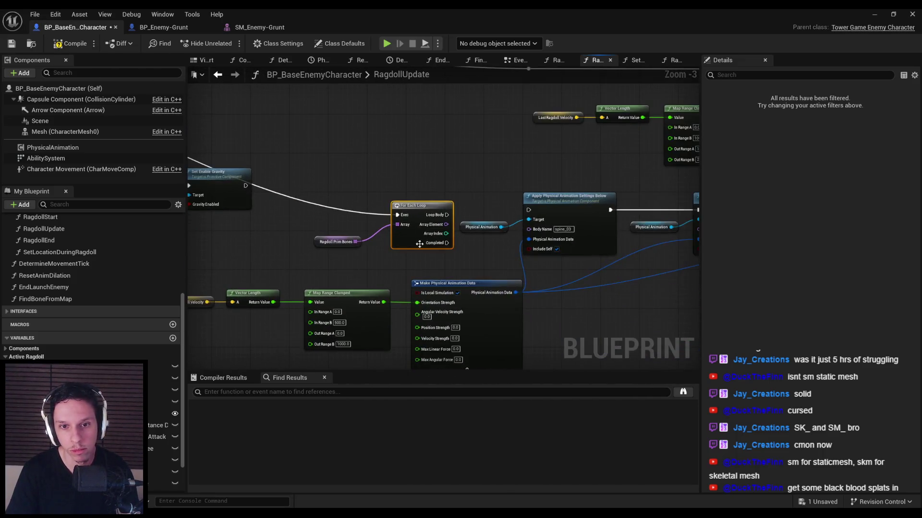
Wire the first loop's body to Apply Physical Animation Settings and each array element into Body Name.
{"action": "mouse_move", "coordinate": [446, 215]}
{"action": "left_mouse_down"}
{"action": "mouse_move", "coordinate": [504, 220]}
{"action": "mouse_move", "coordinate": [537, 210]}
{"action": "left_mouse_up"}
{"action": "left_click", "coordinate": [327, 244], "text": "ctrl"}
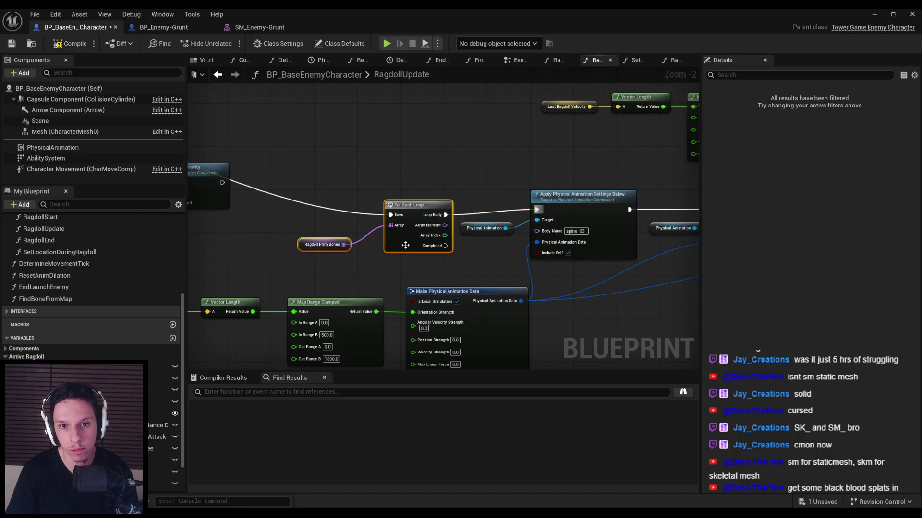
{"action": "left_click_drag", "start_coordinate": [402, 241], "coordinate": [408, 236]}
{"action": "left_click", "coordinate": [462, 230]}
{"action": "mouse_move", "coordinate": [463, 231]}
{"action": "left_mouse_down"}
{"action": "mouse_move", "coordinate": [371, 225]}
{"action": "mouse_move", "coordinate": [450, 234]}
{"action": "mouse_move", "coordinate": [440, 233]}
{"action": "left_mouse_up"}
{"action": "left_click", "coordinate": [379, 227]}
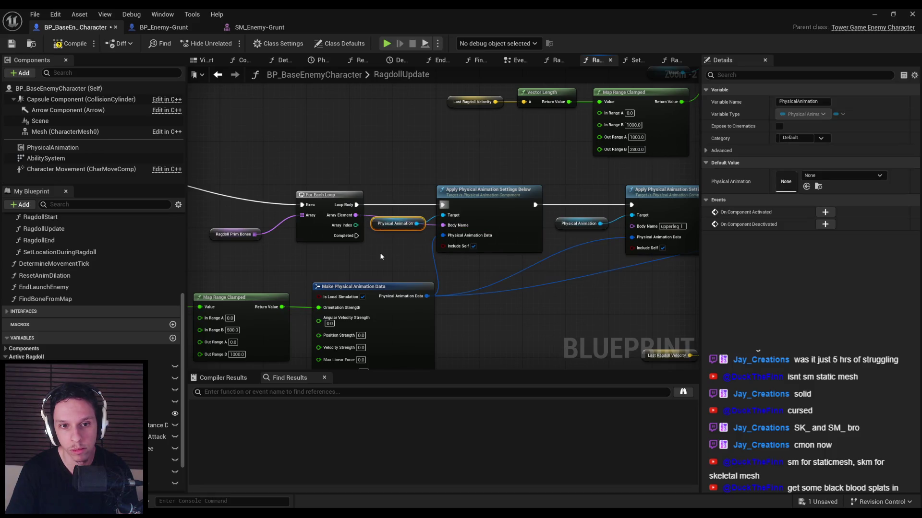
{"action": "scroll", "coordinate": [379, 252], "scroll_direction": "down", "scroll_amount": 2}
Rearrange the lower-right node group down and left to make room below the first loop.
{"action": "left_click_drag", "start_coordinate": [403, 272], "coordinate": [204, 266]}
{"action": "mouse_move", "coordinate": [292, 152]}
{"action": "left_mouse_down"}
{"action": "mouse_move", "coordinate": [503, 224]}
{"action": "mouse_move", "coordinate": [364, 229]}
{"action": "left_mouse_up"}
{"action": "scroll", "coordinate": [364, 229], "scroll_direction": "down", "scroll_amount": 1}
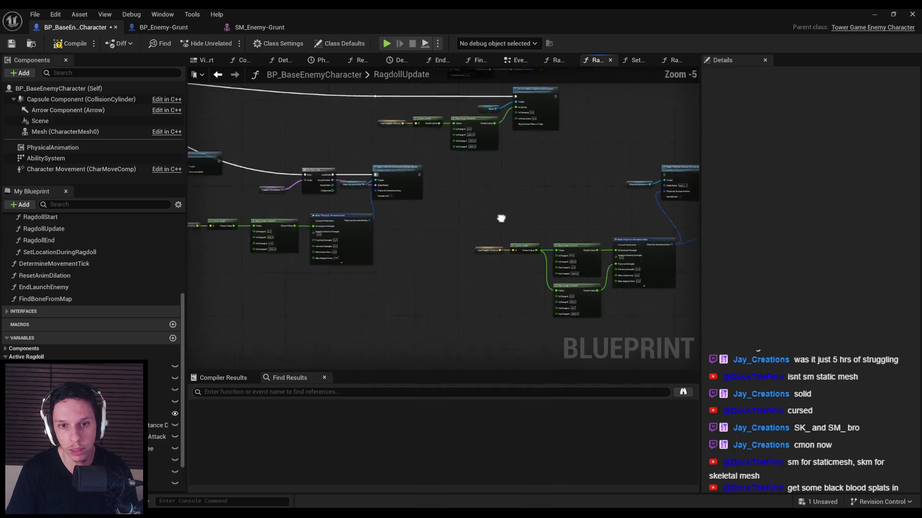
{"action": "left_click_drag", "start_coordinate": [586, 324], "coordinate": [327, 163]}
{"action": "mouse_move", "coordinate": [540, 161]}
{"action": "left_mouse_down"}
{"action": "mouse_move", "coordinate": [346, 269]}
{"action": "mouse_move", "coordinate": [201, 288]}
{"action": "mouse_move", "coordinate": [495, 285]}
{"action": "left_mouse_up"}
{"action": "scroll", "coordinate": [322, 161], "scroll_direction": "up", "scroll_amount": 1}
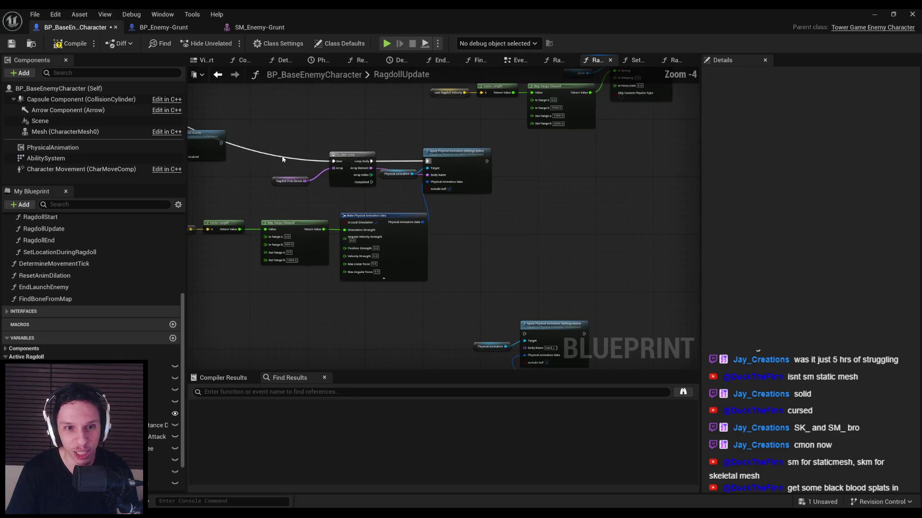
Chain a second For Each Loop off the first loop's Completed, fed by a RagdollSecBones getter.
{"action": "key", "text": "ctrl+v"}
{"action": "left_click_drag", "start_coordinate": [469, 265], "coordinate": [371, 182]}
{"action": "mouse_move", "coordinate": [482, 288]}
{"action": "left_mouse_down"}
{"action": "mouse_move", "coordinate": [514, 290]}
{"action": "mouse_move", "coordinate": [459, 274]}
{"action": "mouse_move", "coordinate": [455, 243]}
{"action": "left_mouse_up"}
{"action": "left_click", "coordinate": [468, 298]}
{"action": "mouse_move", "coordinate": [164, 402]}
{"action": "left_mouse_down"}
{"action": "mouse_move", "coordinate": [367, 309]}
{"action": "mouse_move", "coordinate": [427, 243]}
{"action": "left_mouse_up"}
{"action": "left_click", "coordinate": [464, 261]}
{"action": "scroll", "coordinate": [465, 249], "scroll_direction": "up", "scroll_amount": 2}
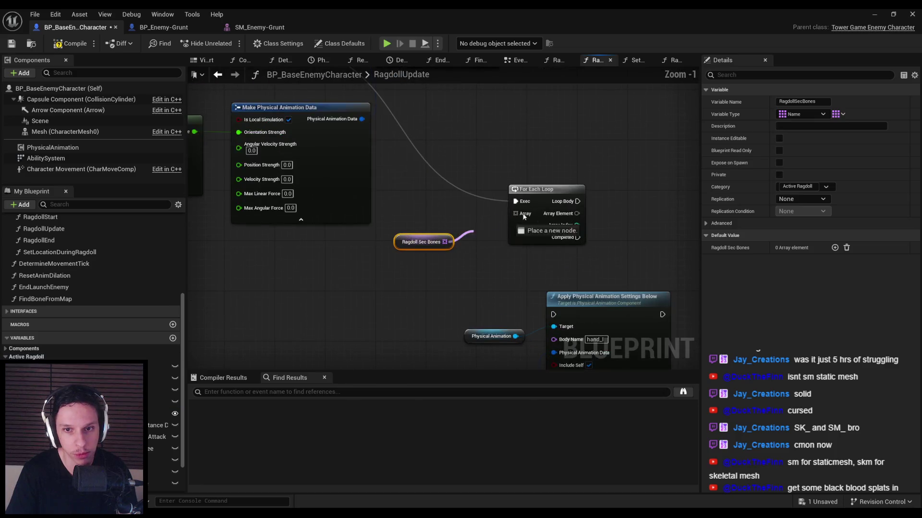
{"action": "scroll", "coordinate": [426, 266], "scroll_direction": "down", "scroll_amount": 4}
{"action": "scroll", "coordinate": [368, 200], "scroll_direction": "up", "scroll_amount": 3}
Connect the second loop's body to Apply Physical Animation Settings and tidy the nodes.
{"action": "left_click_drag", "start_coordinate": [520, 211], "coordinate": [598, 232]}
{"action": "scroll", "coordinate": [432, 216], "scroll_direction": "down", "scroll_amount": 3}
{"action": "left_click_drag", "start_coordinate": [325, 197], "coordinate": [504, 264]}
{"action": "scroll", "coordinate": [489, 209], "scroll_direction": "up", "scroll_amount": 3}
{"action": "left_click_drag", "start_coordinate": [441, 244], "coordinate": [463, 162]}
{"action": "left_click_drag", "start_coordinate": [381, 152], "coordinate": [454, 162]}
{"action": "left_click_drag", "start_coordinate": [511, 157], "coordinate": [527, 147]}
{"action": "left_click", "coordinate": [468, 172]}
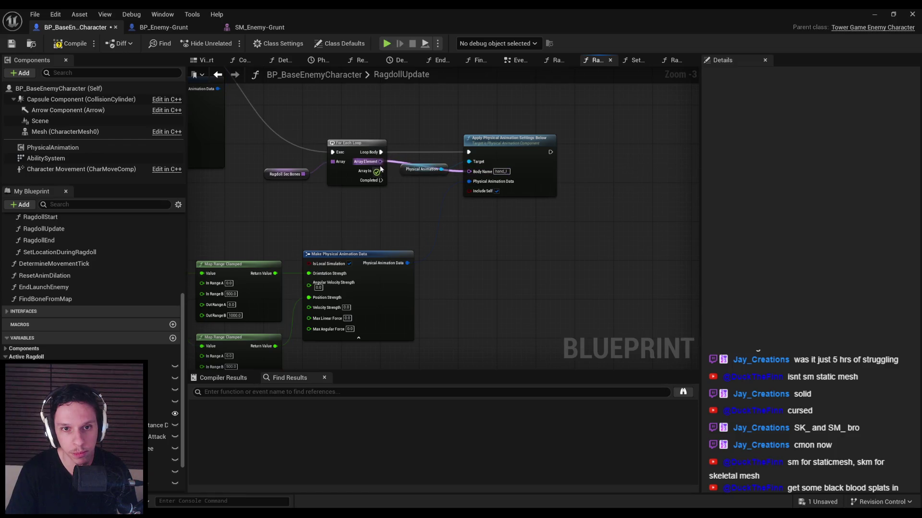
Compile and save the blueprint, then view BP_Enemy-Grunt's class defaults.
{"action": "scroll", "coordinate": [510, 219], "scroll_direction": "down", "scroll_amount": 2}
{"action": "left_click", "coordinate": [69, 44]}
{"action": "left_click", "coordinate": [11, 45]}
{"action": "left_click_drag", "start_coordinate": [402, 226], "coordinate": [484, 214]}
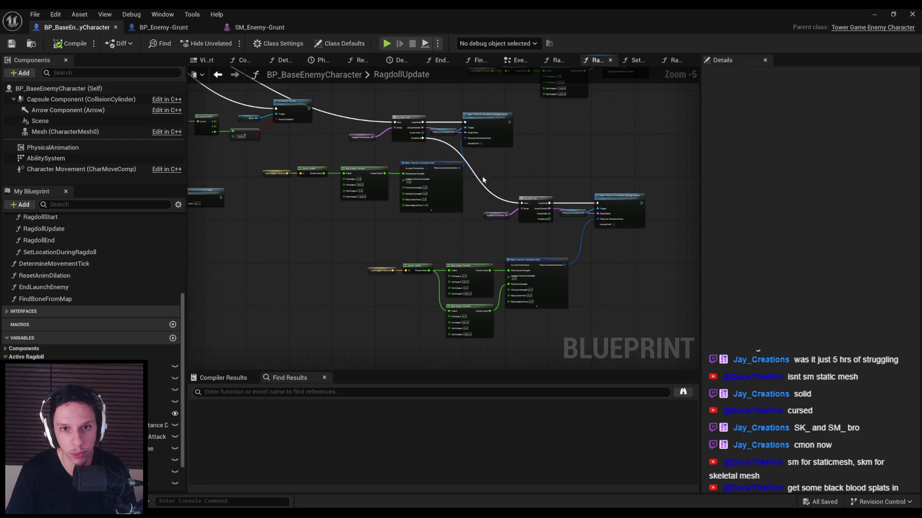
{"action": "left_click", "coordinate": [163, 27]}
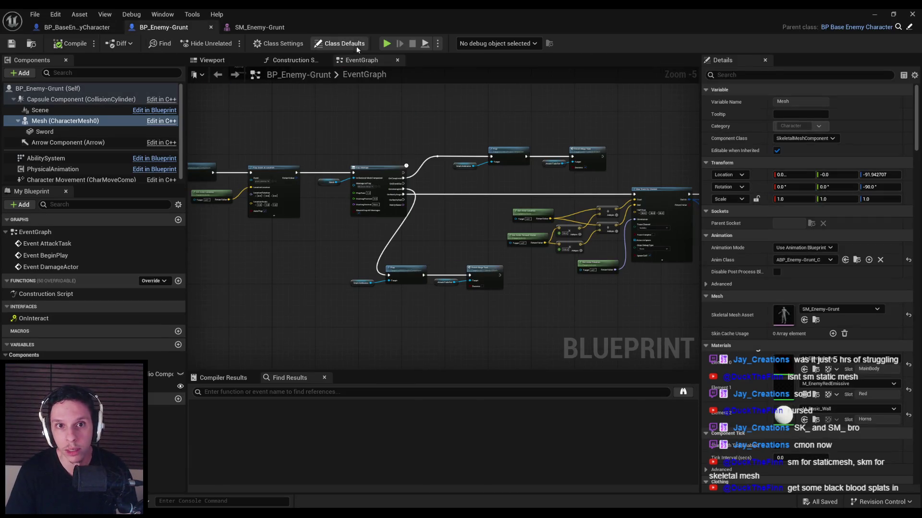
{"action": "left_click", "coordinate": [339, 44]}
{"action": "scroll", "coordinate": [749, 217], "scroll_direction": "down", "scroll_amount": 8}
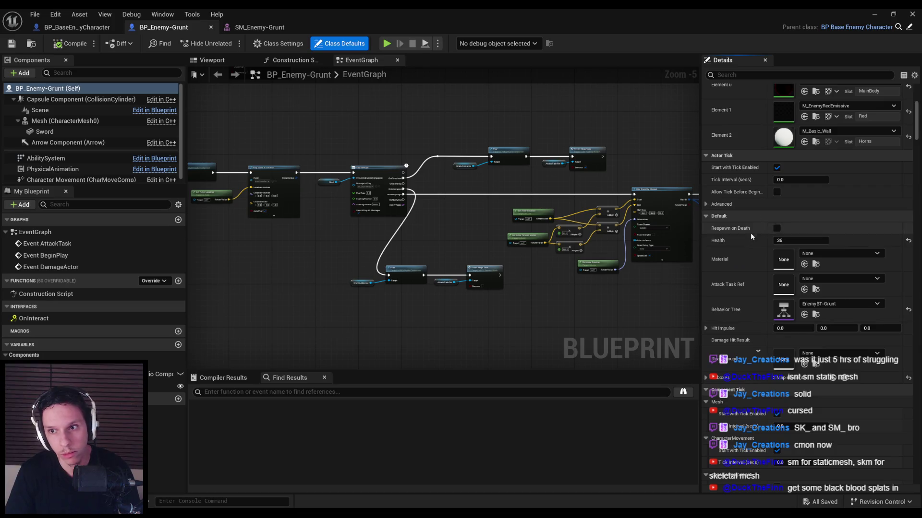
Add spine_03 as the first Ragdoll Prim Bones entry plus a second entry, then compile and save.
{"action": "scroll", "coordinate": [730, 252], "scroll_direction": "down", "scroll_amount": 10}
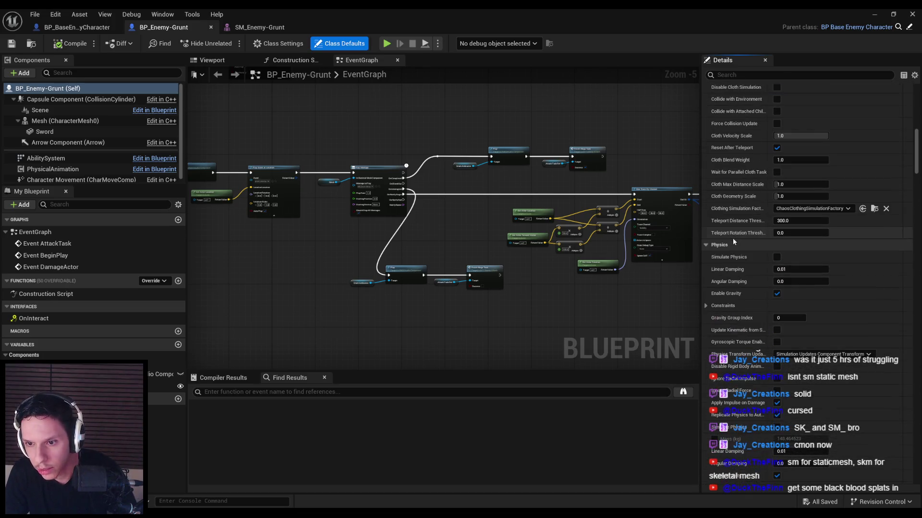
{"action": "scroll", "coordinate": [726, 339], "scroll_direction": "up", "scroll_amount": 10}
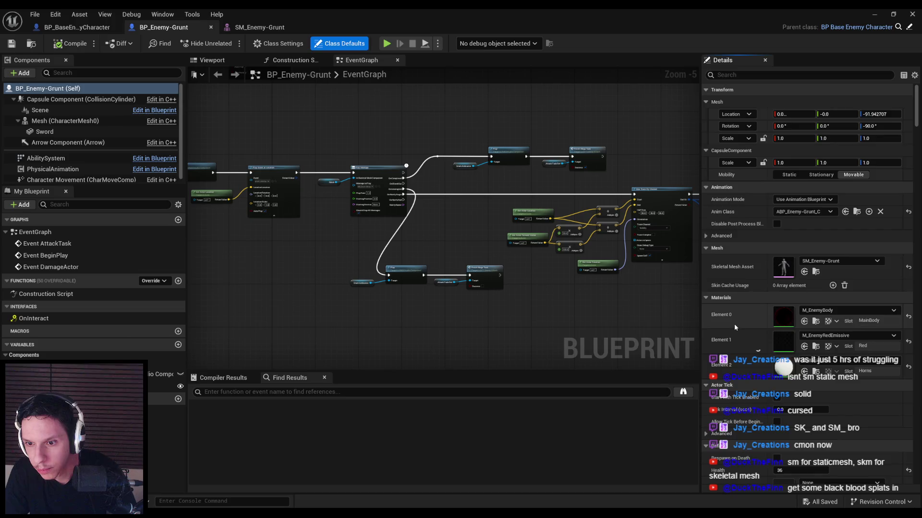
{"action": "scroll", "coordinate": [726, 339], "scroll_direction": "down", "scroll_amount": 10}
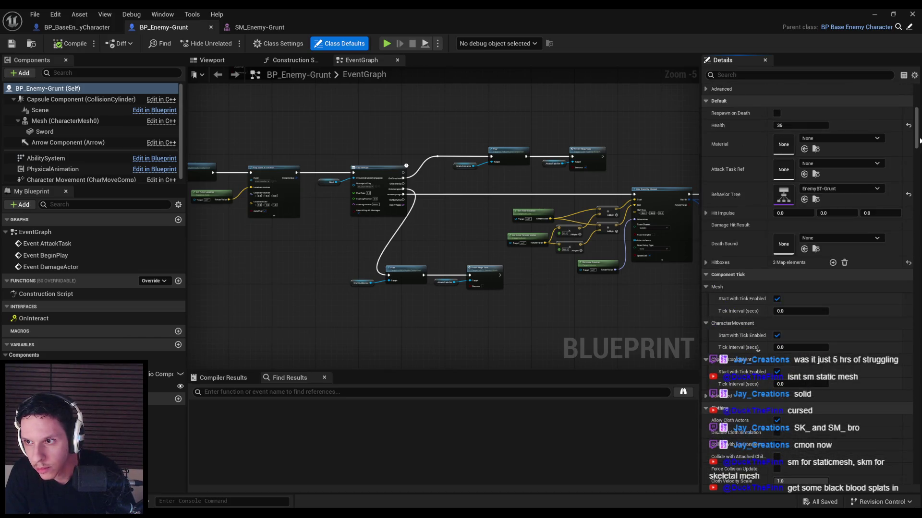
{"action": "left_click_drag", "start_coordinate": [918, 163], "coordinate": [915, 446]}
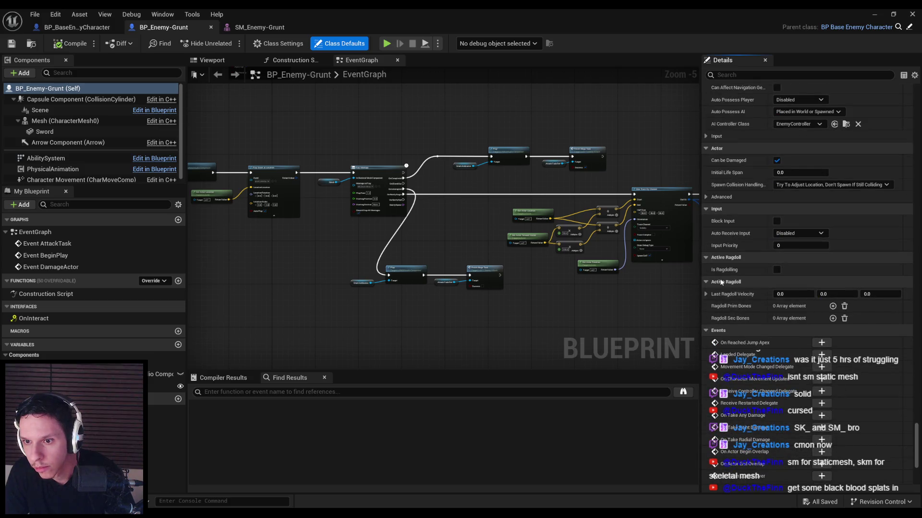
{"action": "left_click", "coordinate": [832, 306]}
{"action": "left_click", "coordinate": [805, 317]}
{"action": "type", "text": "spine_03"}
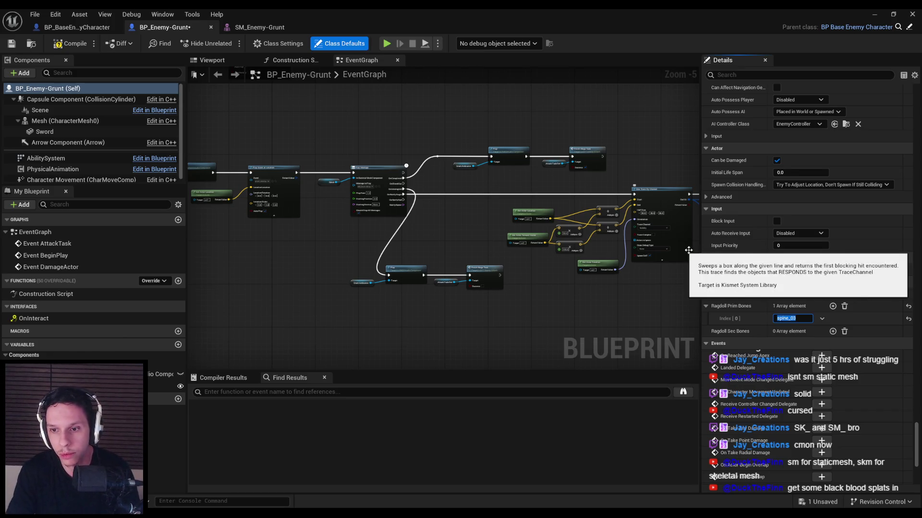
{"action": "left_click", "coordinate": [832, 306]}
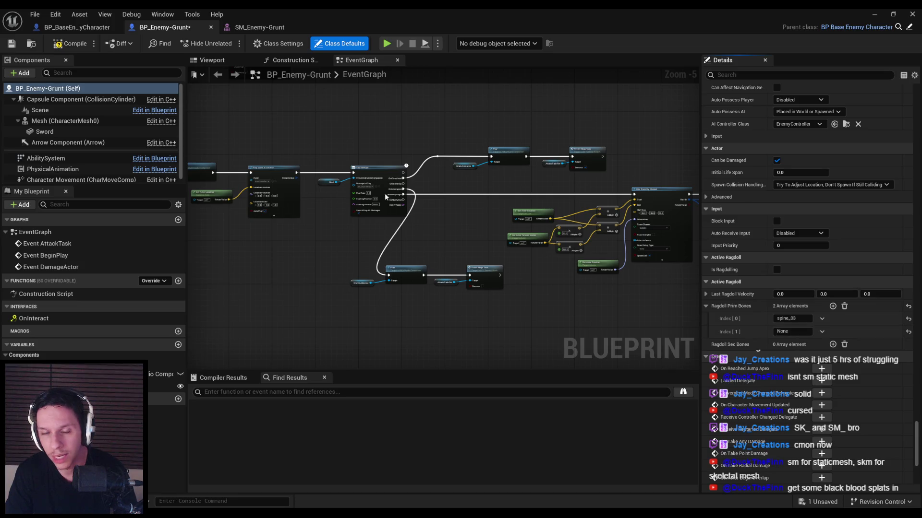
{"action": "left_click", "coordinate": [70, 43]}
{"action": "key", "text": "ctrl+s"}
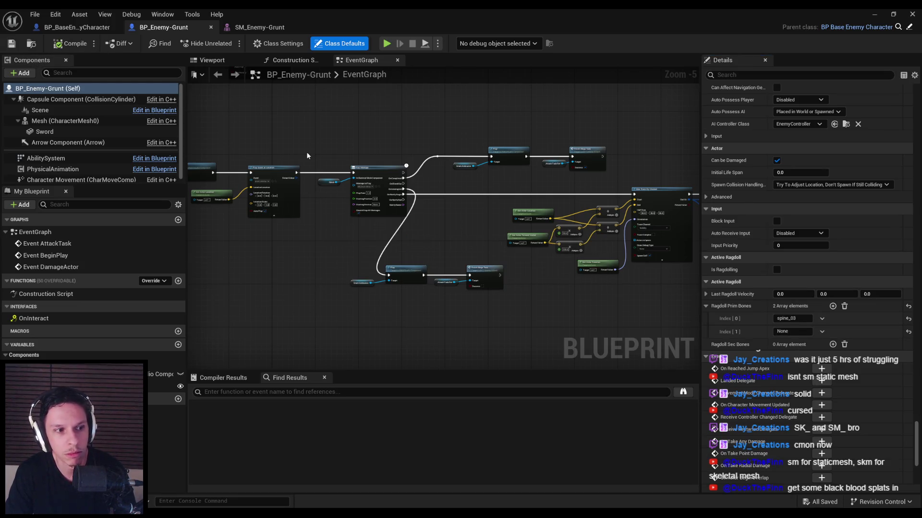
Set the next prim bones to upperleg_l and upperleg_r, then compile and save.
{"action": "left_click", "coordinate": [792, 331]}
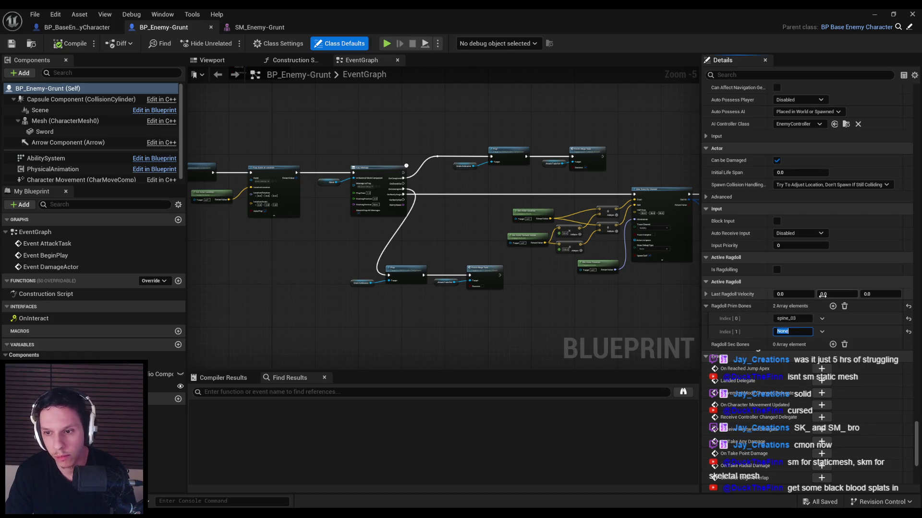
{"action": "type", "text": "upperleg_l"}
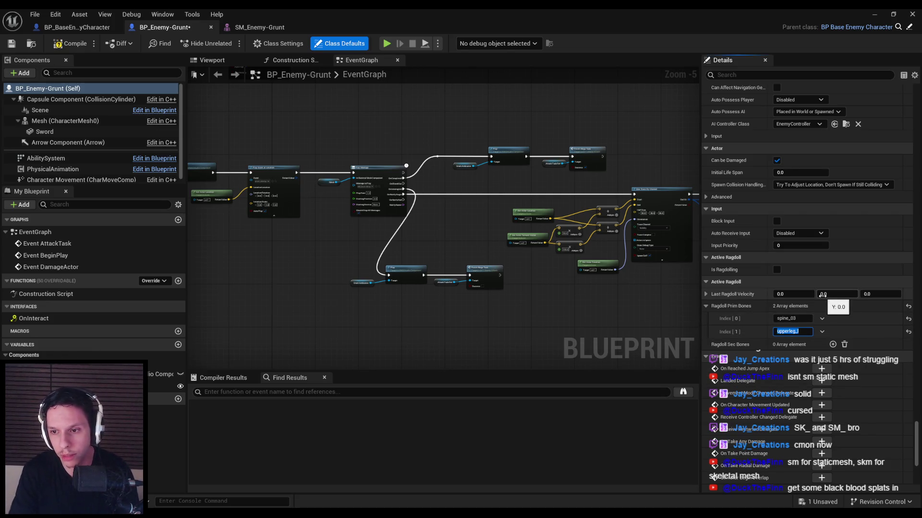
{"action": "left_click", "coordinate": [833, 306]}
{"action": "type", "text": "upperleg_r"}
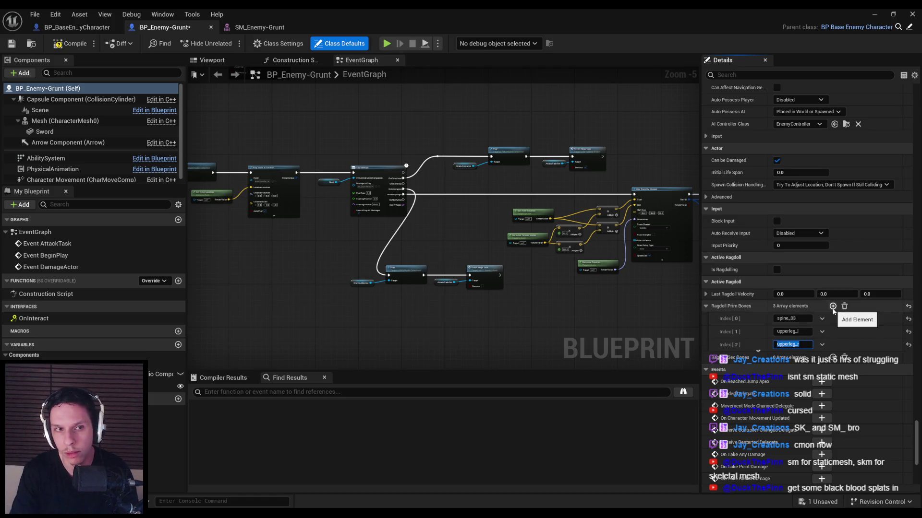
{"action": "key", "text": "F7"}
{"action": "key", "text": "ctrl+s"}
Add hand_r and hand_l as Ragdoll Sec Bones, then open SM_Enemy-Grunt to check bone names.
{"action": "left_click", "coordinate": [833, 358]}
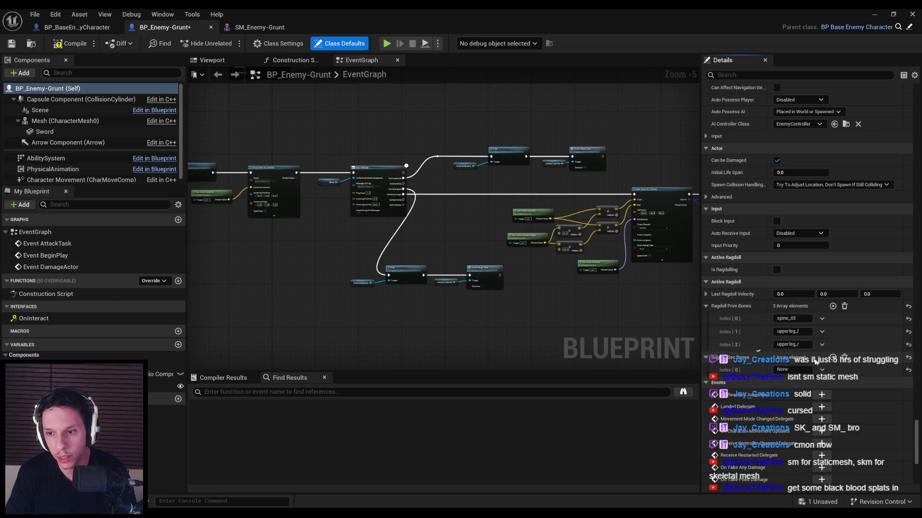
{"action": "type", "text": "hand_r"}
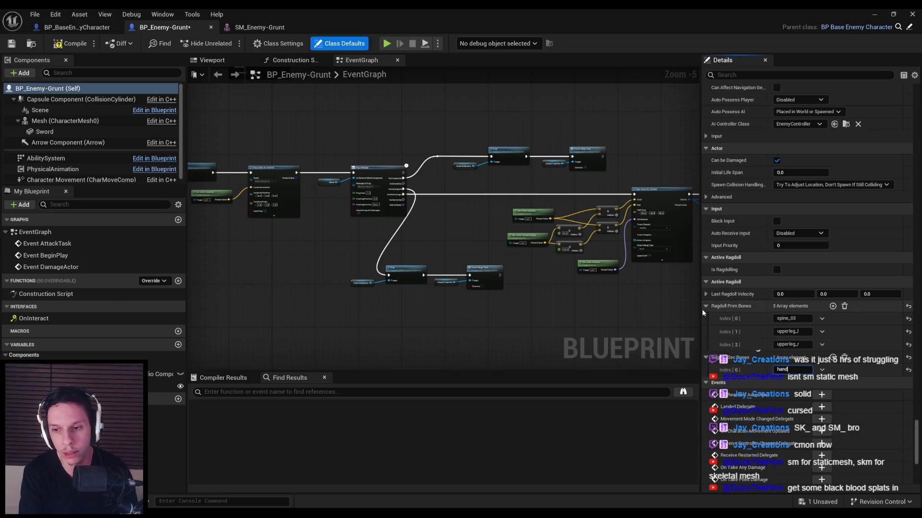
{"action": "left_click", "coordinate": [833, 358]}
{"action": "type", "text": "hand_r"}
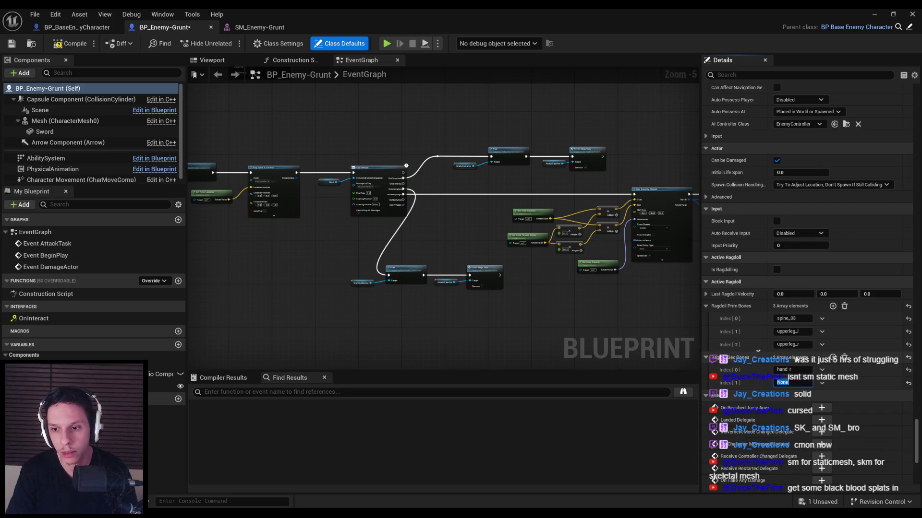
{"action": "type", "text": "l"}
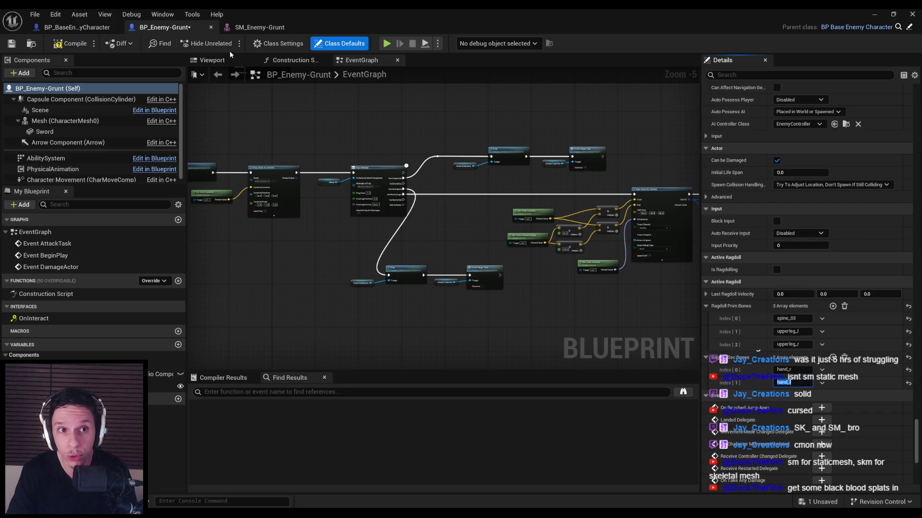
{"action": "left_click", "coordinate": [260, 28]}
{"action": "scroll", "coordinate": [791, 215], "scroll_direction": "down", "scroll_amount": 1}
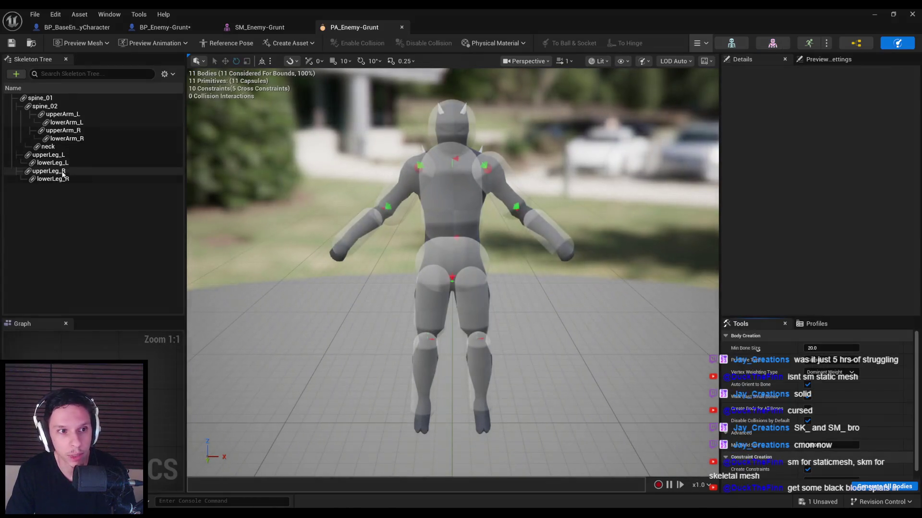
Inspect the lowerArm_R body in PA_Enemy-Grunt, then return to the grunt Blueprint.
{"action": "left_click", "coordinate": [58, 138]}
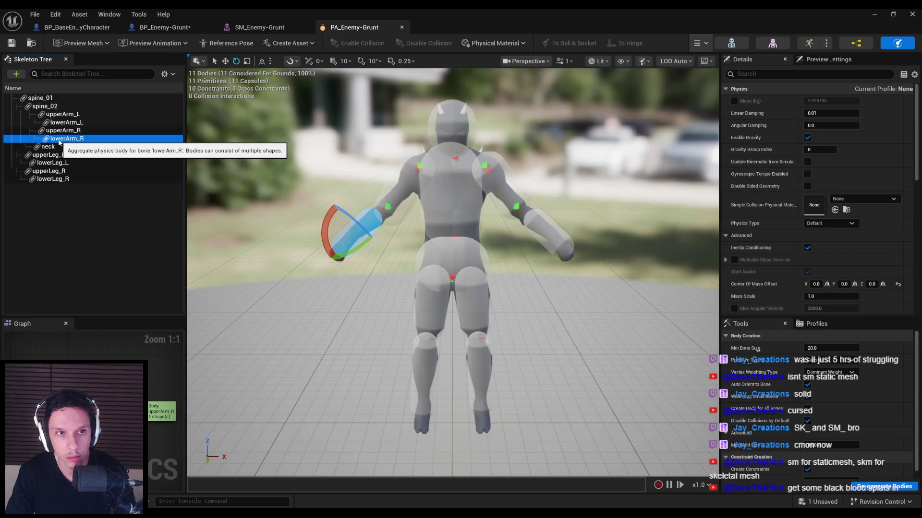
{"action": "left_click", "coordinate": [266, 28]}
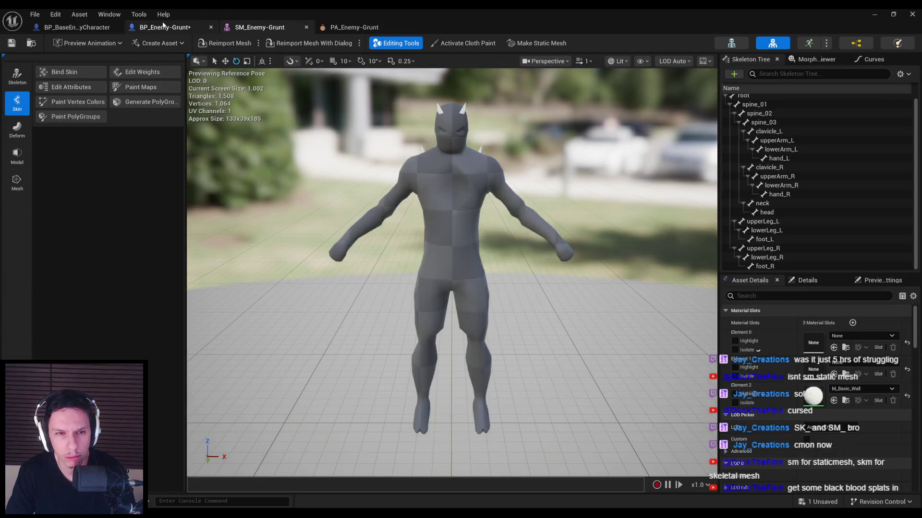
{"action": "left_click", "coordinate": [163, 27]}
{"action": "left_click", "coordinate": [77, 27]}
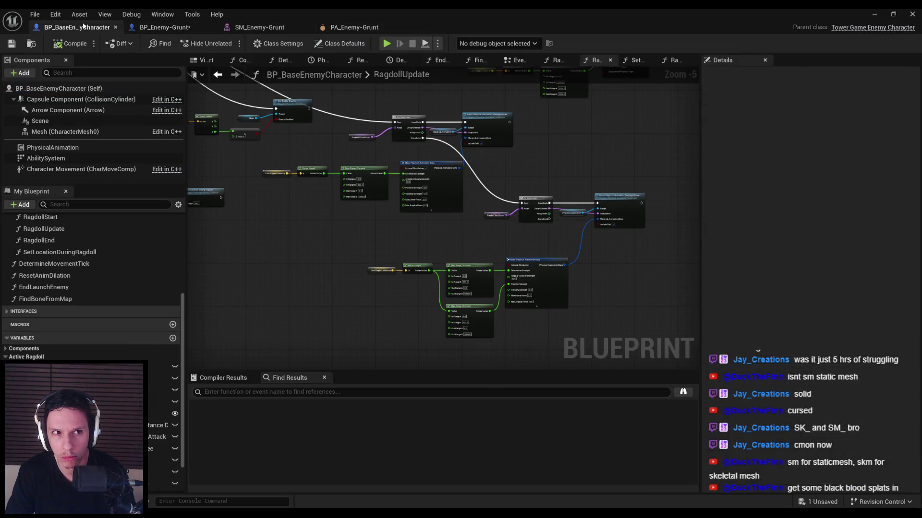
{"action": "left_click", "coordinate": [168, 27]}
Change the secondary bones to lowerarm_r and lowerarm_l, compile, save, and start playing DevTestLevel.
{"action": "left_click", "coordinate": [792, 370]}
{"action": "type", "text": "lowerarm_r"}
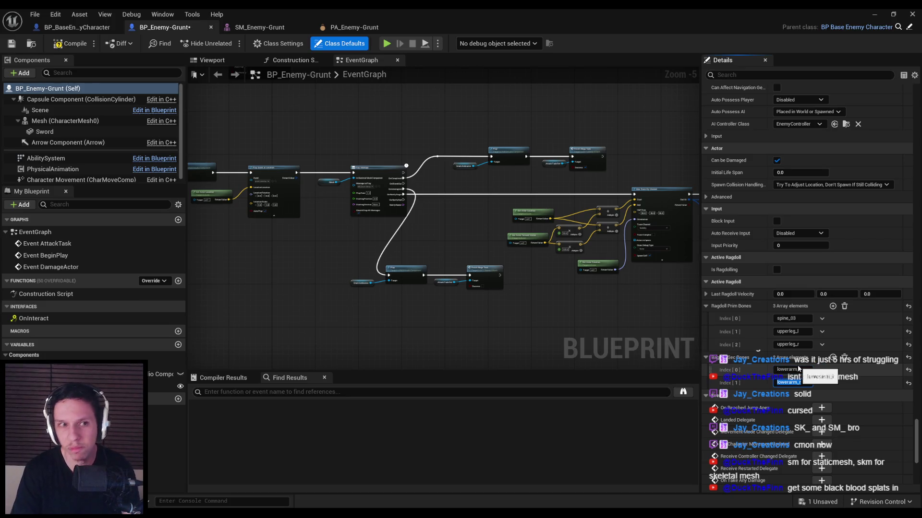
{"action": "key", "text": "Return"}
{"action": "key", "text": "F7"}
{"action": "key", "text": "ctrl+s"}
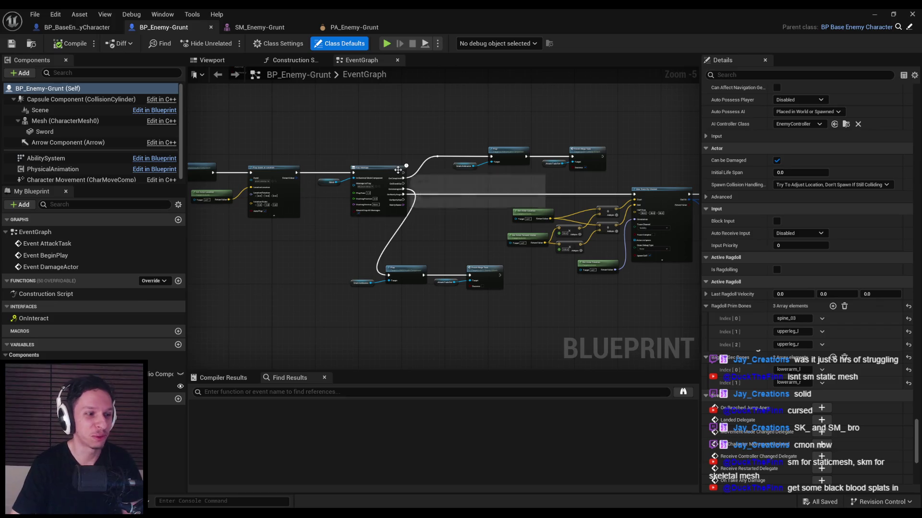
{"action": "key", "text": "alt+Tab"}
{"action": "left_click", "coordinate": [226, 42]}
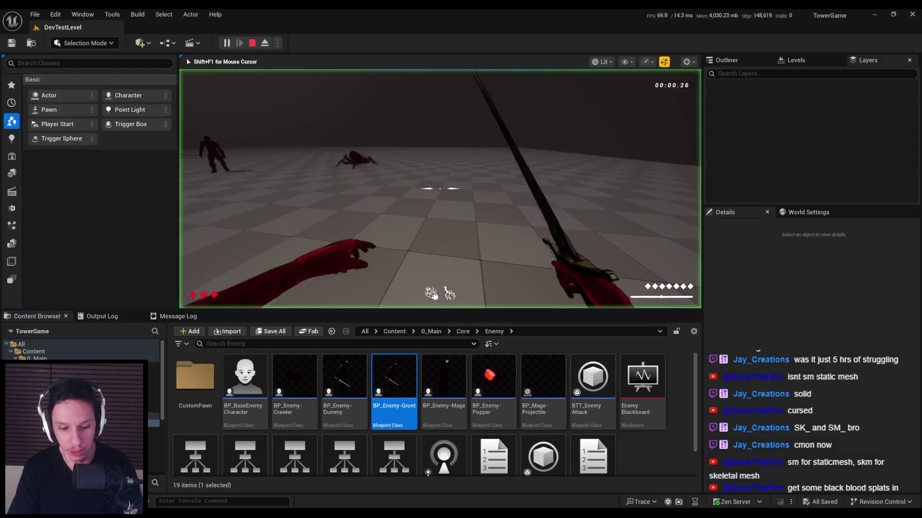
Play full screen, slash the grunts, kill the crawler spider and fire arrows, then stop and return to BP_Enemy-Grunt.
{"action": "key", "text": "F11"}
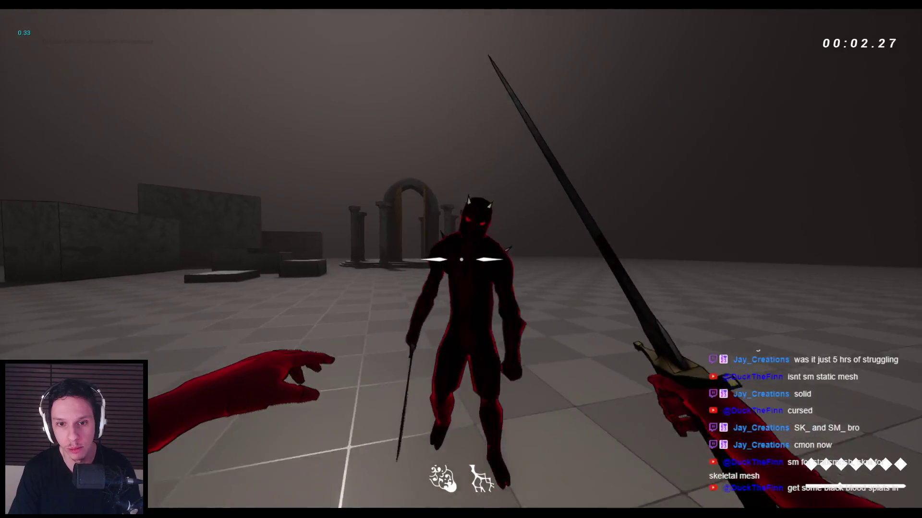
{"action": "left_click", "coordinate": [461, 260]}
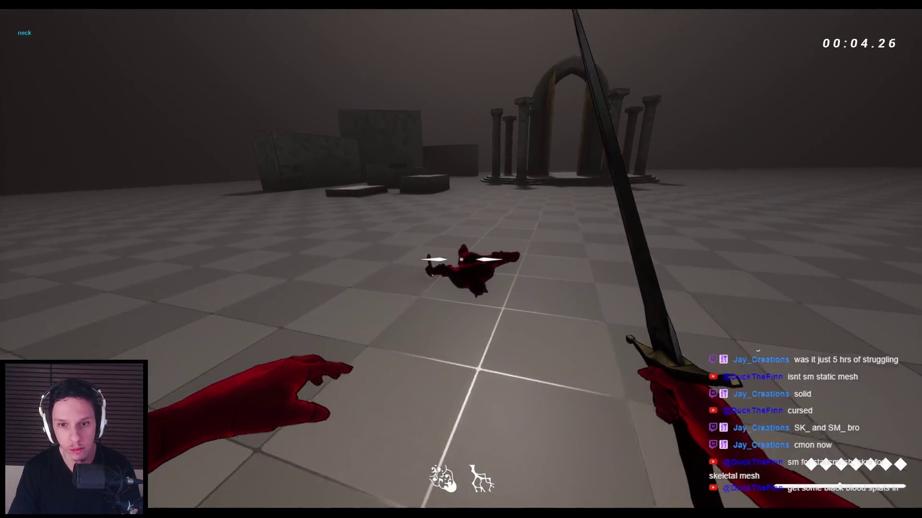
{"action": "left_click", "coordinate": [461, 259]}
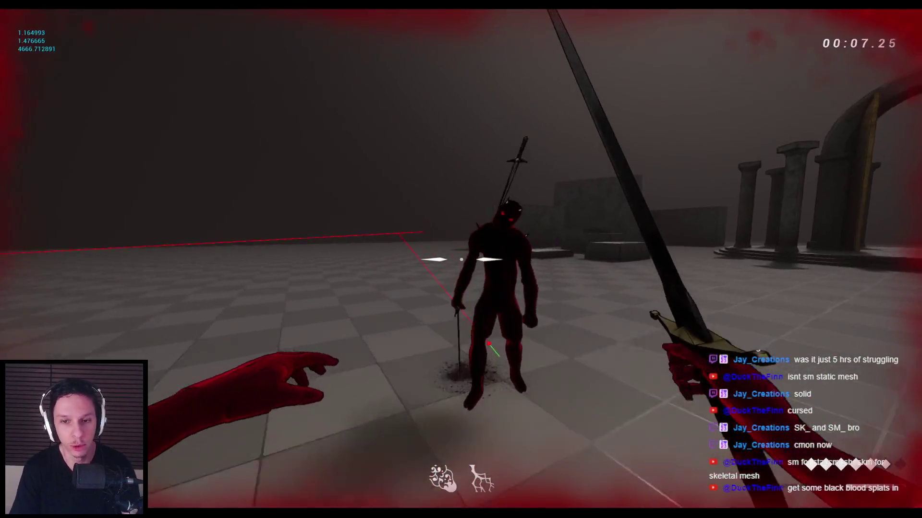
{"action": "left_click", "coordinate": [461, 259]}
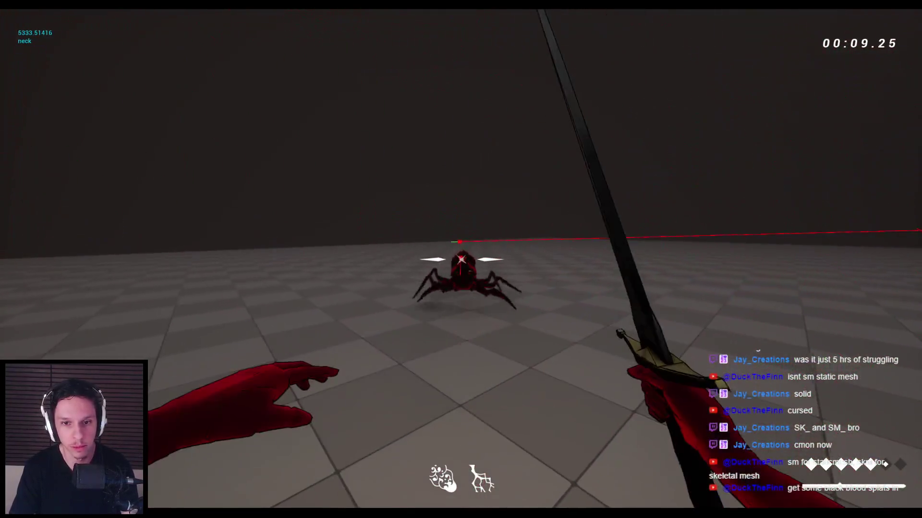
{"action": "left_click", "coordinate": [461, 259]}
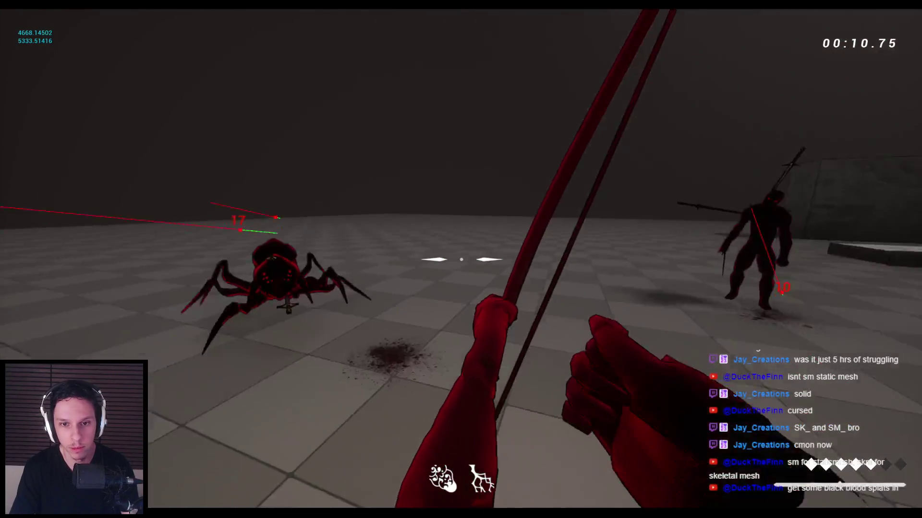
{"action": "left_click", "coordinate": [461, 259]}
{"action": "left_click", "coordinate": [461, 259]}
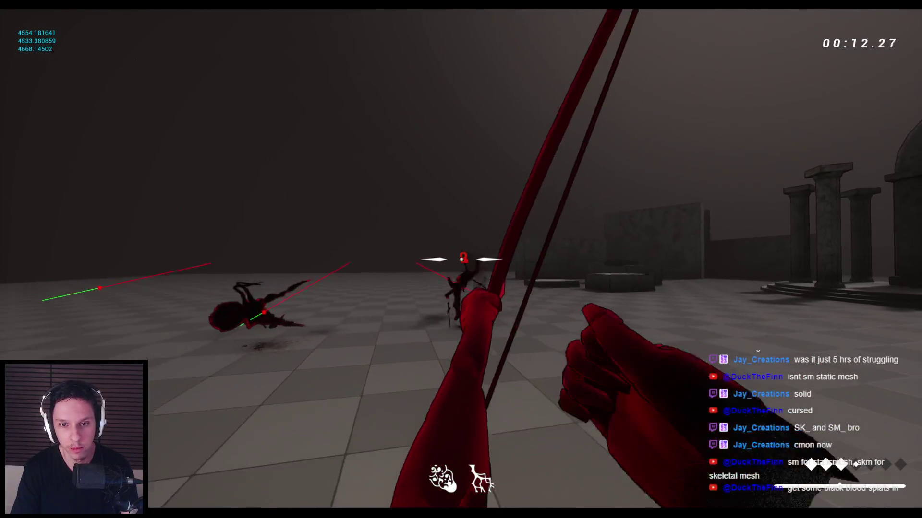
{"action": "key", "text": "F8"}
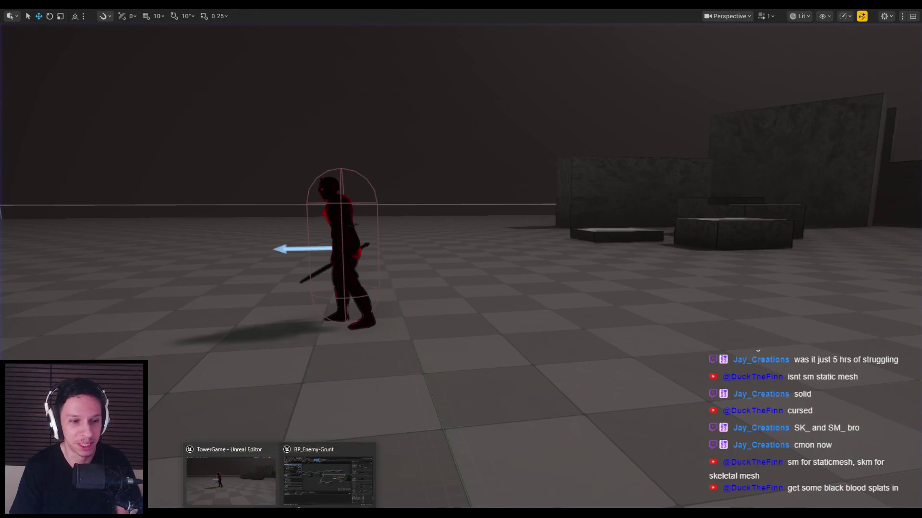
{"action": "left_click", "coordinate": [308, 470]}
{"action": "scroll", "coordinate": [332, 307], "scroll_direction": "up", "scroll_amount": 1}
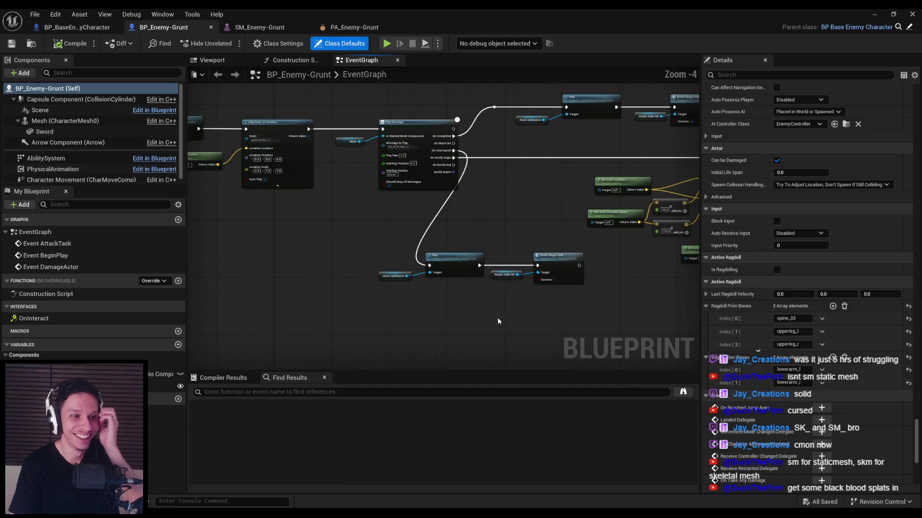
Go back to the level editor and open PA_Crawler from the Crawler folder, selecting the spider's head bone.
{"action": "left_click_drag", "start_coordinate": [435, 332], "coordinate": [424, 373]}
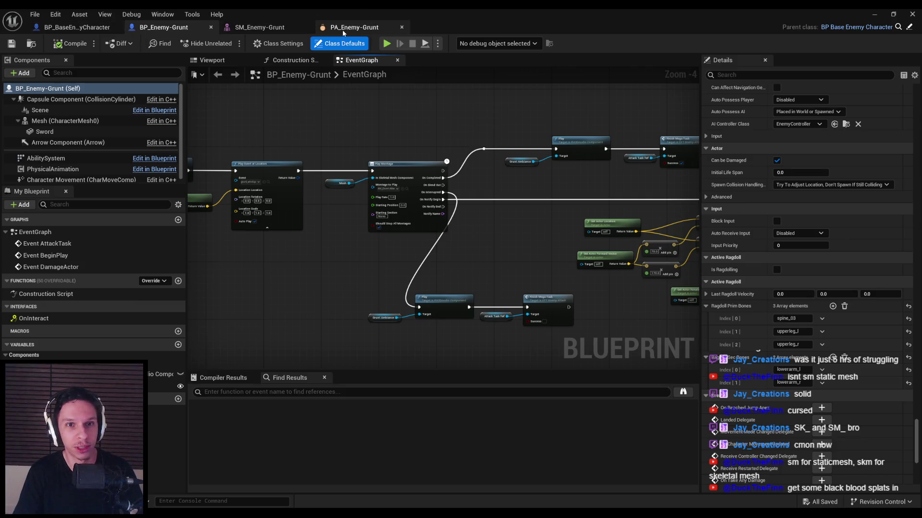
{"action": "left_click", "coordinate": [360, 28]}
{"action": "left_click", "coordinate": [259, 27]}
{"action": "left_click", "coordinate": [163, 27]}
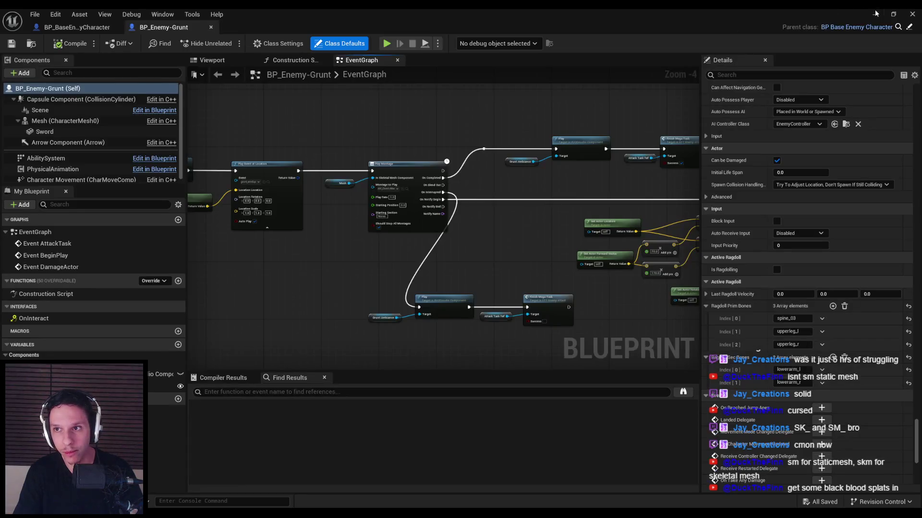
{"action": "key", "text": "alt+Tab"}
{"action": "key", "text": "F11"}
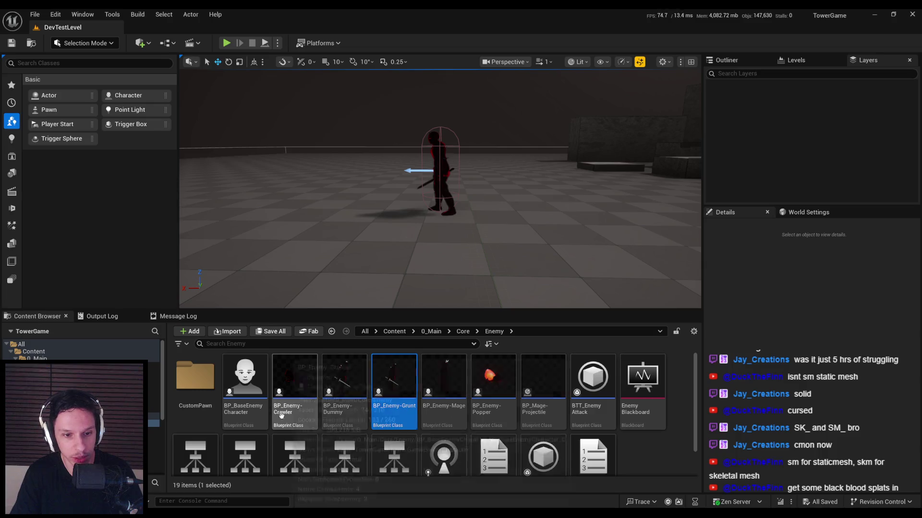
{"action": "left_click", "coordinate": [153, 373]}
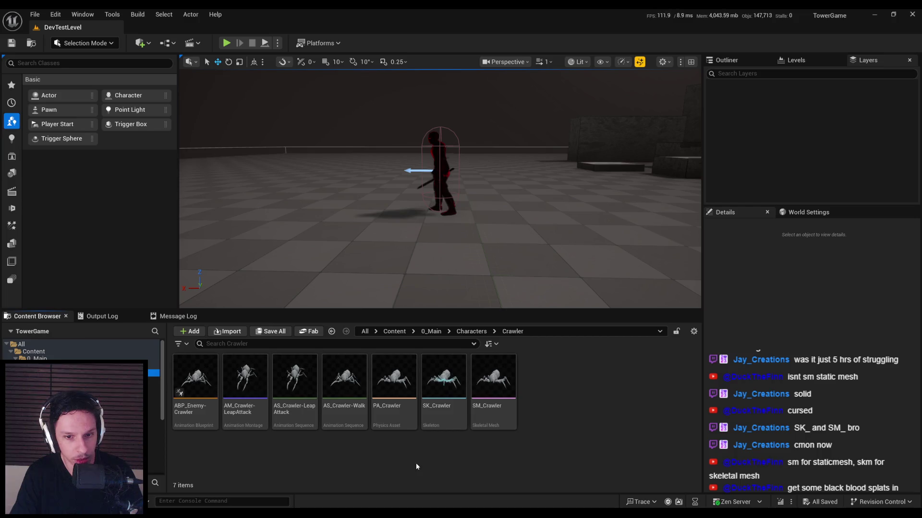
{"action": "double_click", "coordinate": [405, 412]}
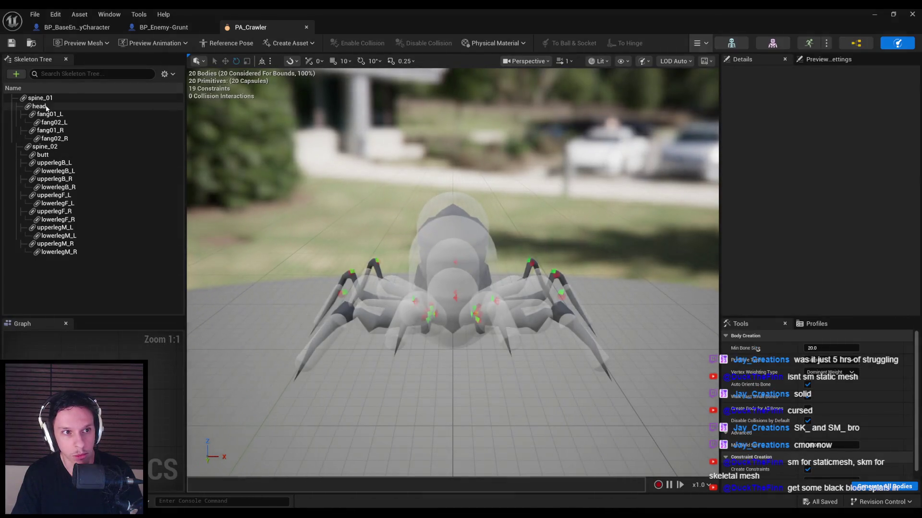
{"action": "left_click", "coordinate": [46, 108]}
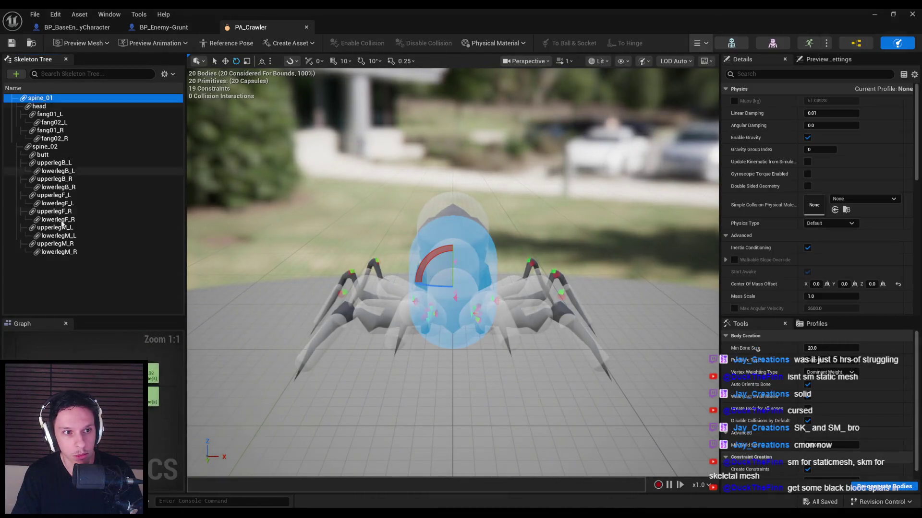
Select all of the spider's bodies, then all of its joint constraints.
{"action": "key", "text": "ctrl+a"}
{"action": "scroll", "coordinate": [854, 254], "scroll_direction": "down", "scroll_amount": 5}
{"action": "scroll", "coordinate": [860, 248], "scroll_direction": "down", "scroll_amount": 10}
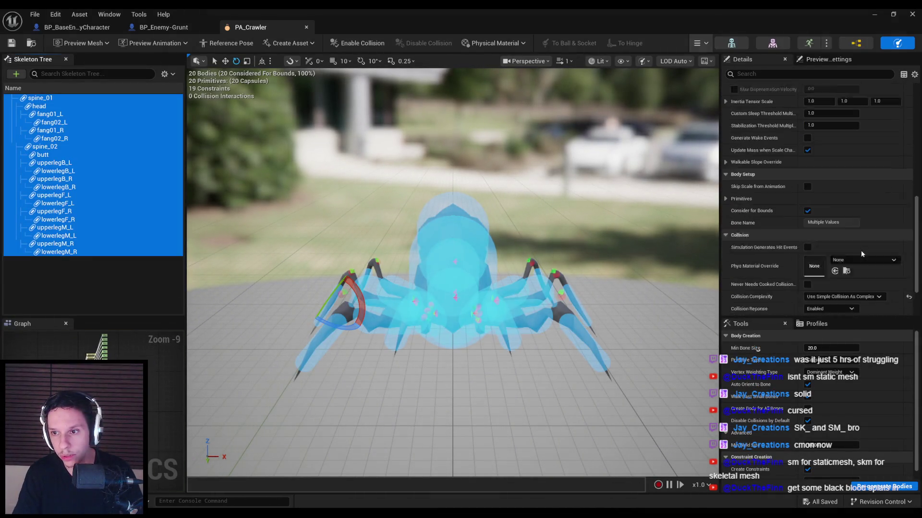
{"action": "left_click", "coordinate": [87, 349]}
{"action": "key", "text": "ctrl+alt+a"}
{"action": "scroll", "coordinate": [838, 221], "scroll_direction": "down", "scroll_amount": 5}
Set Angular Drive Mode to Twist and Swing, enable orientation and velocity twist/swing drives, and save.
{"action": "left_click", "coordinate": [823, 211]}
{"action": "left_click", "coordinate": [826, 229]}
{"action": "left_click", "coordinate": [856, 248]}
{"action": "left_click", "coordinate": [888, 249]}
{"action": "left_click", "coordinate": [857, 286]}
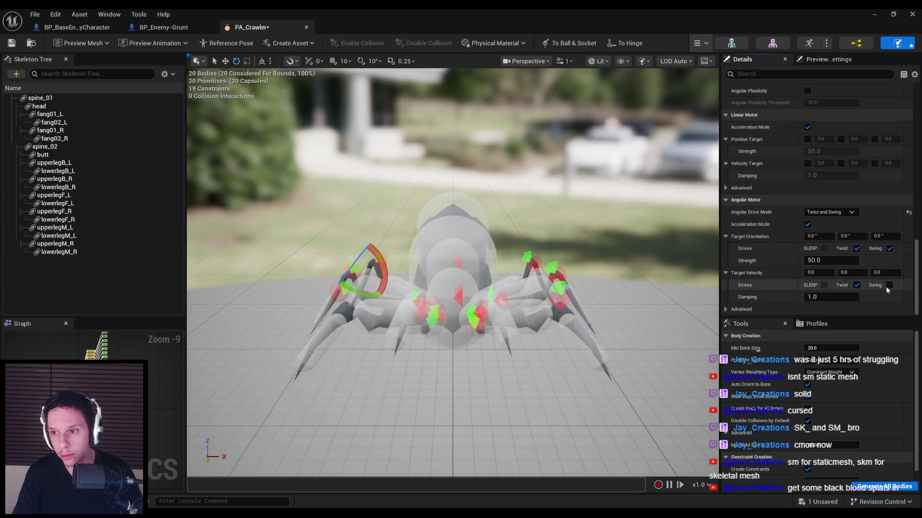
{"action": "left_click", "coordinate": [889, 285]}
{"action": "key", "text": "ctrl+s"}
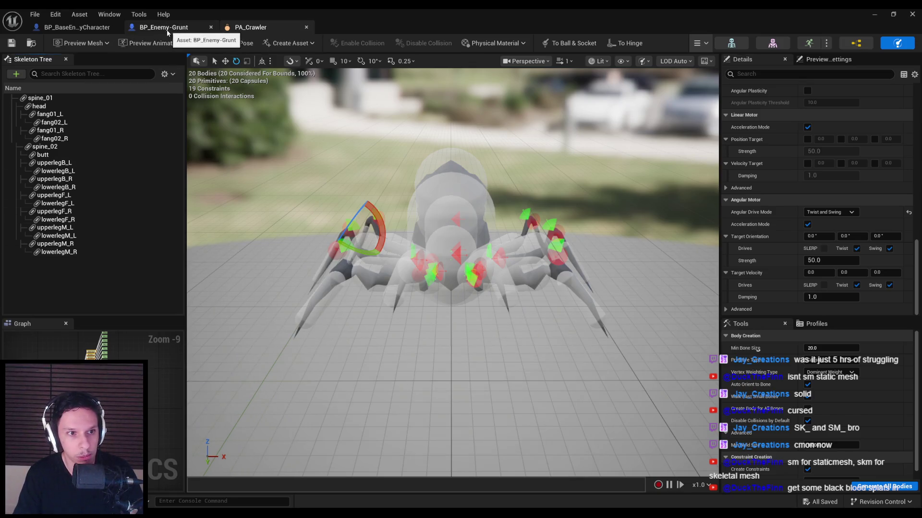
Inspect the lowerlegM_R body's settings, then bring the level editor back to the front.
{"action": "left_click", "coordinate": [53, 252]}
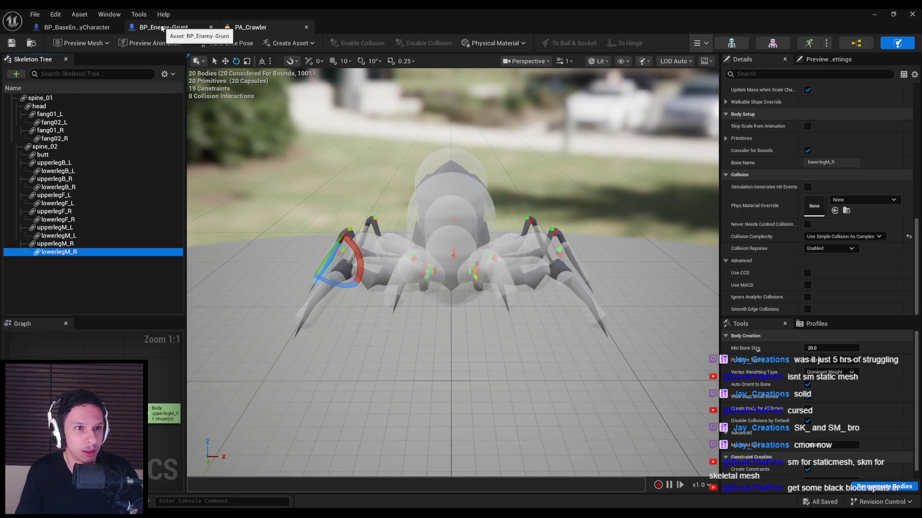
{"action": "left_click", "coordinate": [163, 28]}
{"action": "left_click", "coordinate": [874, 14]}
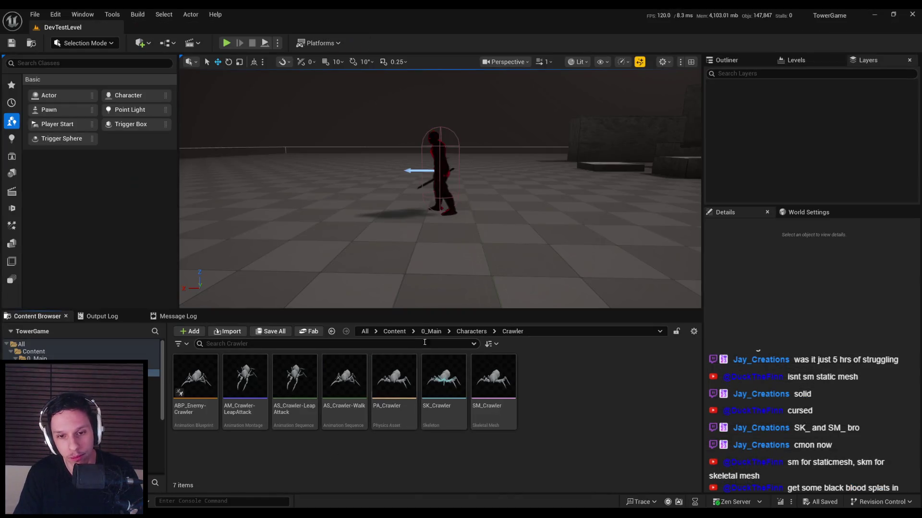
Open BP_Enemy-Crawler and add spine_01 as the first Ragdoll Prim Bones entry.
{"action": "scroll", "coordinate": [82, 353], "scroll_direction": "down", "scroll_amount": 1}
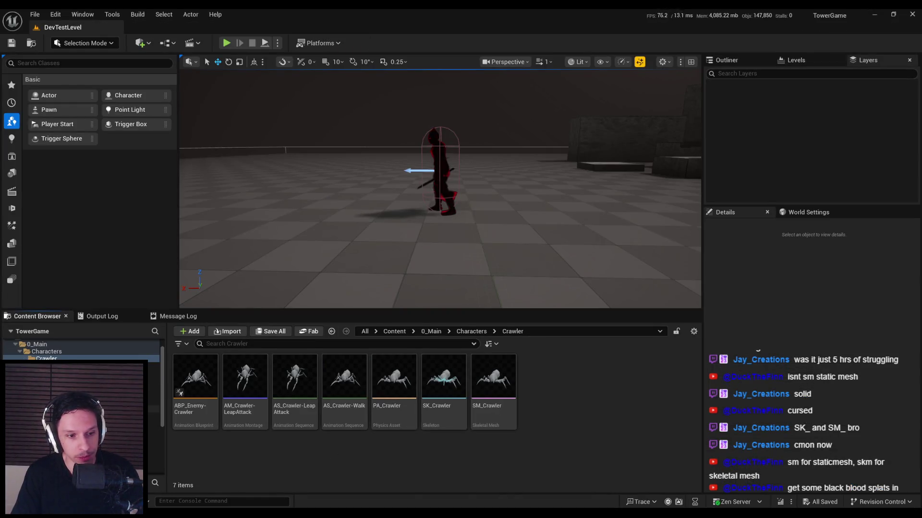
{"action": "left_click", "coordinate": [472, 331]}
{"action": "double_click", "coordinate": [293, 399]}
{"action": "left_click_drag", "start_coordinate": [915, 103], "coordinate": [907, 435]}
{"action": "left_click", "coordinate": [833, 302]}
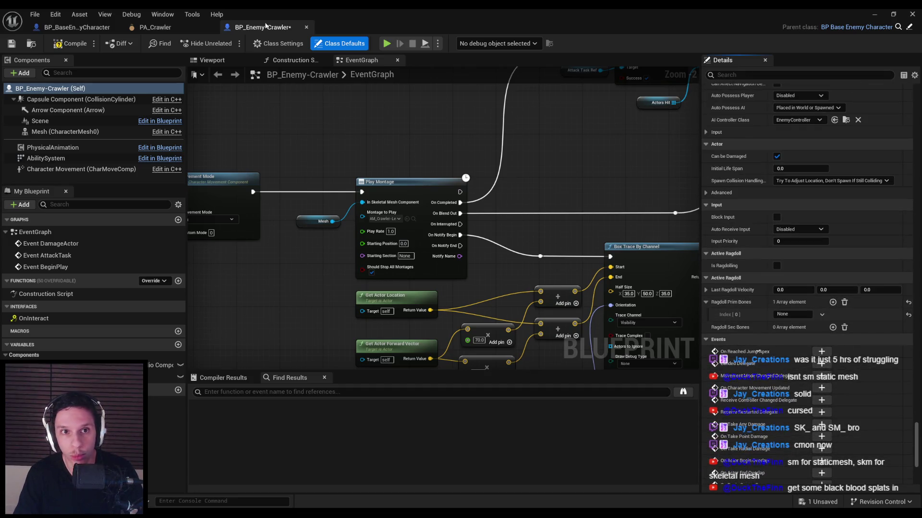
{"action": "left_click", "coordinate": [155, 28]}
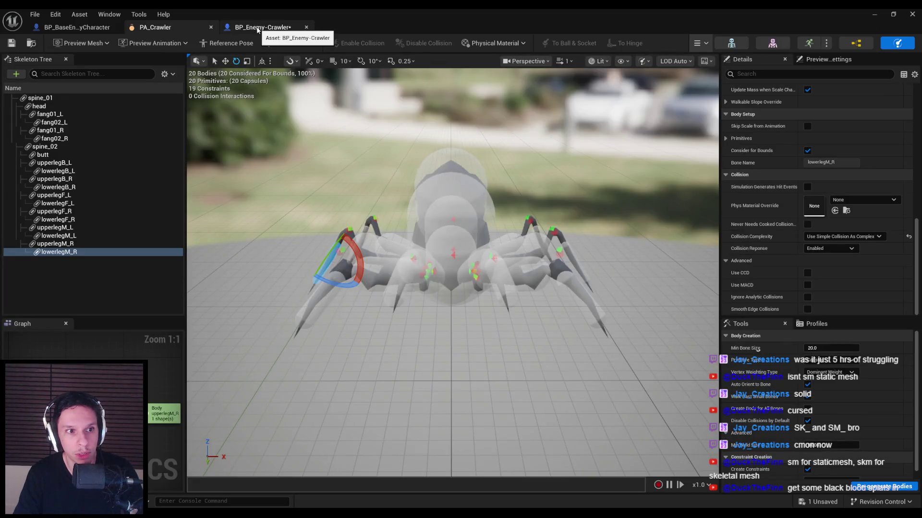
{"action": "left_click", "coordinate": [258, 28]}
{"action": "left_click", "coordinate": [796, 315]}
{"action": "type", "text": "spine_01"}
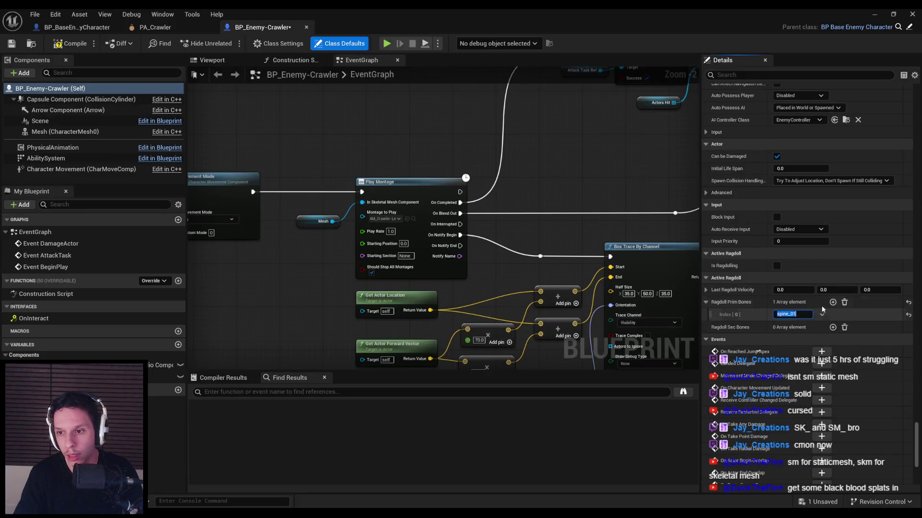
Add butt as the second primary bone after checking names in PA_Crawler.
{"action": "left_click", "coordinate": [833, 302]}
{"action": "left_click", "coordinate": [798, 327]}
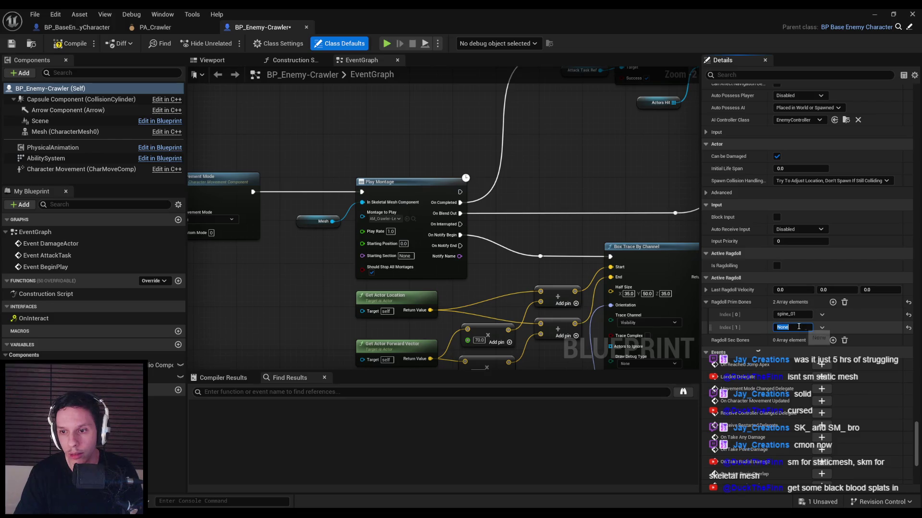
{"action": "left_click", "coordinate": [176, 28]}
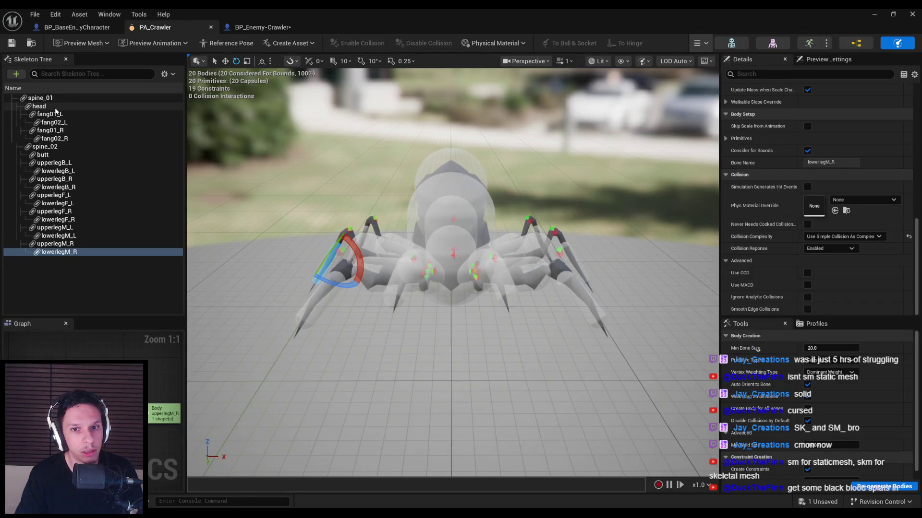
{"action": "left_click", "coordinate": [262, 27]}
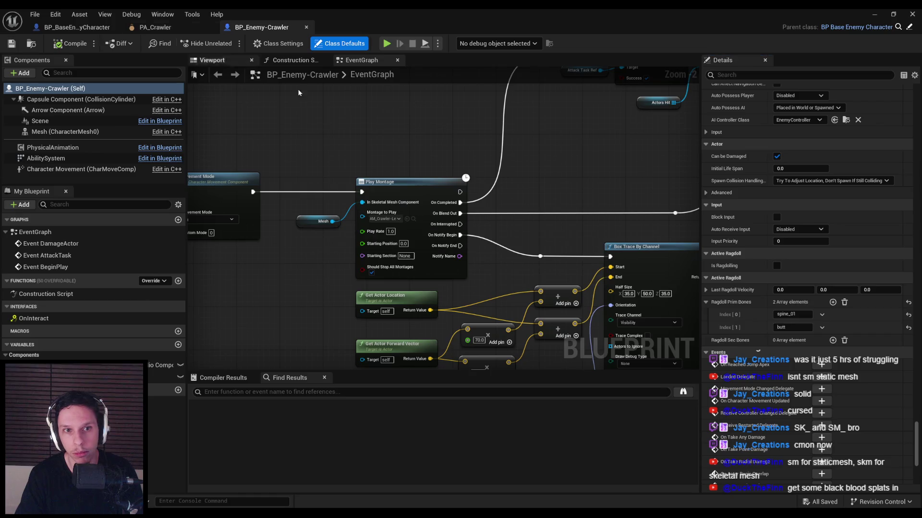
Add a Ragdoll Sec Bones entry and float the enlarged blueprint editor beside the physics asset.
{"action": "left_click", "coordinate": [832, 340]}
{"action": "left_click", "coordinate": [174, 29]}
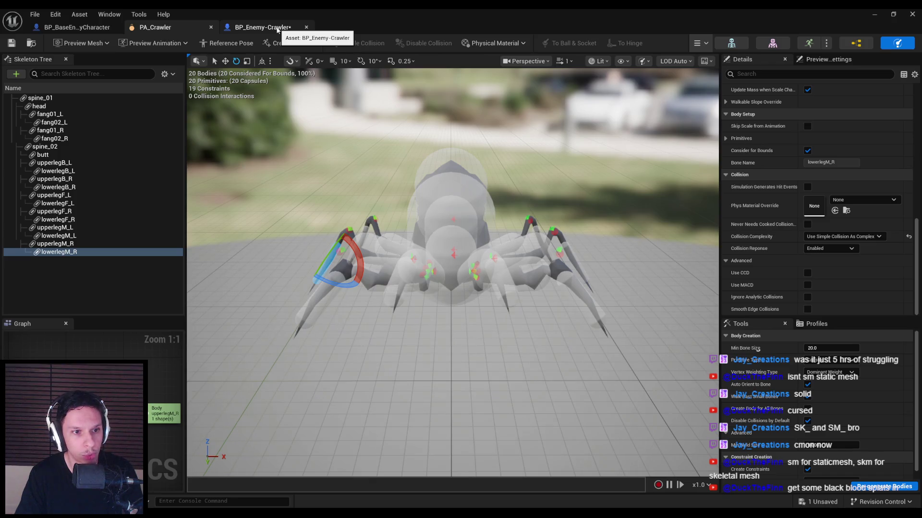
{"action": "mouse_move", "coordinate": [277, 30]}
{"action": "left_mouse_down"}
{"action": "mouse_move", "coordinate": [446, 244]}
{"action": "mouse_move", "coordinate": [384, 180]}
{"action": "mouse_move", "coordinate": [383, 162]}
{"action": "left_mouse_up"}
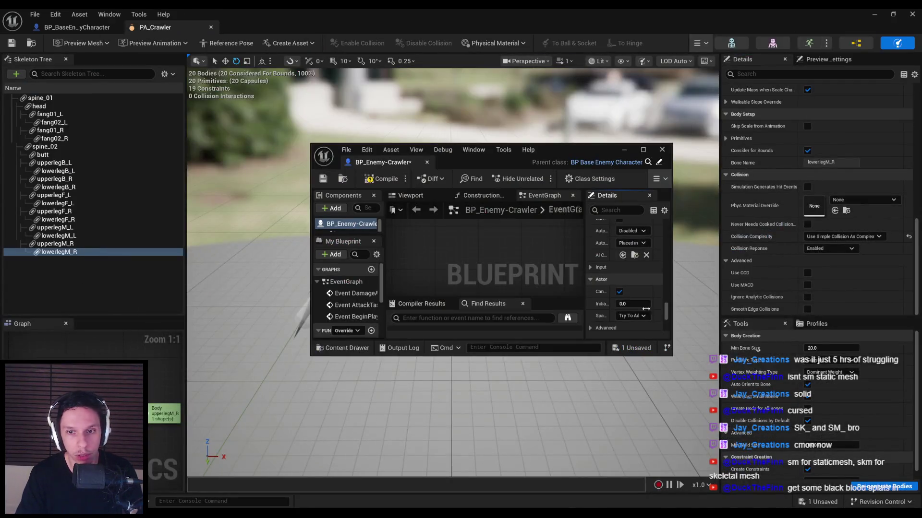
{"action": "left_click_drag", "start_coordinate": [671, 355], "coordinate": [770, 503]}
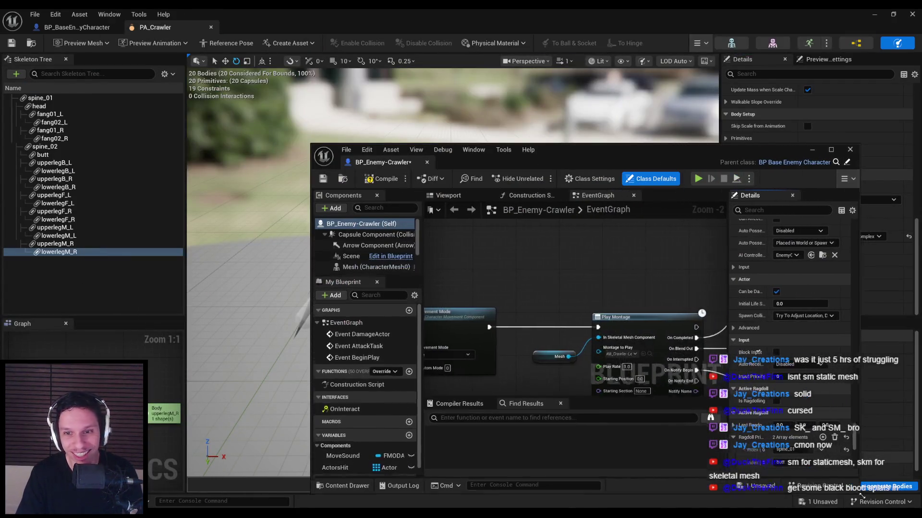
{"action": "left_click_drag", "start_coordinate": [480, 144], "coordinate": [353, 54]}
{"action": "scroll", "coordinate": [668, 350], "scroll_direction": "down", "scroll_amount": 5}
Reset Ragdoll Sec Bones to a single spine_02 entry, dock the editor, and return to the level.
{"action": "left_click", "coordinate": [661, 308]}
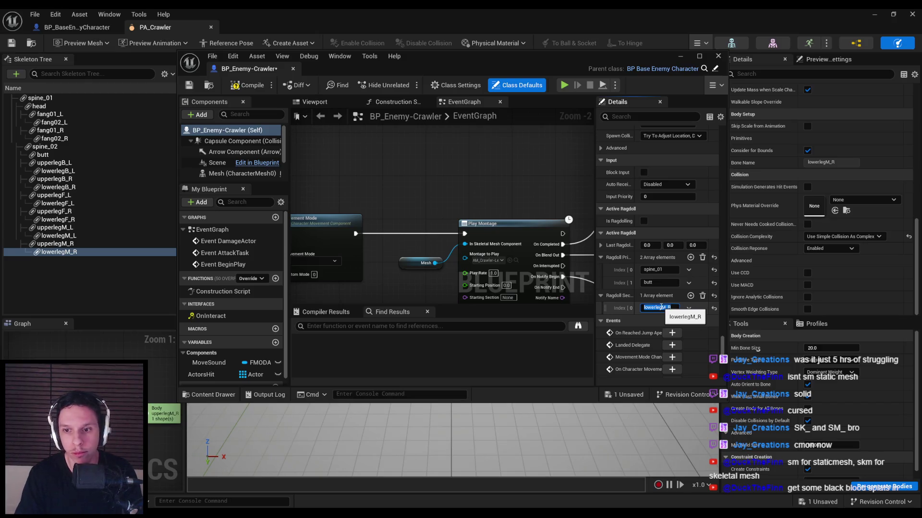
{"action": "left_click", "coordinate": [690, 296]}
{"action": "left_click_drag", "start_coordinate": [594, 318], "coordinate": [542, 328]}
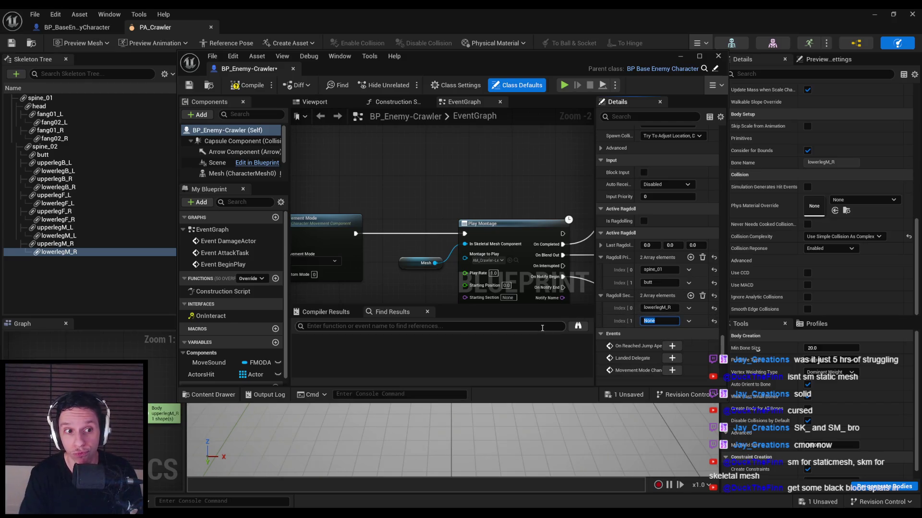
{"action": "left_click", "coordinate": [690, 296]}
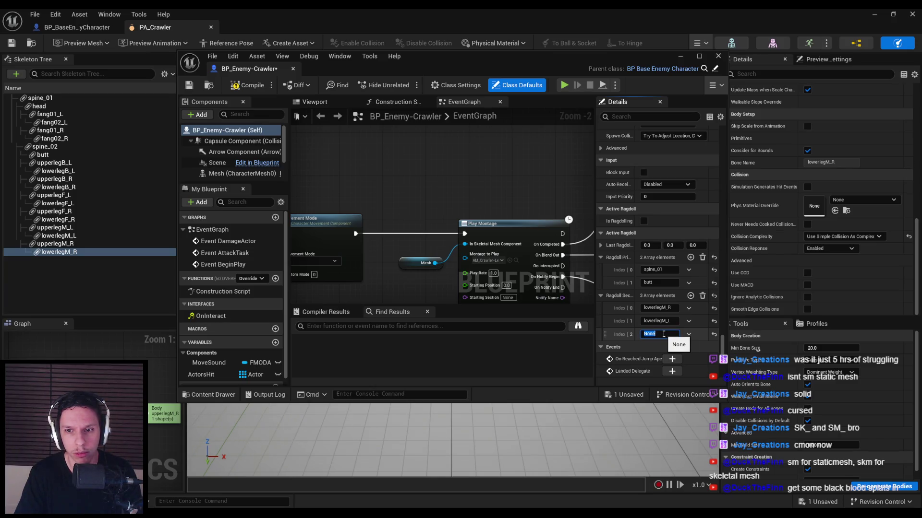
{"action": "left_click", "coordinate": [703, 296]}
{"action": "left_click", "coordinate": [690, 295]}
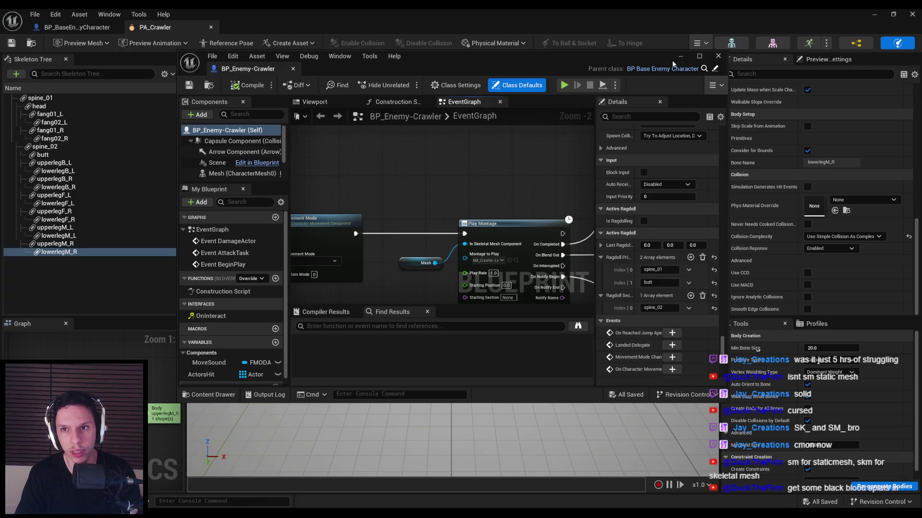
{"action": "left_click_drag", "start_coordinate": [270, 70], "coordinate": [262, 28]}
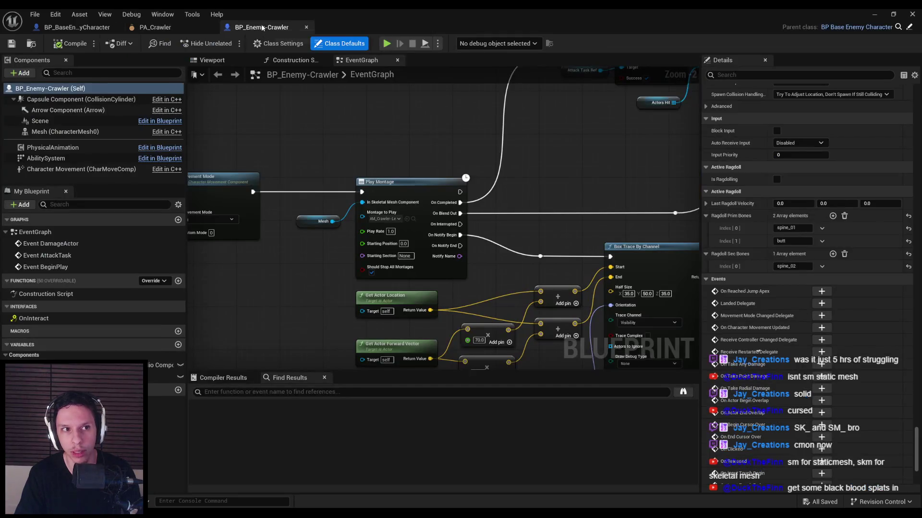
{"action": "left_click", "coordinate": [871, 13]}
Play the level fullscreen, pushing the spider back and knocking the horned humanoid down as a ragdoll.
{"action": "left_click", "coordinate": [228, 47]}
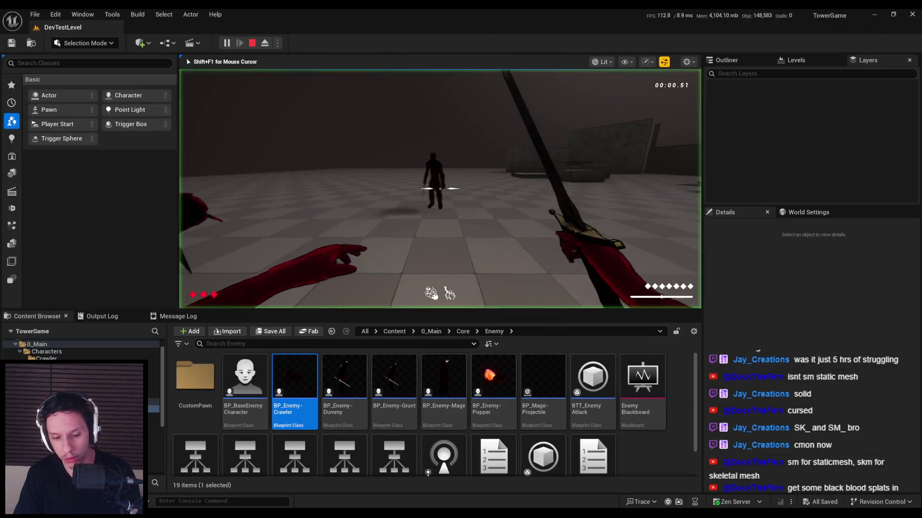
{"action": "key", "text": "F11"}
{"action": "key", "text": "e"}
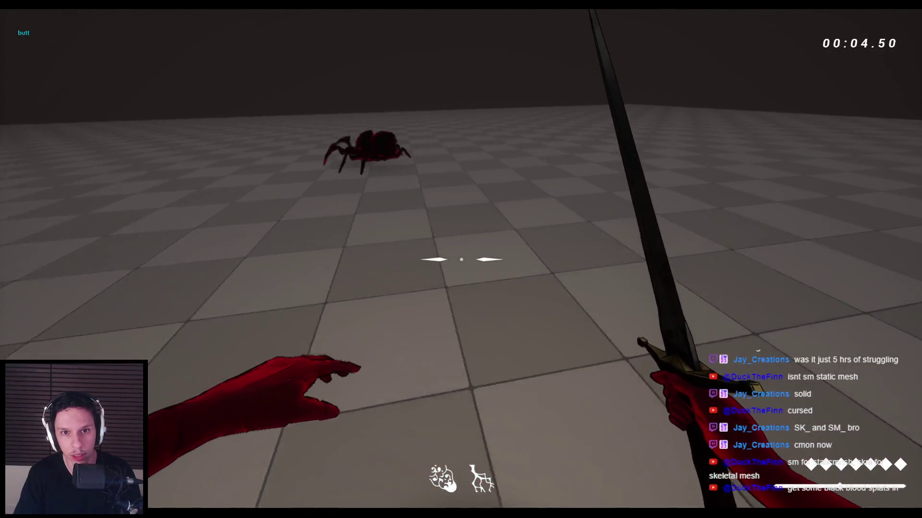
{"action": "left_click", "coordinate": [460, 259]}
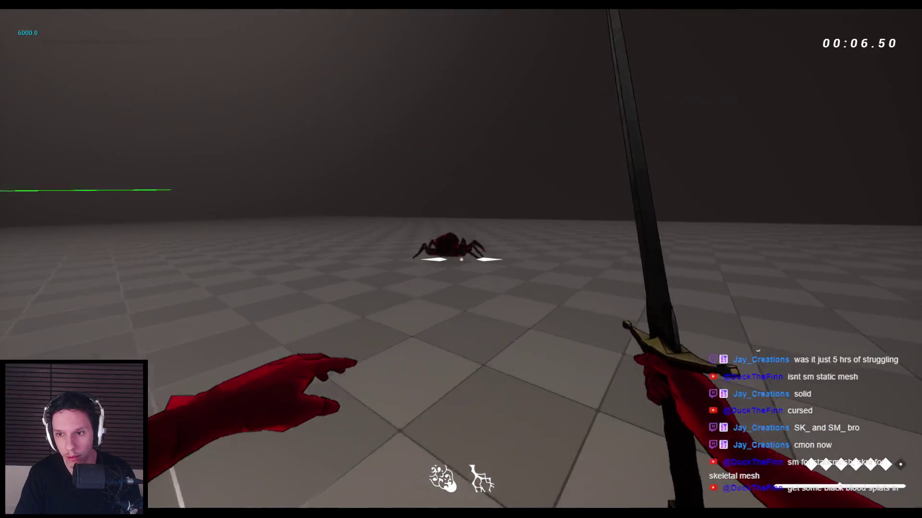
{"action": "key", "text": "e"}
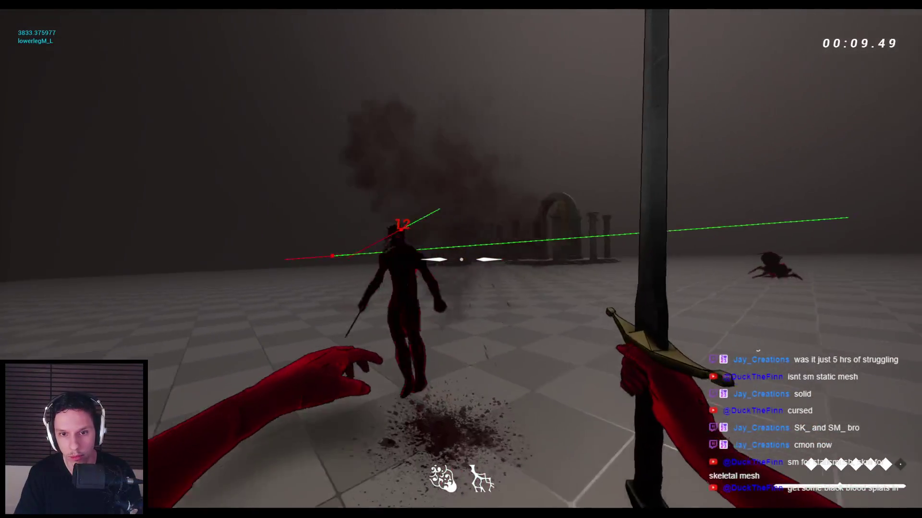
{"action": "left_click", "coordinate": [461, 260]}
{"action": "key", "text": "e"}
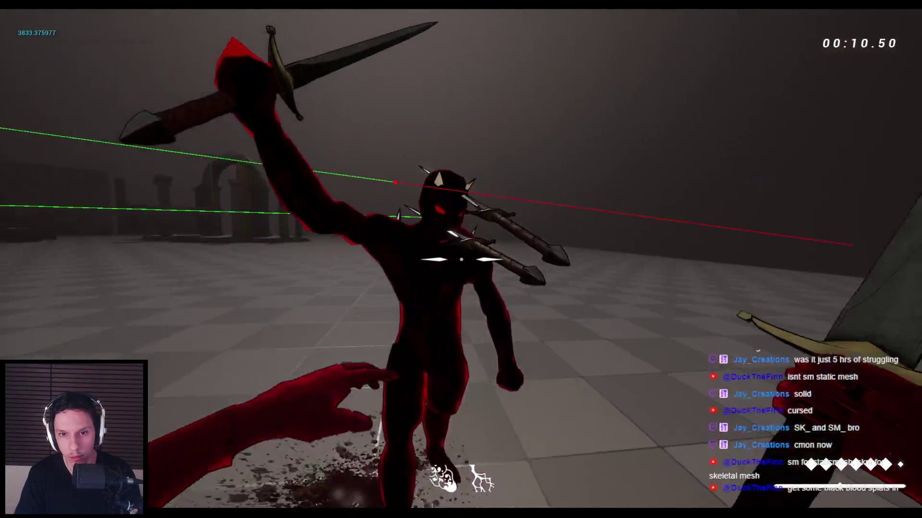
Approach the fallen enemy, slash the spider to test its ragdoll, then stop play and restore BP_Enemy-Crawler.
{"action": "key", "text": "w"}
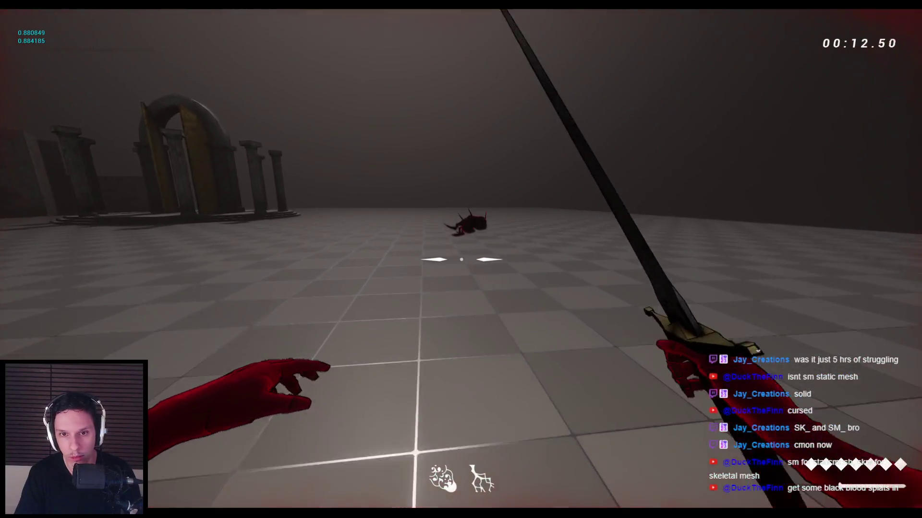
{"action": "key", "text": "w"}
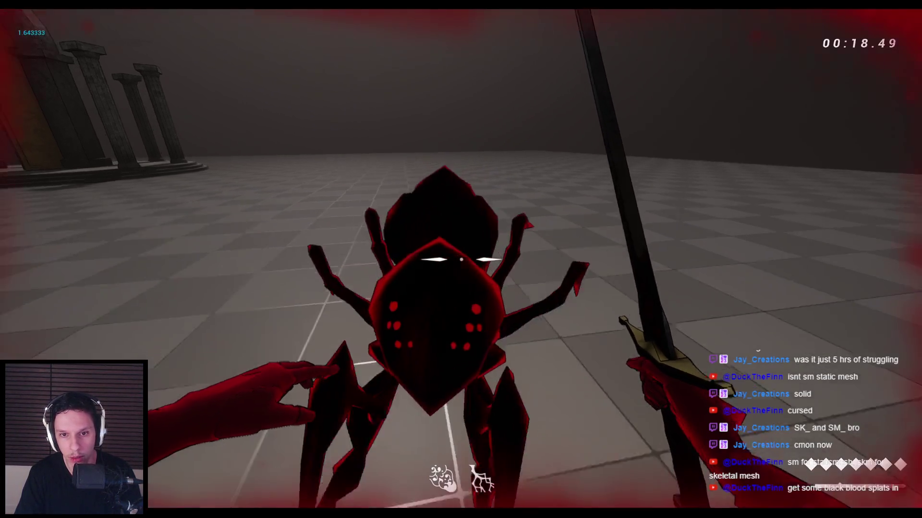
{"action": "left_click", "coordinate": [461, 259]}
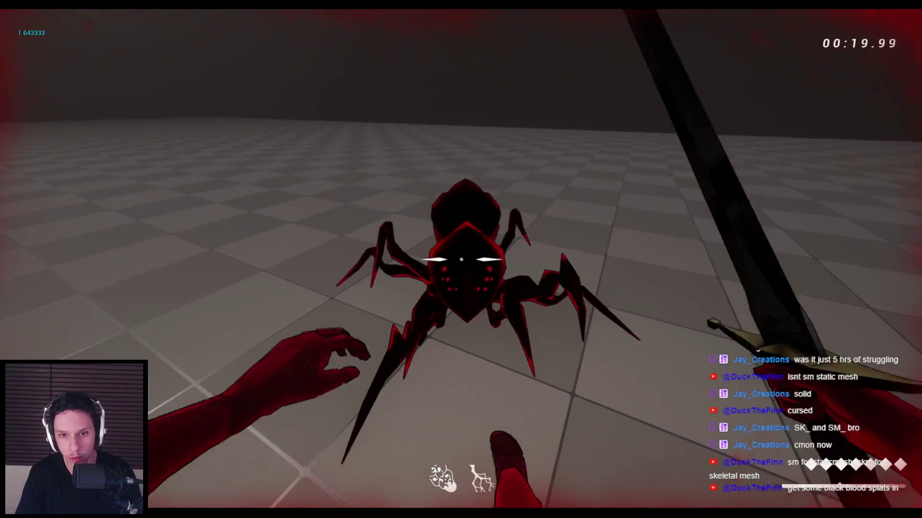
{"action": "left_click", "coordinate": [461, 260]}
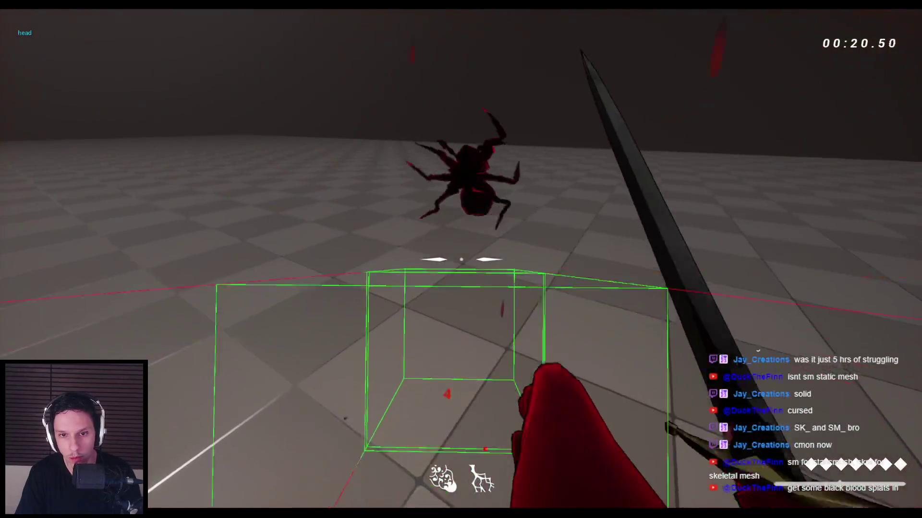
{"action": "key", "text": "w"}
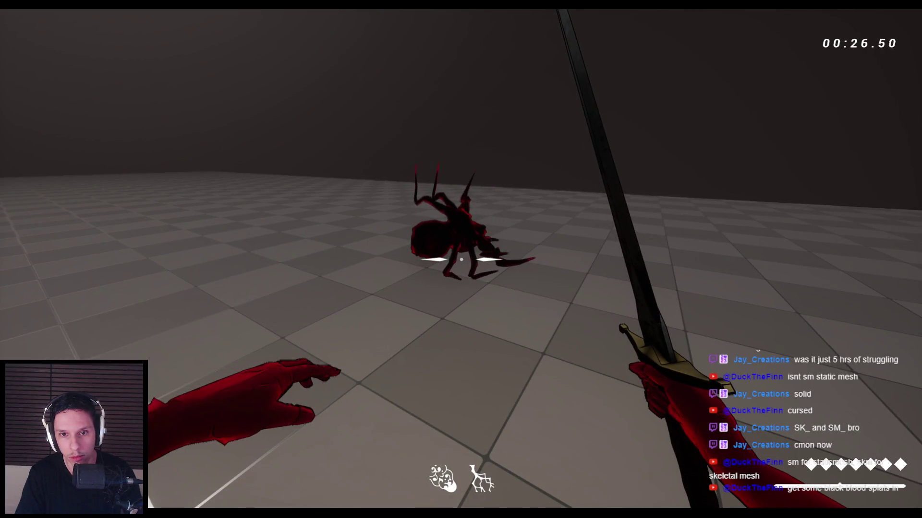
{"action": "key", "text": "Escape"}
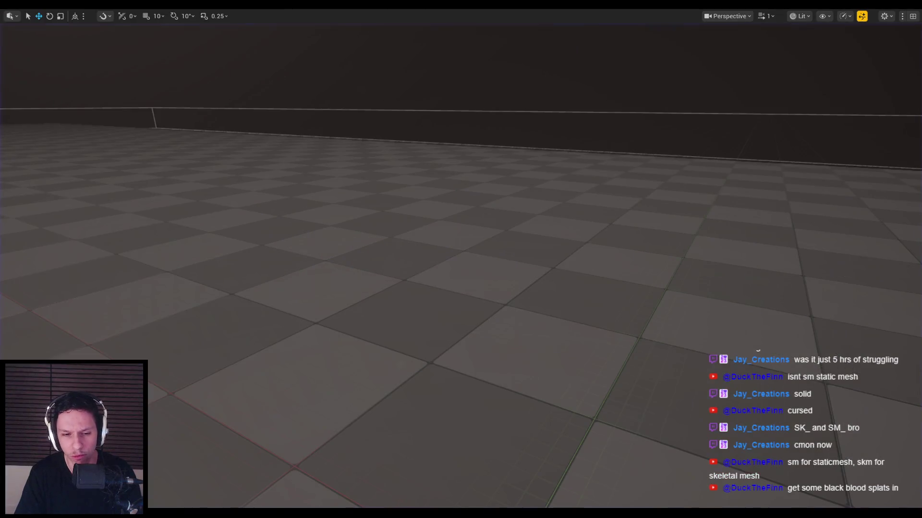
{"action": "left_click", "coordinate": [315, 488]}
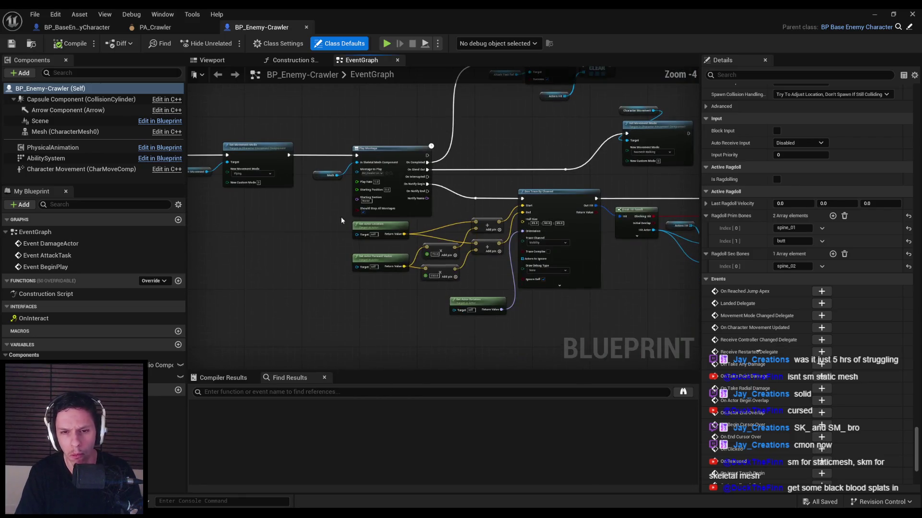
Switch to BP_BaseEnemyCharacter and centre the RagdollUpdate remap nodes in the graph.
{"action": "left_click", "coordinate": [176, 27]}
{"action": "left_click", "coordinate": [85, 27]}
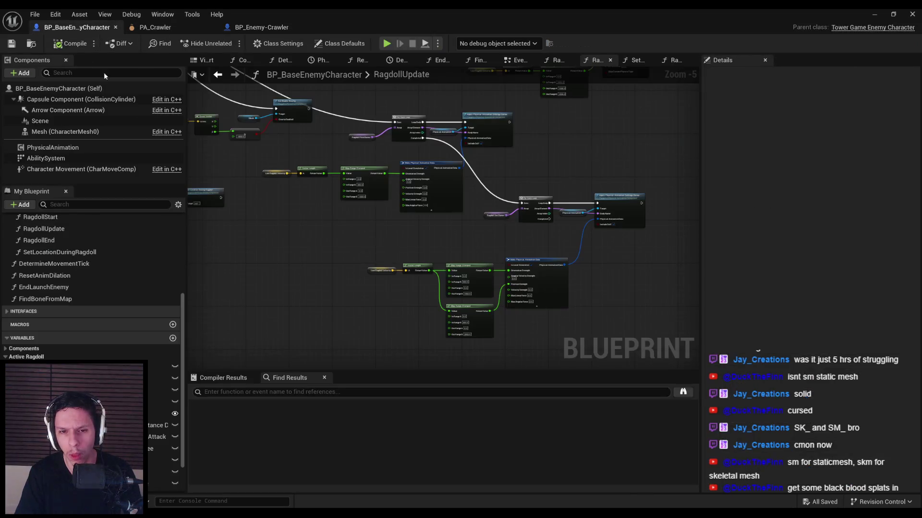
{"action": "scroll", "coordinate": [465, 287], "scroll_direction": "up", "scroll_amount": 3}
{"action": "scroll", "coordinate": [346, 254], "scroll_direction": "down", "scroll_amount": 2}
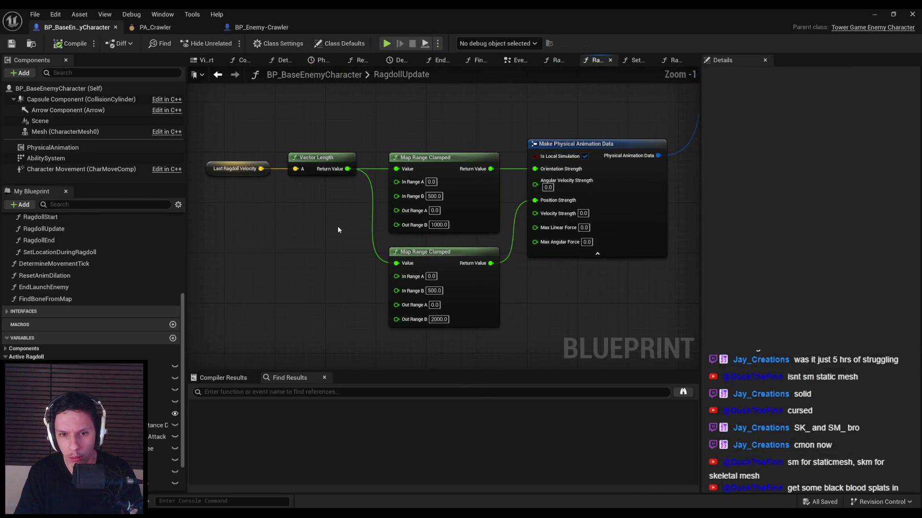
{"action": "scroll", "coordinate": [348, 253], "scroll_direction": "down", "scroll_amount": 2}
{"action": "scroll", "coordinate": [373, 182], "scroll_direction": "up", "scroll_amount": 3}
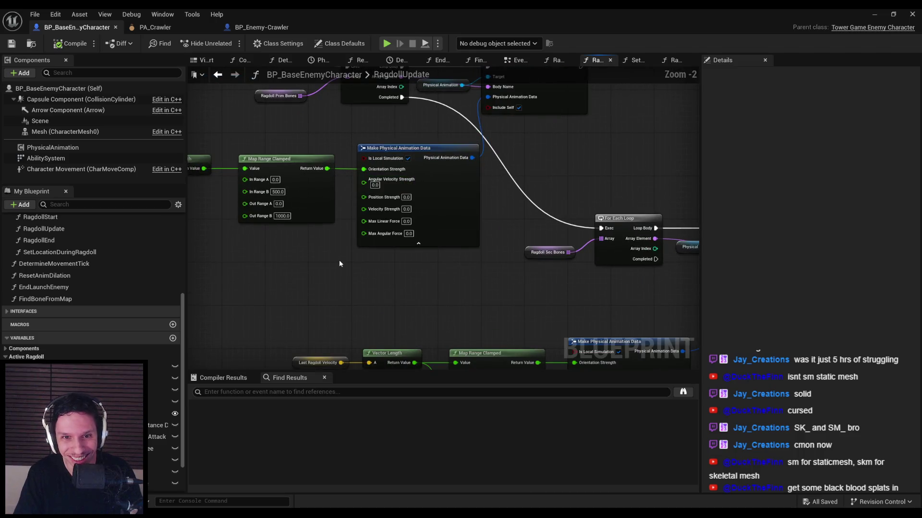
{"action": "scroll", "coordinate": [344, 271], "scroll_direction": "up", "scroll_amount": 2}
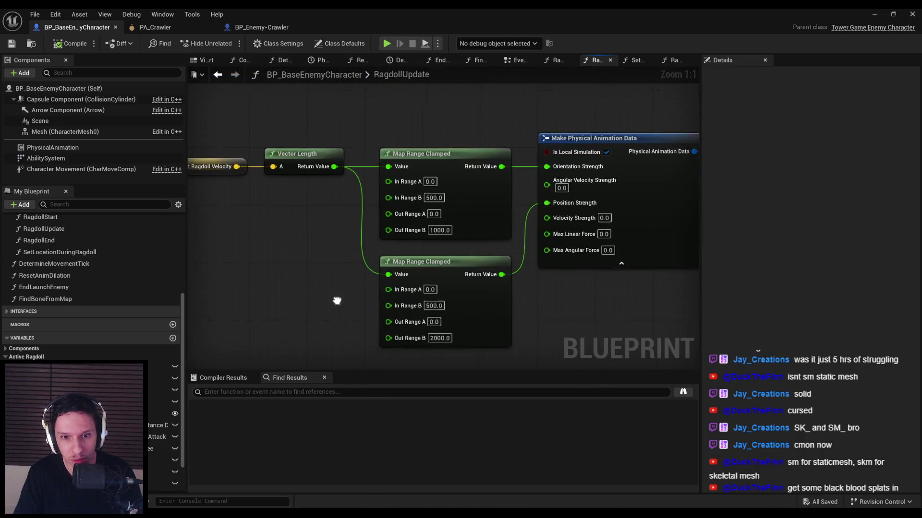
{"action": "left_click_drag", "start_coordinate": [338, 308], "coordinate": [330, 272]}
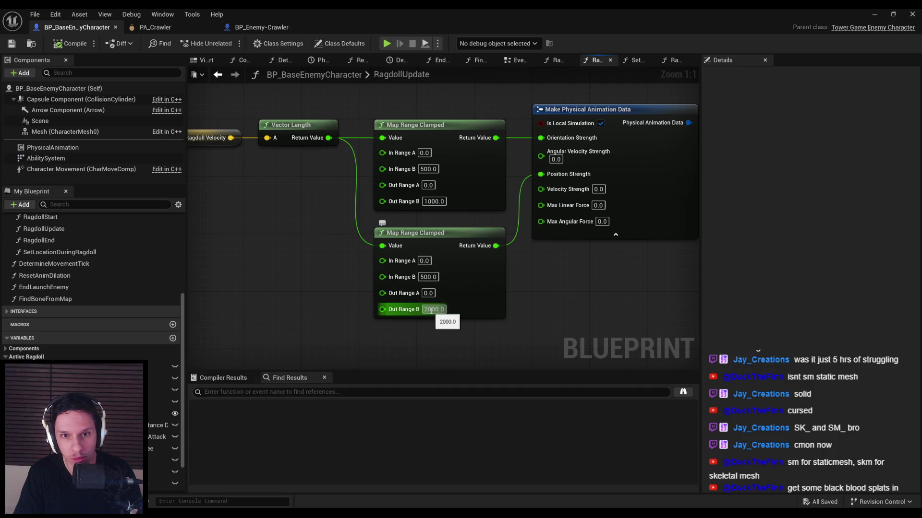
{"action": "scroll", "coordinate": [344, 244], "scroll_direction": "down", "scroll_amount": 3}
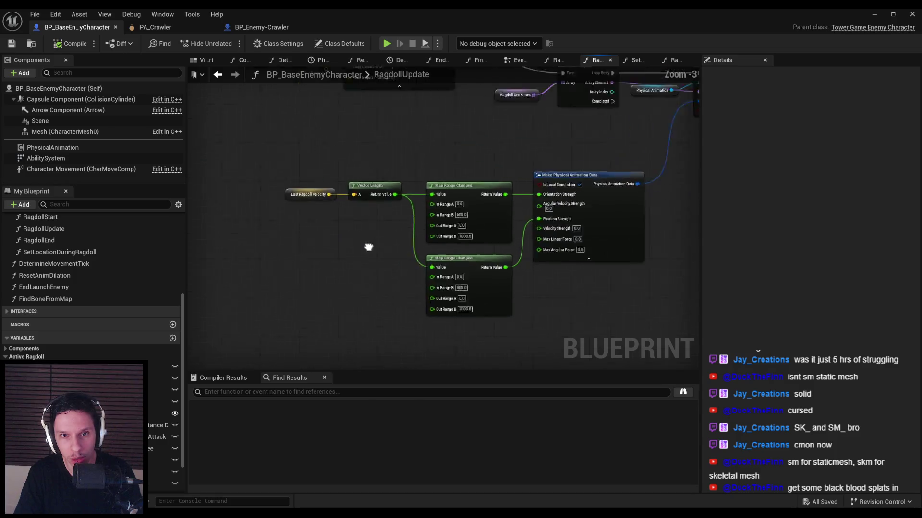
{"action": "scroll", "coordinate": [514, 156], "scroll_direction": "up", "scroll_amount": 3}
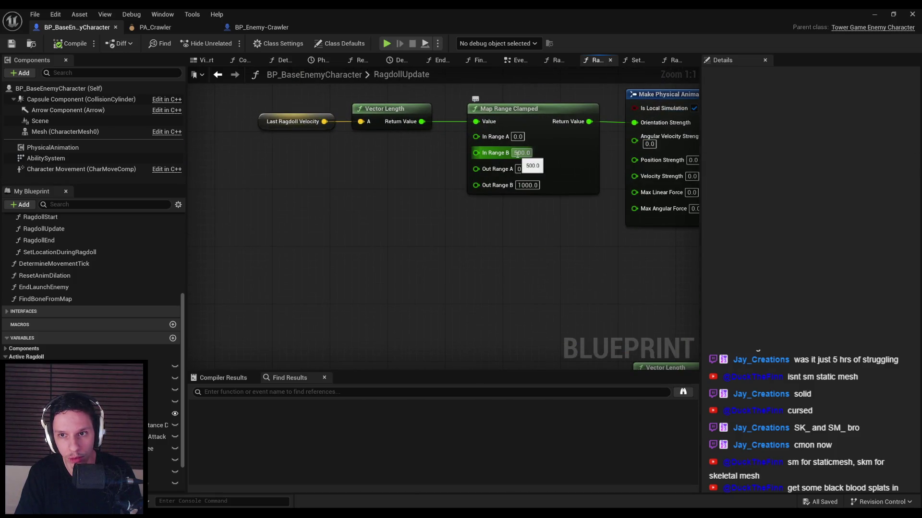
Set the two Map Range Clamped remaps to In/Out Range B of 200/500 and 300/1500.
{"action": "left_click", "coordinate": [514, 154]}
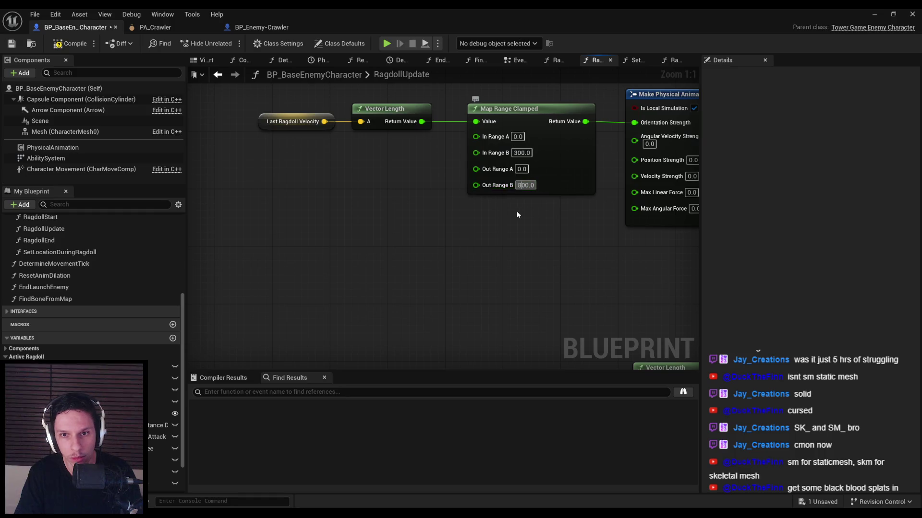
{"action": "scroll", "coordinate": [515, 211], "scroll_direction": "down", "scroll_amount": 3}
{"action": "scroll", "coordinate": [294, 158], "scroll_direction": "up", "scroll_amount": 3}
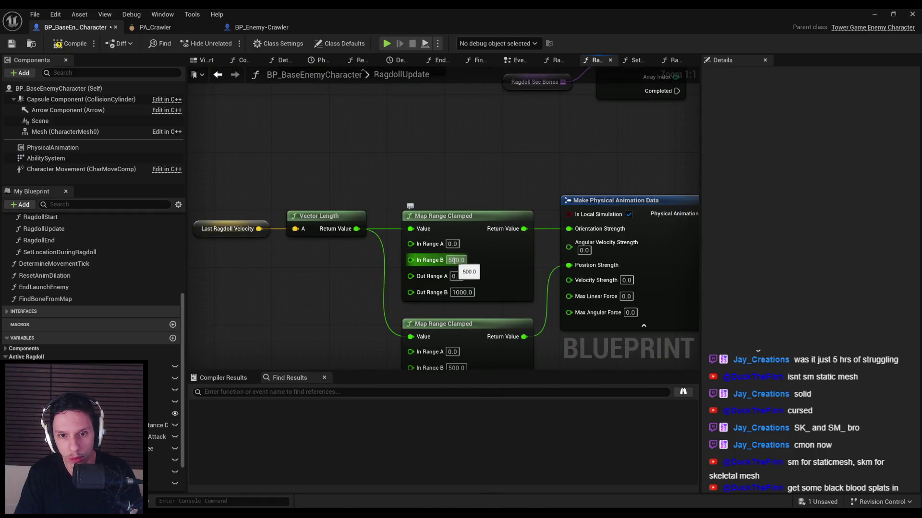
{"action": "left_click", "coordinate": [453, 260]}
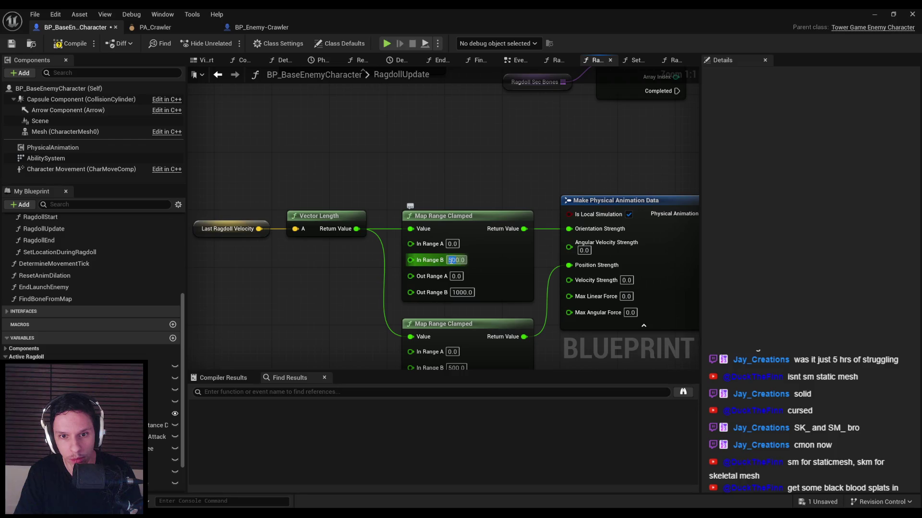
{"action": "type", "text": "200500"}
{"action": "key", "text": "Return"}
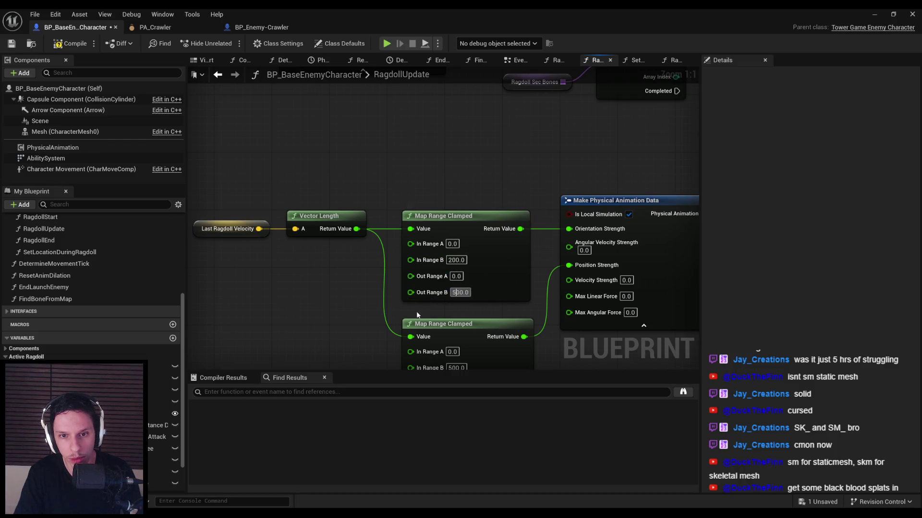
{"action": "scroll", "coordinate": [454, 292], "scroll_direction": "down", "scroll_amount": 2}
{"action": "scroll", "coordinate": [436, 293], "scroll_direction": "up", "scroll_amount": 2}
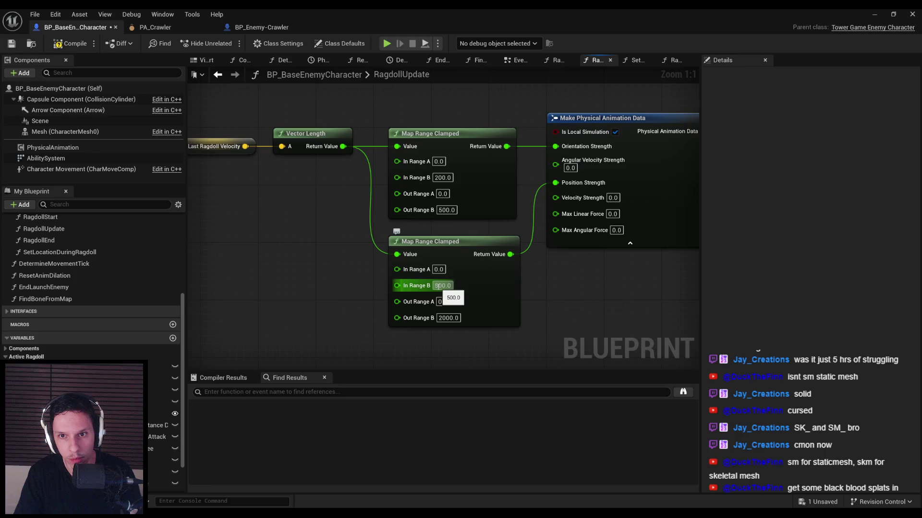
{"action": "key", "text": "BackSpace"}
{"action": "type", "text": "3"}
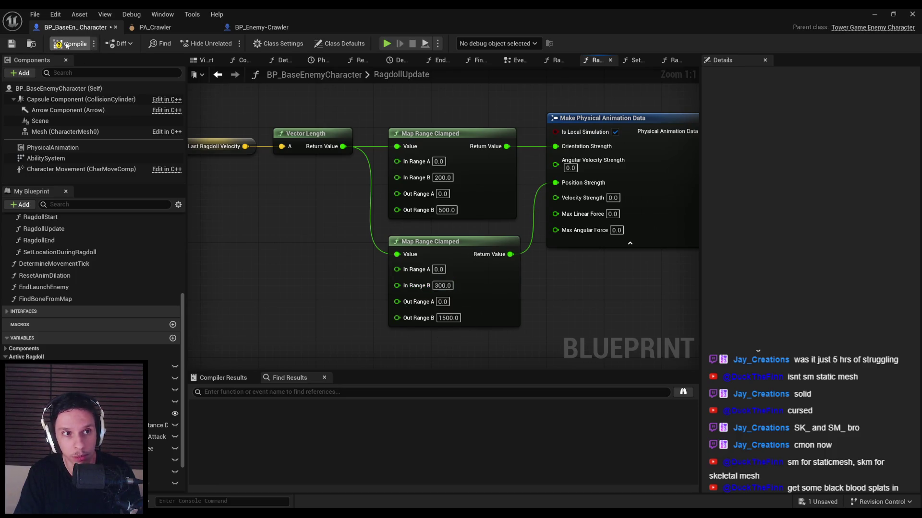
{"action": "left_click", "coordinate": [871, 15]}
Play-test the retuned ragdoll, striking the charging spider with the sword, then stop the session.
{"action": "key", "text": "alt+p"}
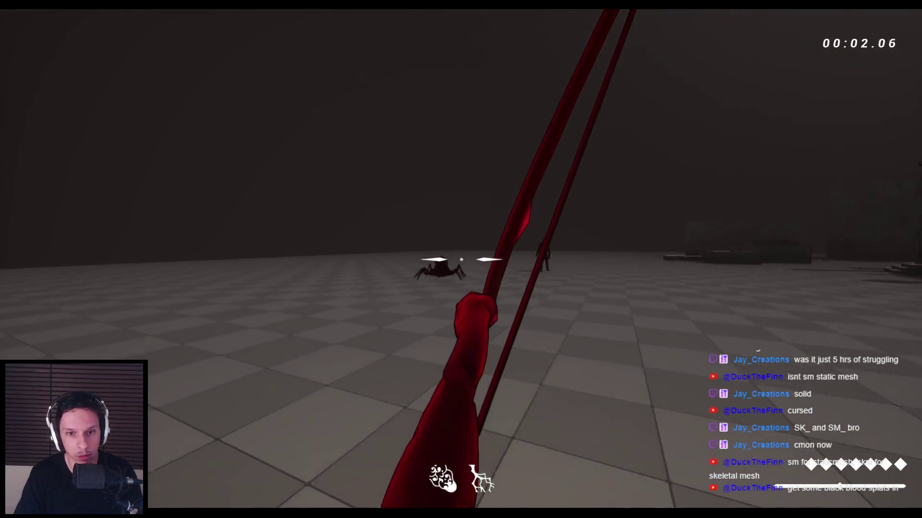
{"action": "left_click", "coordinate": [461, 259]}
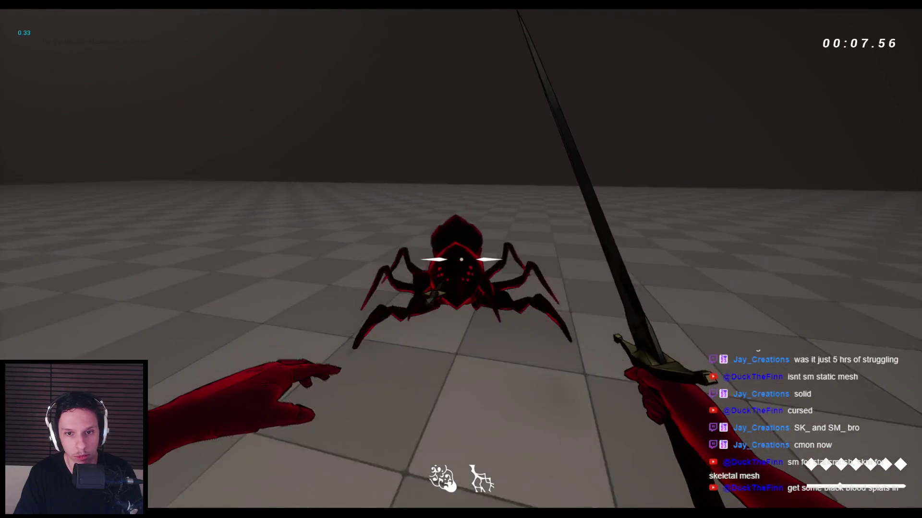
{"action": "left_click", "coordinate": [461, 259]}
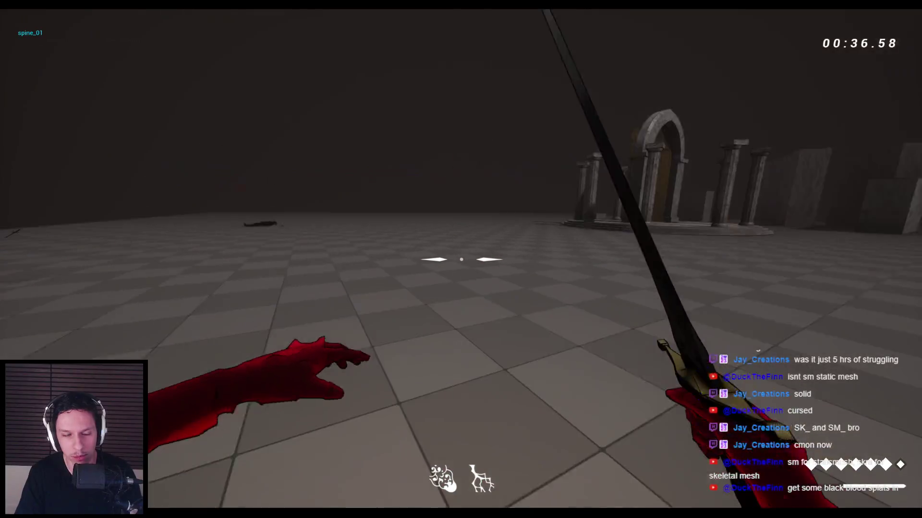
{"action": "key", "text": "Escape"}
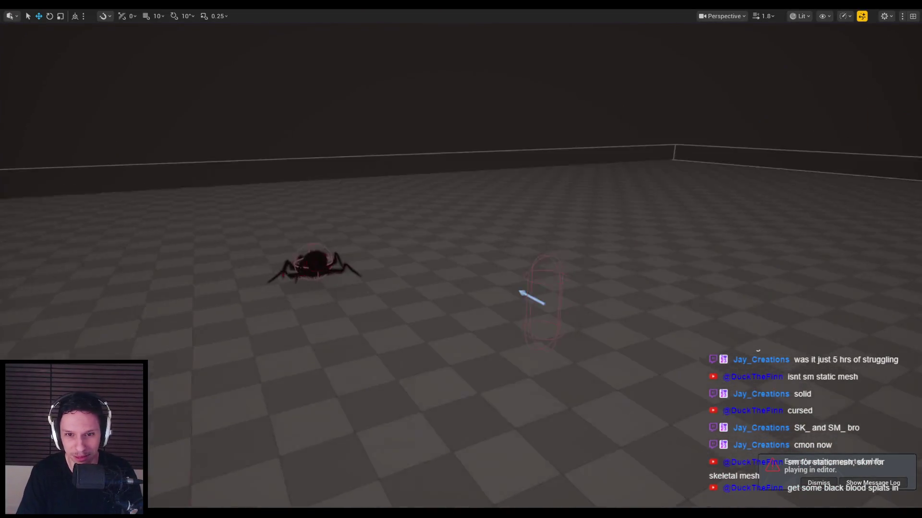
Open BP_BaseEnemyCharacter from the Message Log error and save it.
{"action": "key", "text": "F11"}
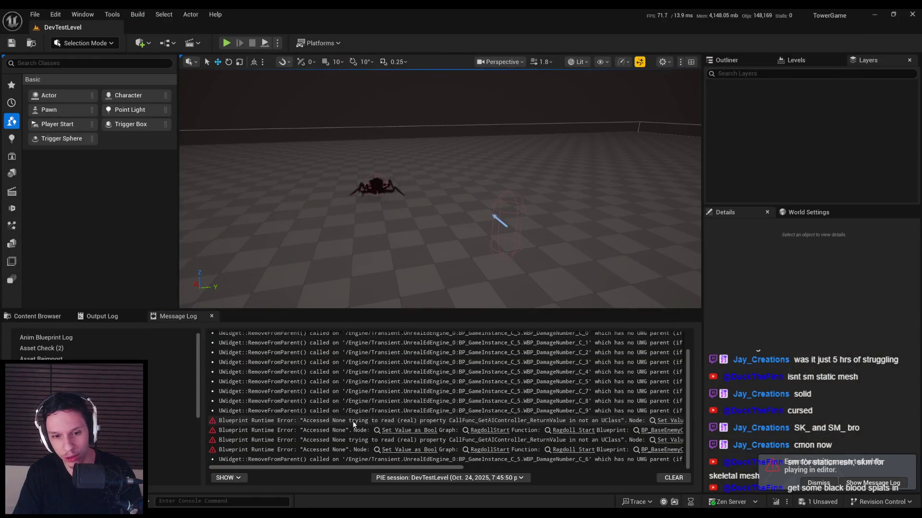
{"action": "left_click_drag", "start_coordinate": [335, 467], "coordinate": [575, 469]}
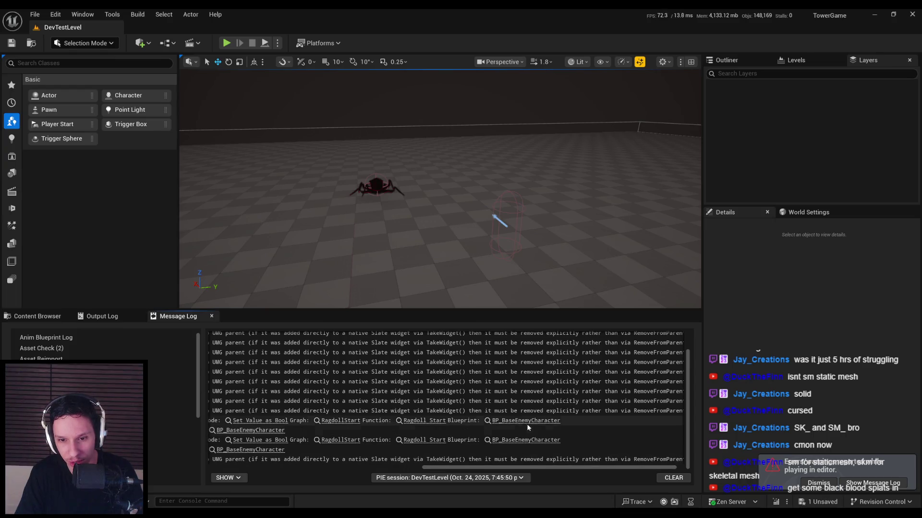
{"action": "left_click", "coordinate": [525, 421]}
{"action": "scroll", "coordinate": [311, 278], "scroll_direction": "down", "scroll_amount": 5}
{"action": "key", "text": "ctrl+s"}
Play the level, strike the humanoid enemy with the sword, then stop the session.
{"action": "left_click", "coordinate": [876, 15]}
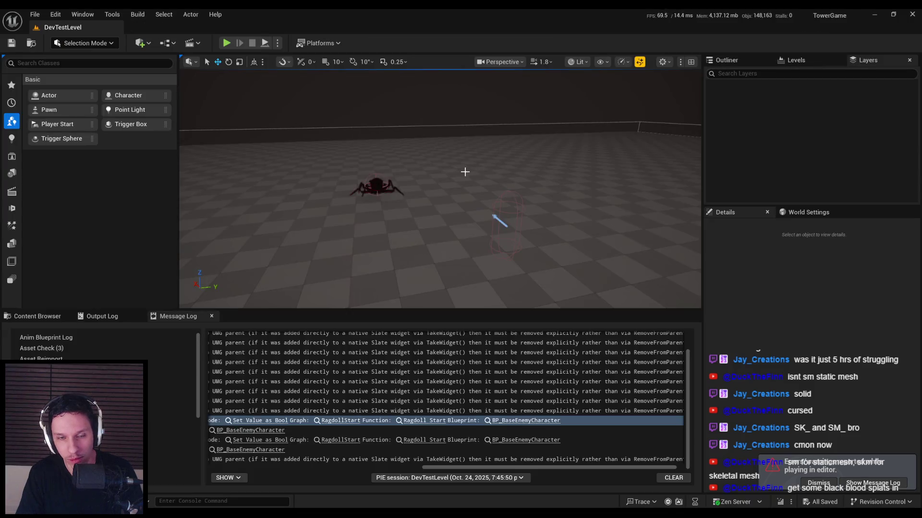
{"action": "key", "text": "alt+p"}
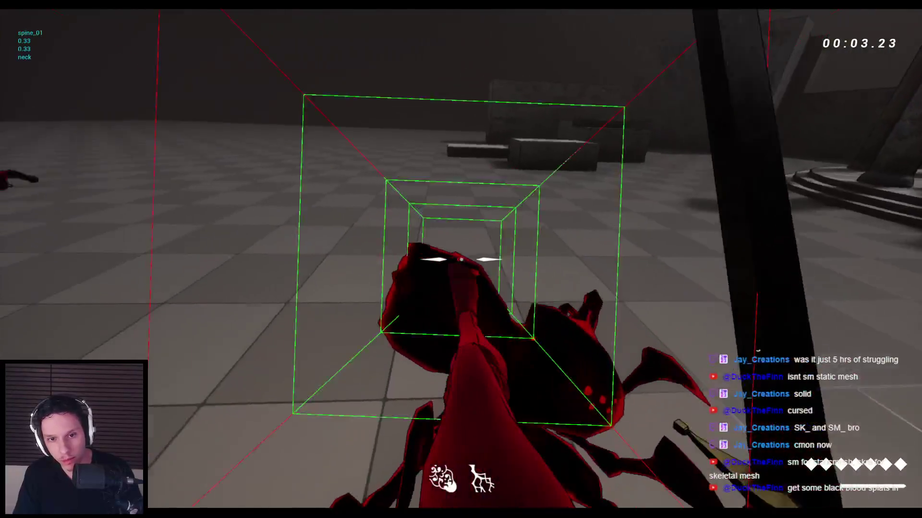
{"action": "key", "text": "2"}
{"action": "key", "text": "1"}
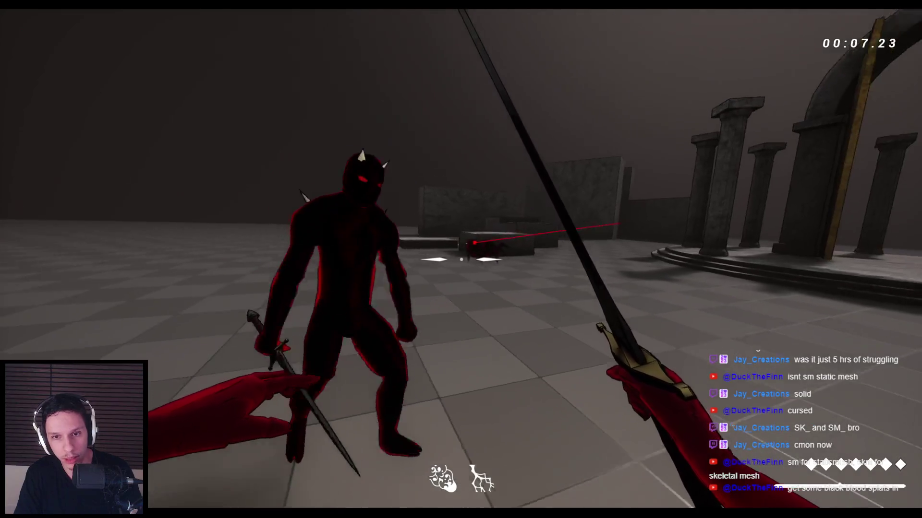
{"action": "left_click", "coordinate": [461, 260]}
{"action": "key", "text": "Escape"}
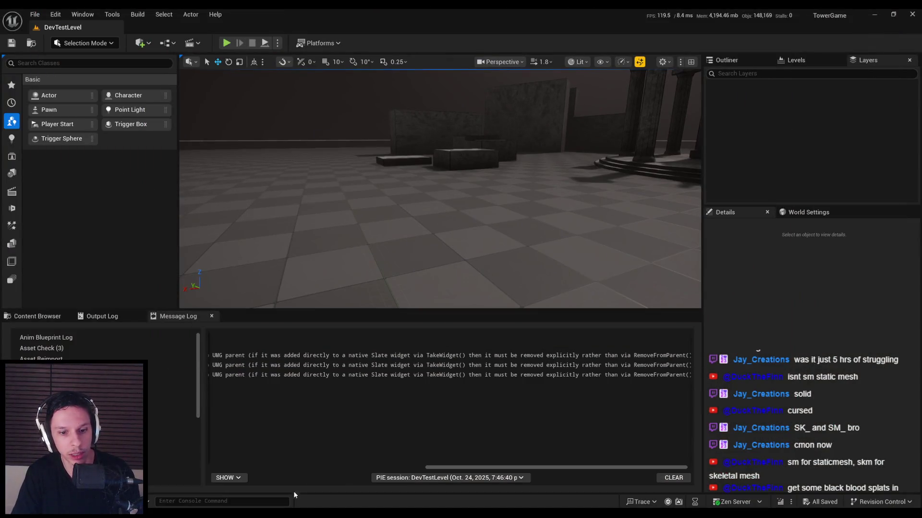
Close the Blueprint editor and browse the Content Browser to the 0_Main > Core folder.
{"action": "mouse_move", "coordinate": [293, 491]}
{"action": "left_click", "coordinate": [332, 484]}
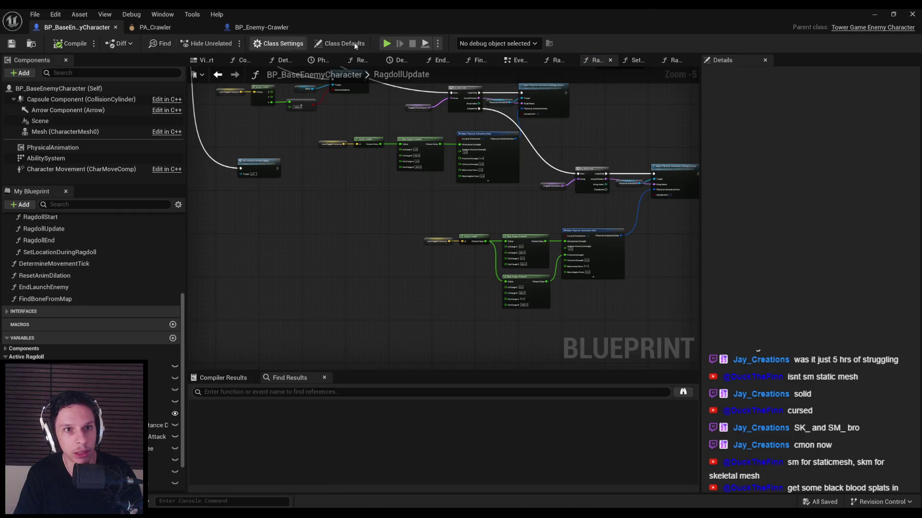
{"action": "left_click", "coordinate": [911, 16]}
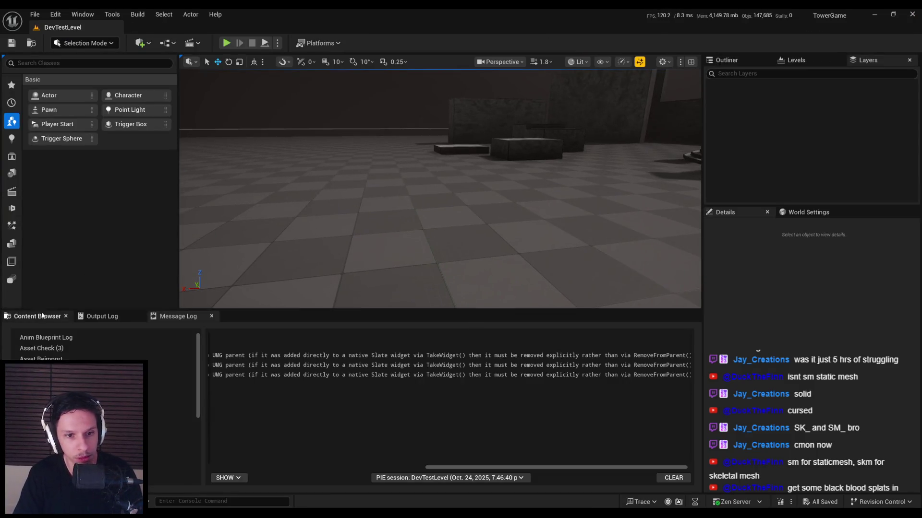
{"action": "left_click", "coordinate": [42, 316]}
{"action": "left_click", "coordinate": [463, 332]}
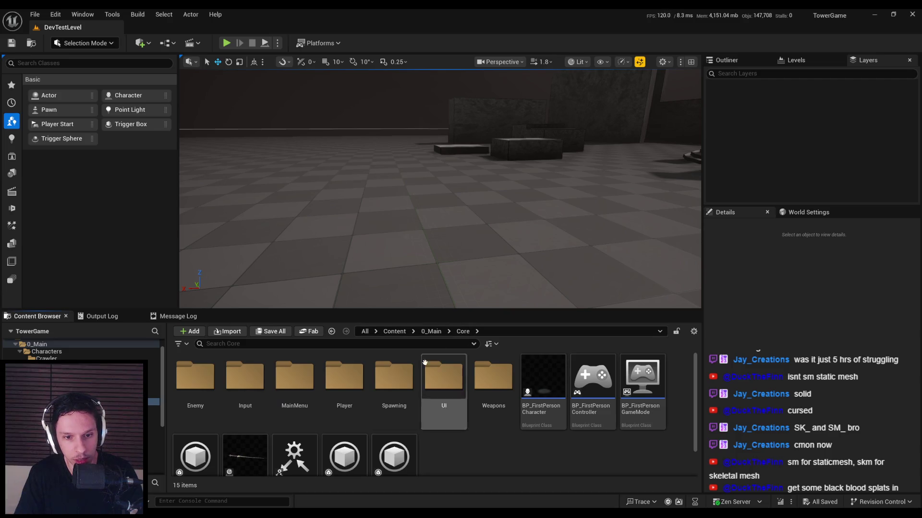
Open BP_FirstPersonCharacter, pan to the Kick graph's For Each Loop launch chain and select the Branch node.
{"action": "double_click", "coordinate": [524, 426]}
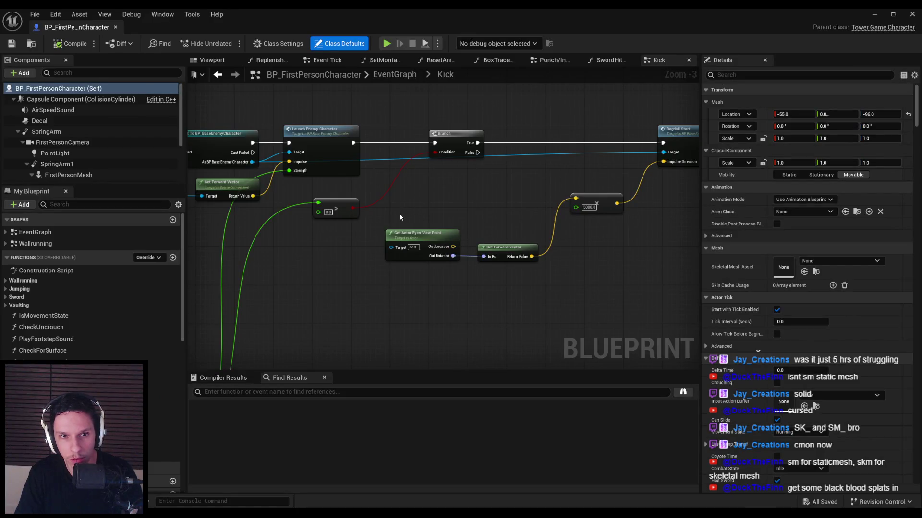
{"action": "scroll", "coordinate": [340, 261], "scroll_direction": "down", "scroll_amount": 1}
{"action": "mouse_move", "coordinate": [340, 261]}
{"action": "left_mouse_down"}
{"action": "mouse_move", "coordinate": [438, 178]}
{"action": "mouse_move", "coordinate": [429, 238]}
{"action": "mouse_move", "coordinate": [164, 252]}
{"action": "left_mouse_up"}
{"action": "scroll", "coordinate": [432, 232], "scroll_direction": "up", "scroll_amount": 1}
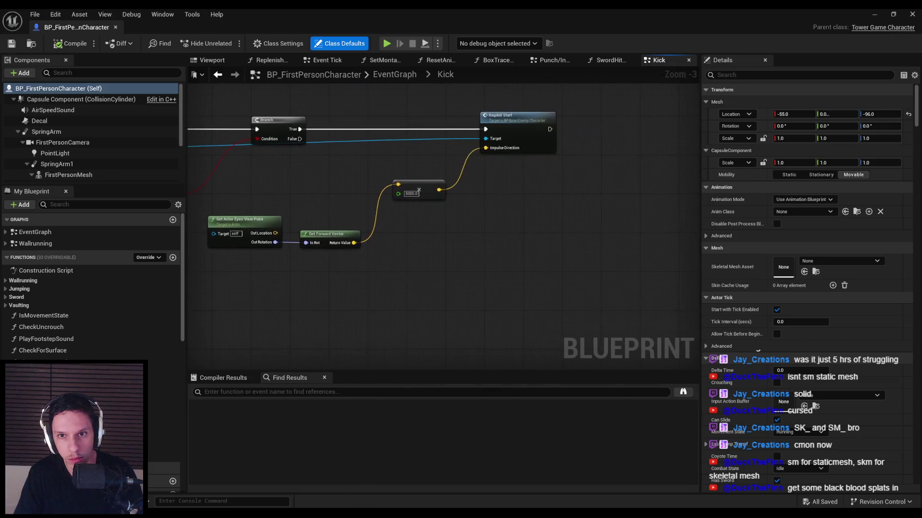
{"action": "left_click_drag", "start_coordinate": [282, 130], "coordinate": [588, 123]}
{"action": "left_click", "coordinate": [588, 123]}
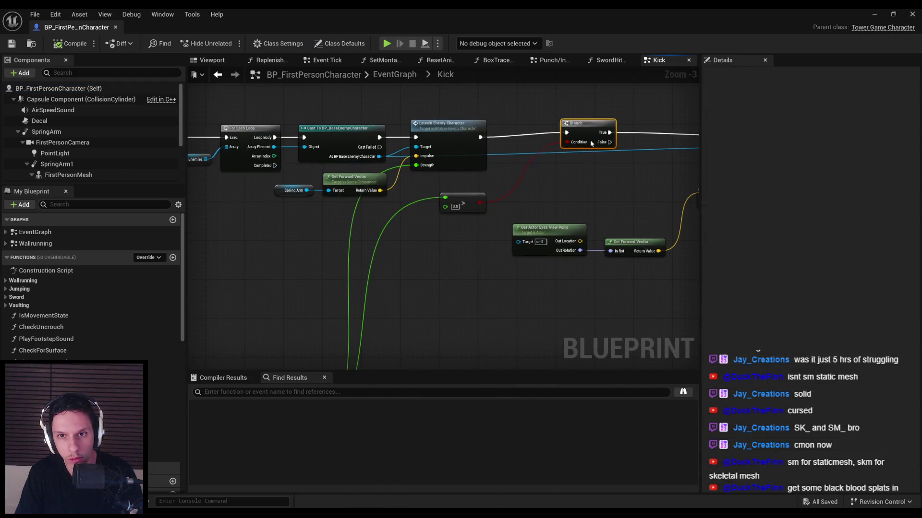
Centre the three Map Range Clamped nodes and overview the rest of the Kick graph.
{"action": "mouse_move", "coordinate": [466, 205]}
{"action": "left_mouse_down"}
{"action": "mouse_move", "coordinate": [580, 179]}
{"action": "mouse_move", "coordinate": [453, 233]}
{"action": "left_mouse_up"}
{"action": "scroll", "coordinate": [586, 208], "scroll_direction": "down", "scroll_amount": 2}
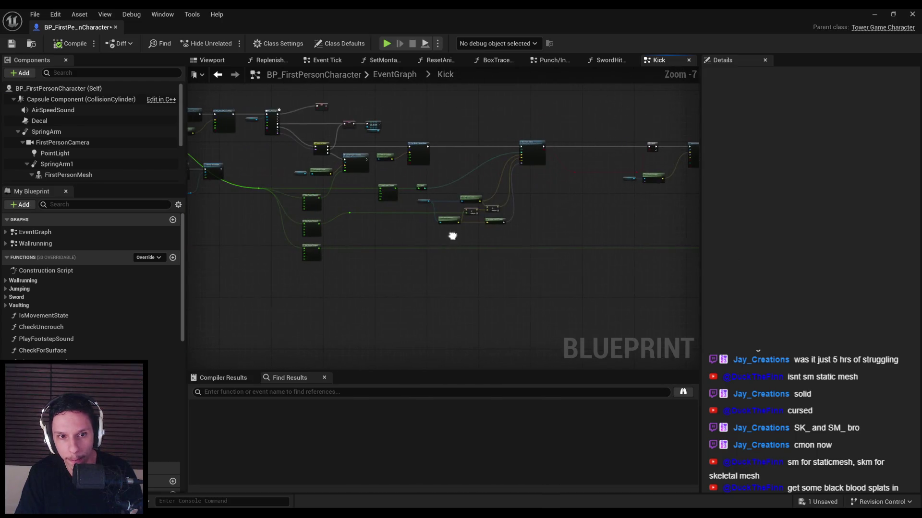
{"action": "scroll", "coordinate": [335, 249], "scroll_direction": "up", "scroll_amount": 3}
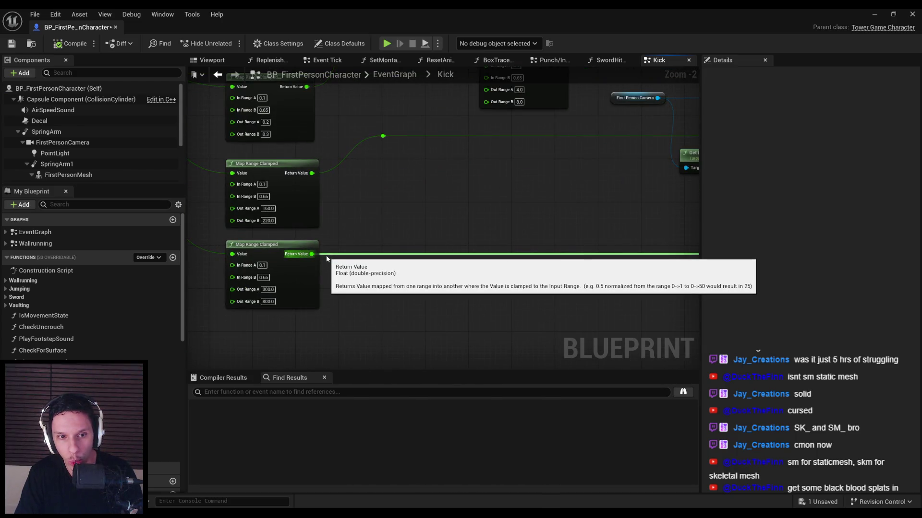
{"action": "scroll", "coordinate": [329, 270], "scroll_direction": "down", "scroll_amount": 1}
{"action": "scroll", "coordinate": [328, 270], "scroll_direction": "down", "scroll_amount": 1}
{"action": "mouse_move", "coordinate": [328, 270]}
{"action": "left_mouse_down"}
{"action": "mouse_move", "coordinate": [443, 267]}
{"action": "mouse_move", "coordinate": [361, 134]}
{"action": "left_mouse_up"}
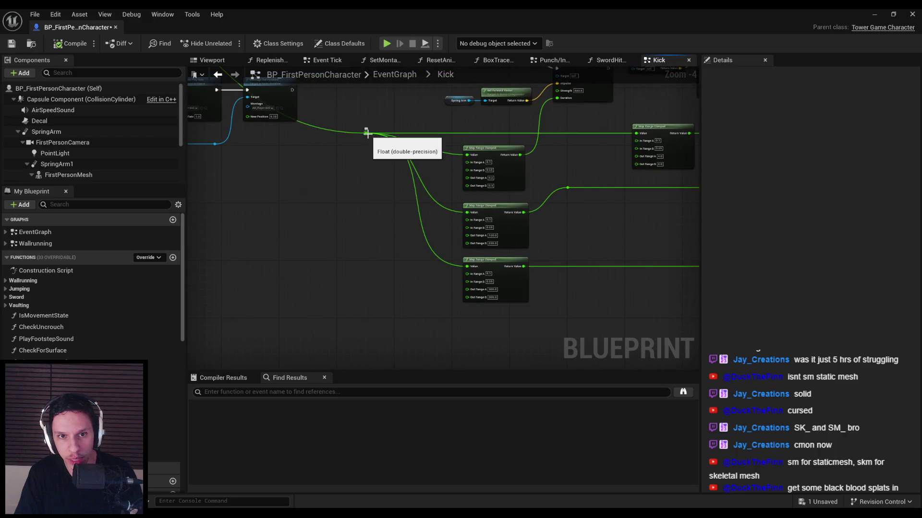
{"action": "scroll", "coordinate": [318, 239], "scroll_direction": "down", "scroll_amount": 2}
{"action": "left_click_drag", "start_coordinate": [318, 238], "coordinate": [331, 189]}
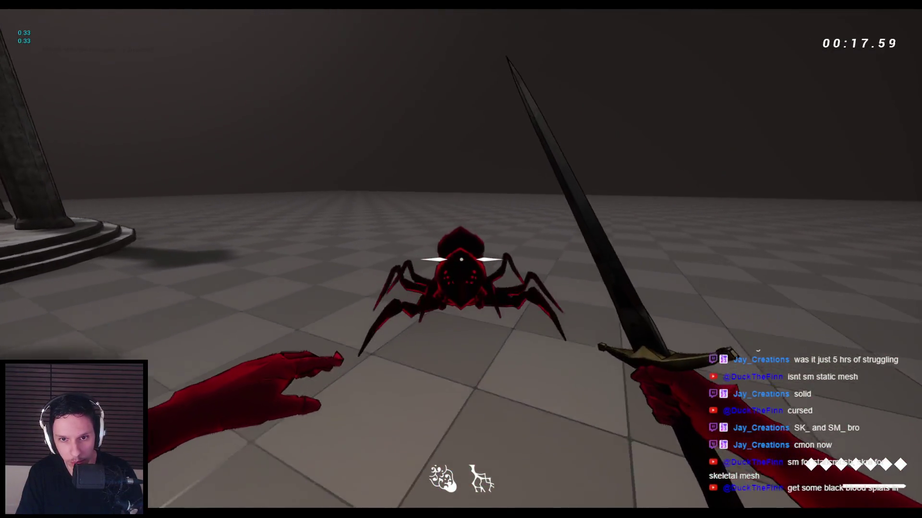
Run two brief play sessions, minimizing BP_FirstPersonCharacter between runs to reveal the level.
{"action": "key", "text": "Escape"}
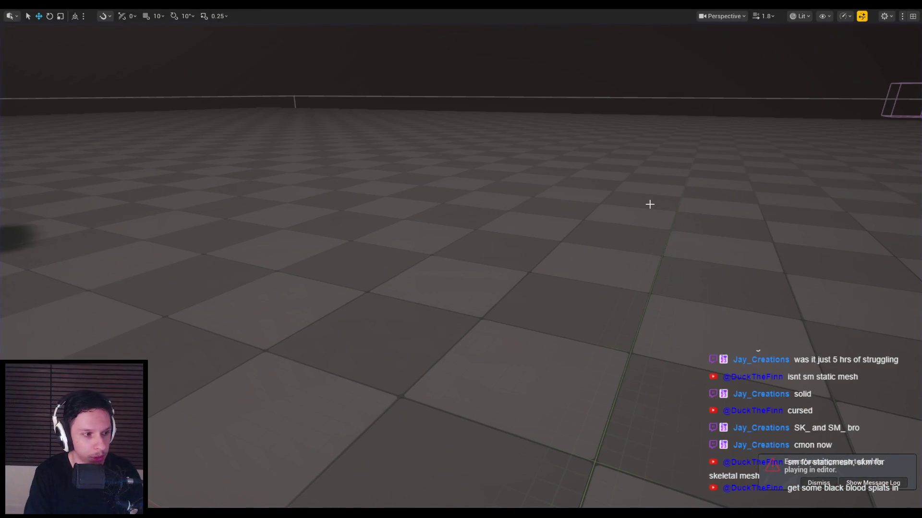
{"action": "key", "text": "alt+p"}
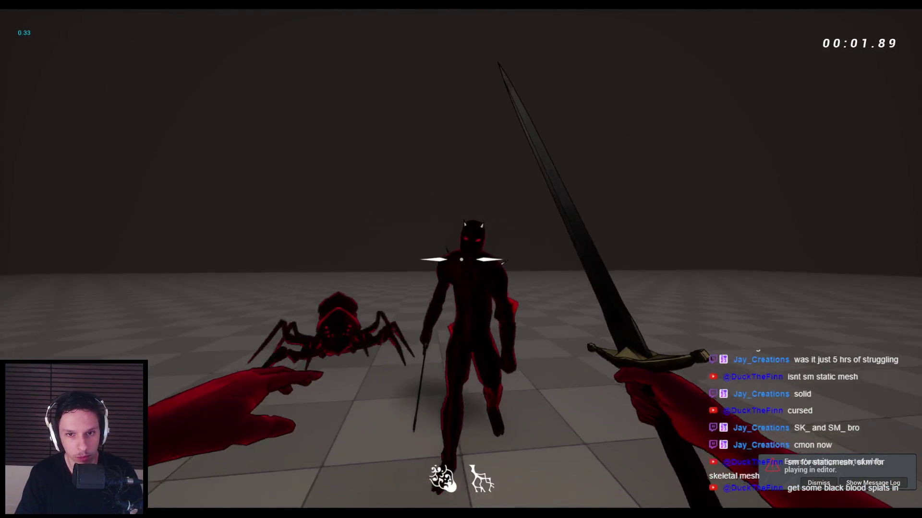
{"action": "key", "text": "Escape"}
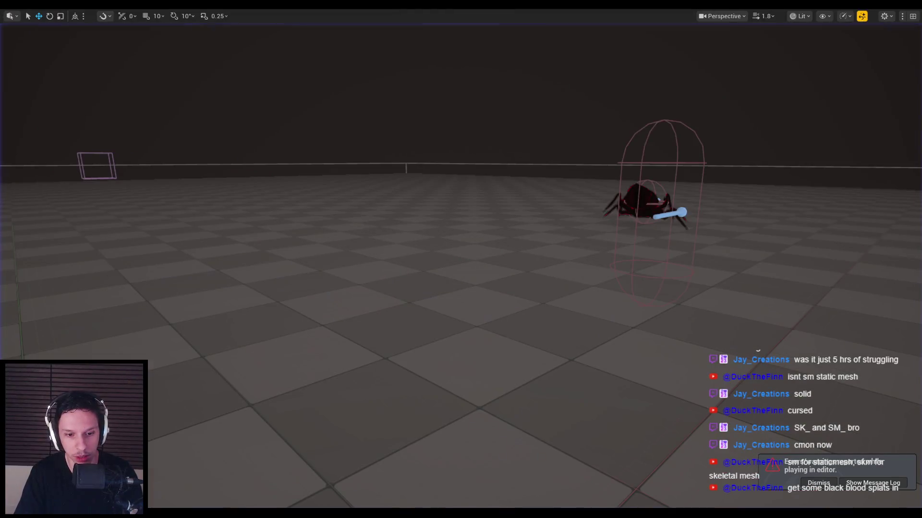
{"action": "left_click", "coordinate": [322, 500]}
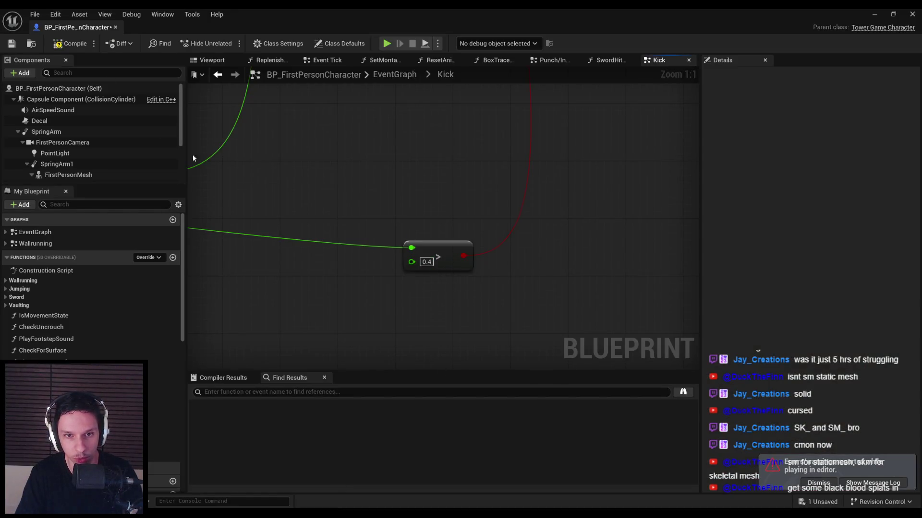
{"action": "left_click", "coordinate": [874, 15]}
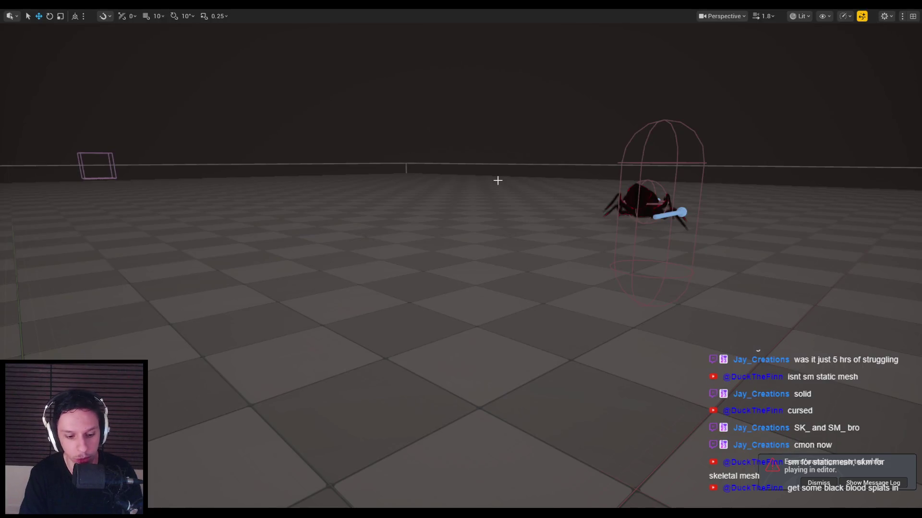
{"action": "key", "text": "alt+p"}
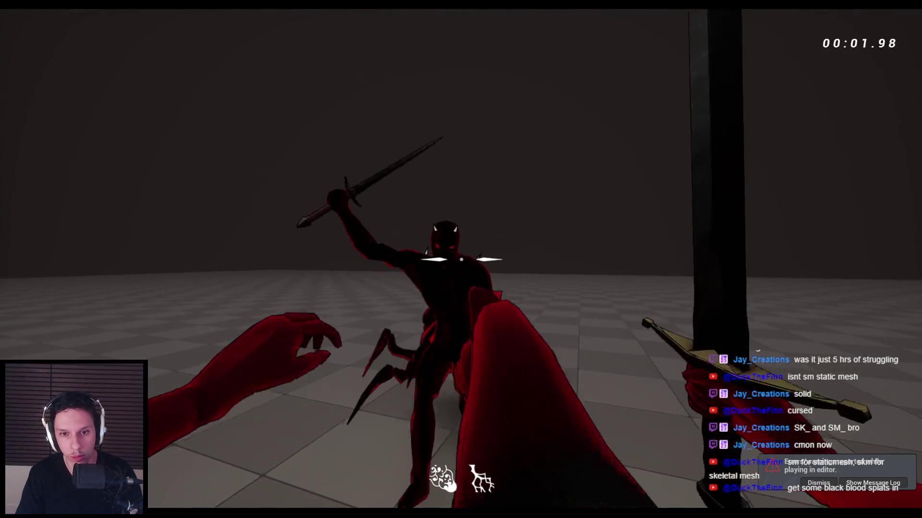
{"action": "key", "text": "Escape"}
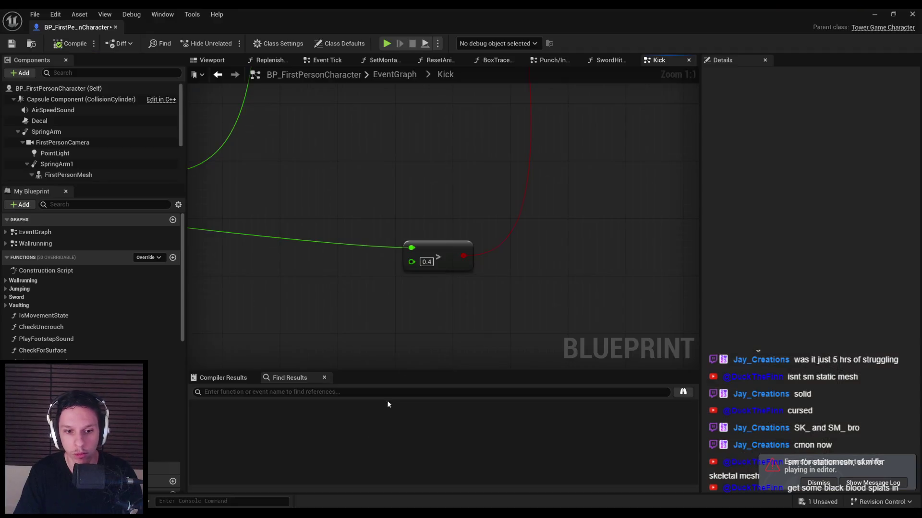
{"action": "left_click", "coordinate": [870, 13]}
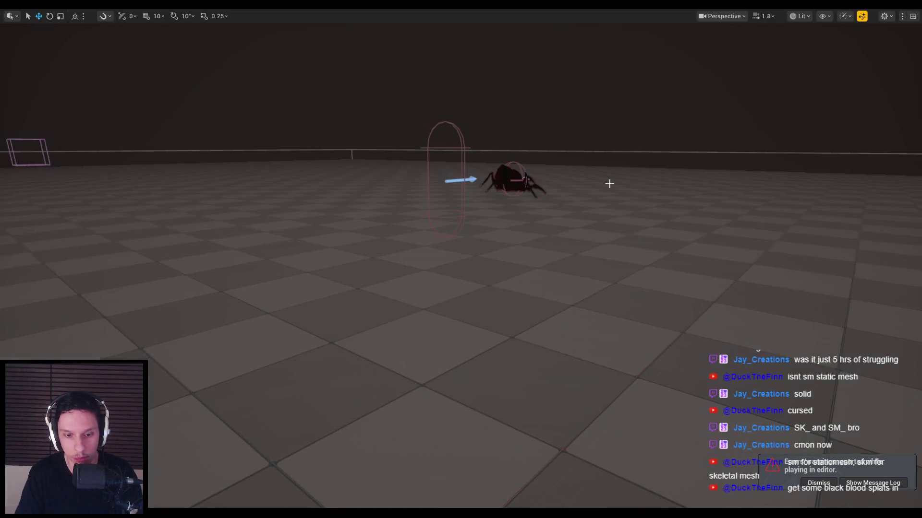
Strike the spider and humanoid into ragdolls, launch the downed enemy, then restart with R.
{"action": "key", "text": "alt+p"}
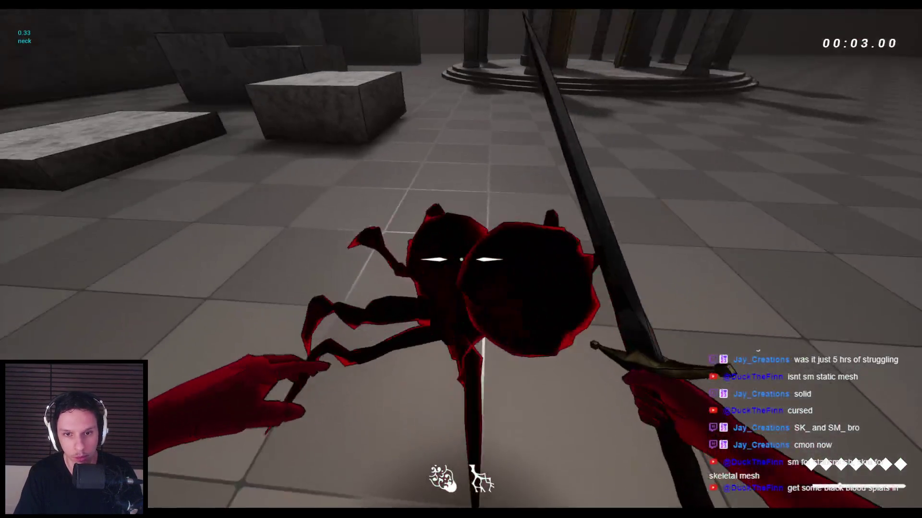
{"action": "left_click", "coordinate": [460, 259]}
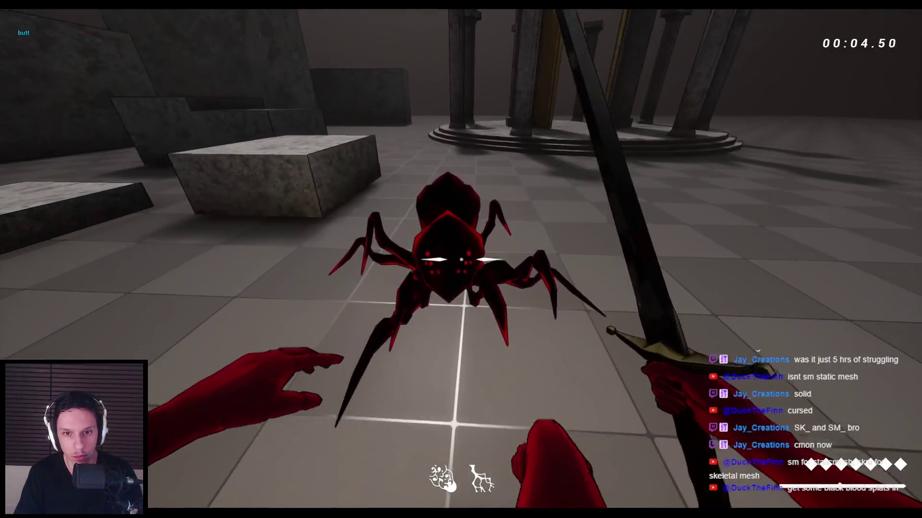
{"action": "left_click", "coordinate": [461, 260]}
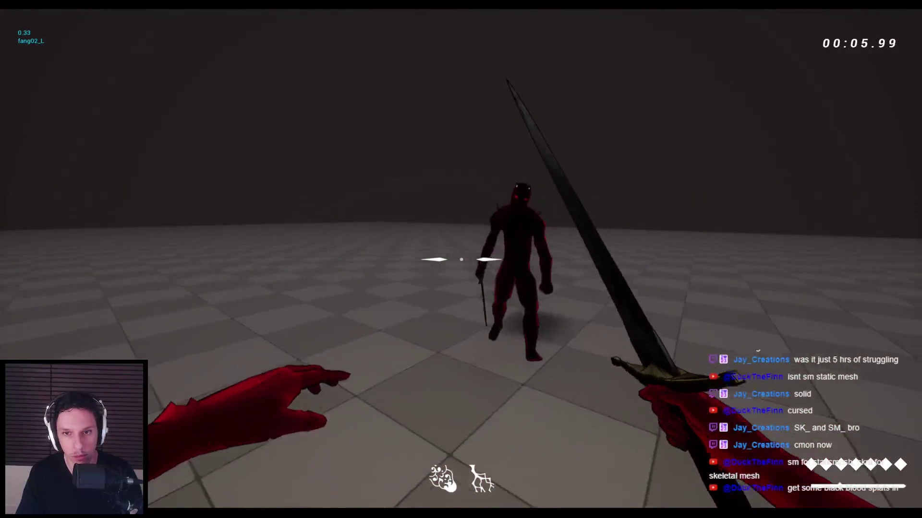
{"action": "left_click", "coordinate": [461, 259]}
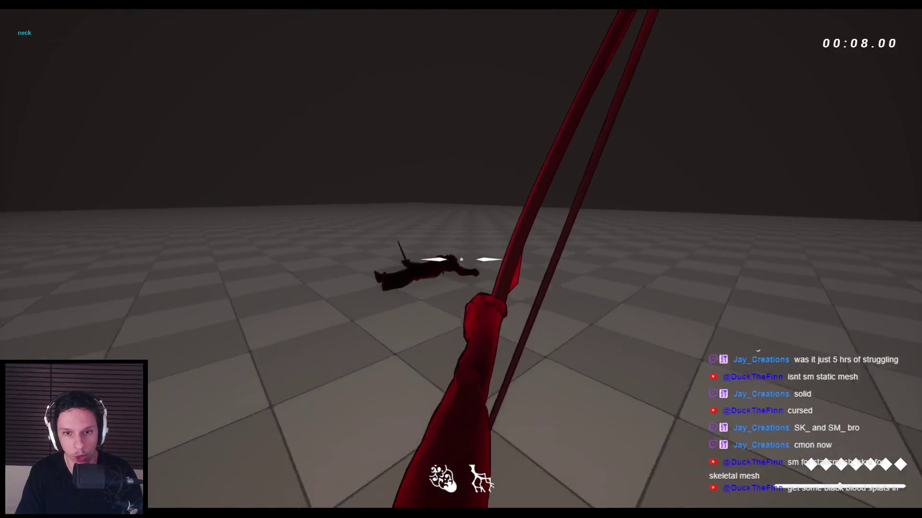
{"action": "left_click", "coordinate": [461, 259]}
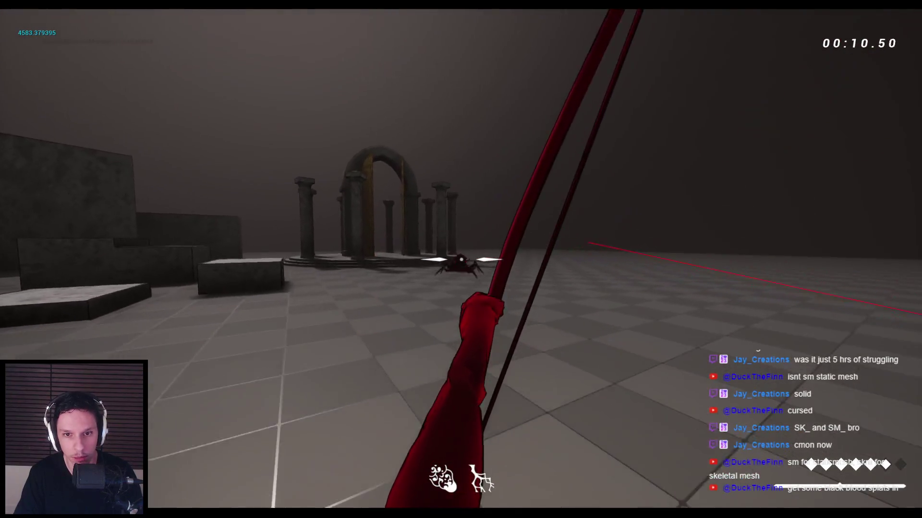
{"action": "left_click", "coordinate": [461, 259]}
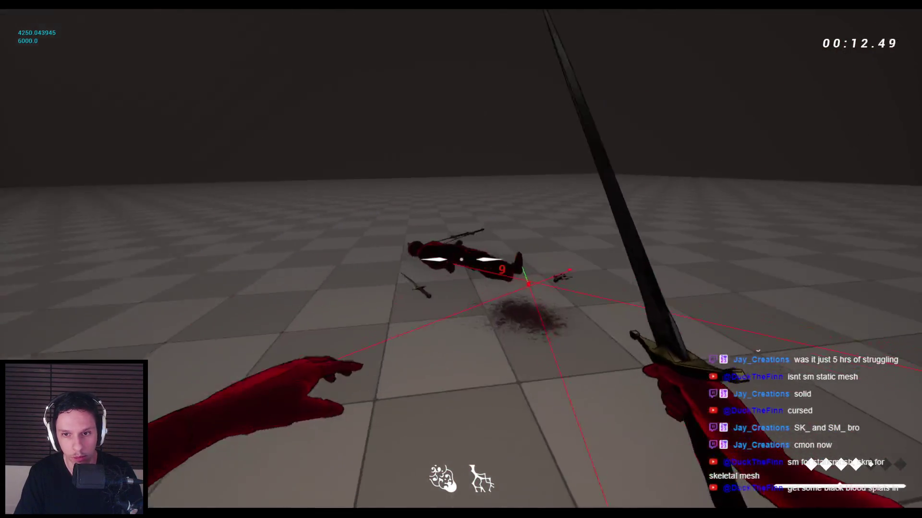
{"action": "left_click", "coordinate": [461, 259]}
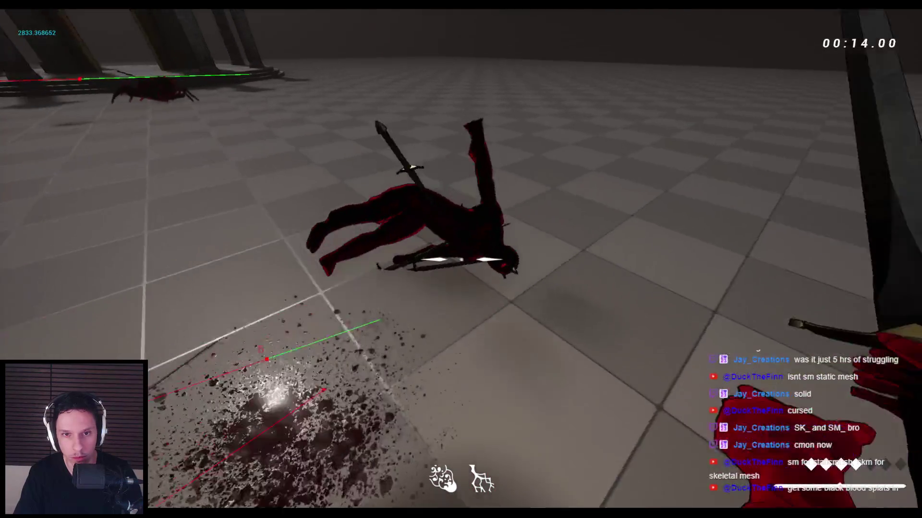
{"action": "left_click", "coordinate": [461, 259]}
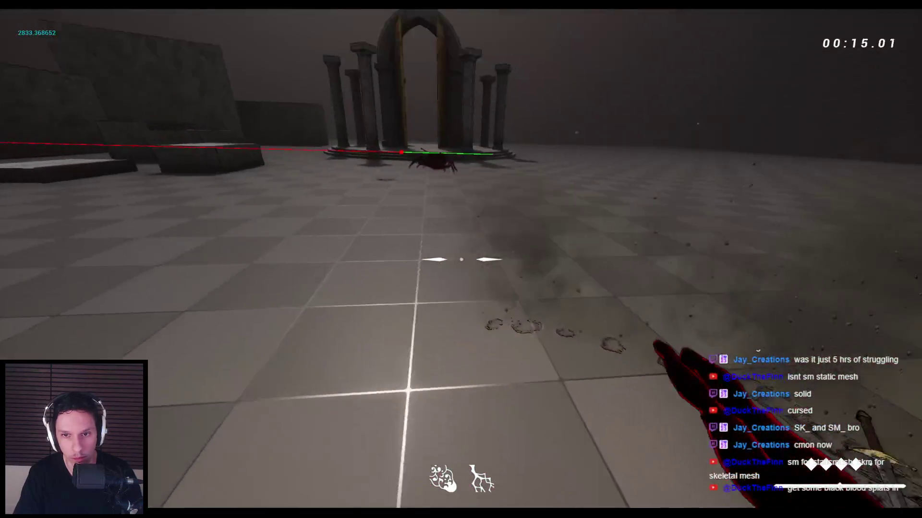
{"action": "key", "text": "r"}
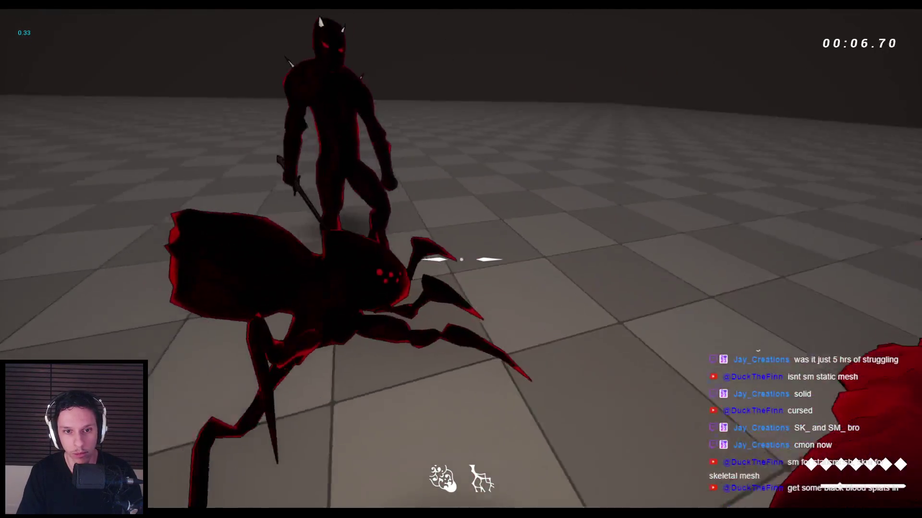
Stab the demon repeatedly until it ragdolls, then burst the crawler into black blood.
{"action": "left_click", "coordinate": [460, 260]}
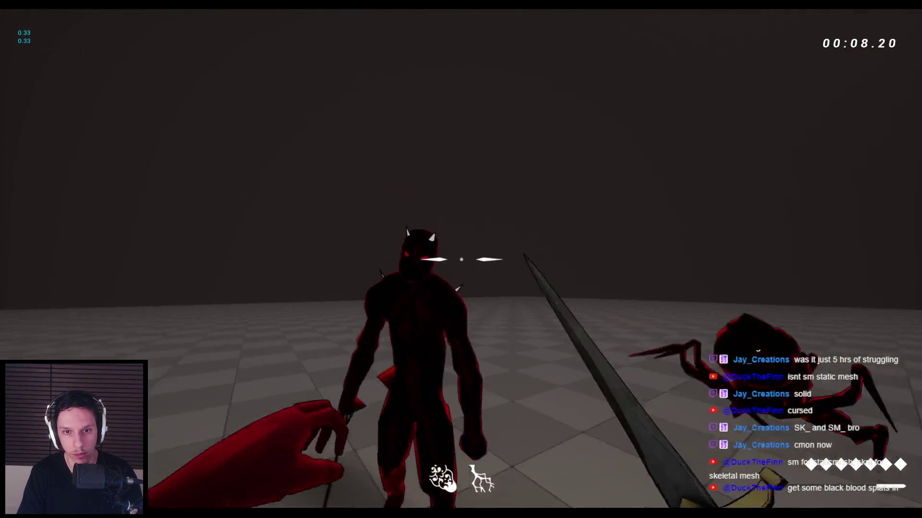
{"action": "left_click", "coordinate": [461, 259]}
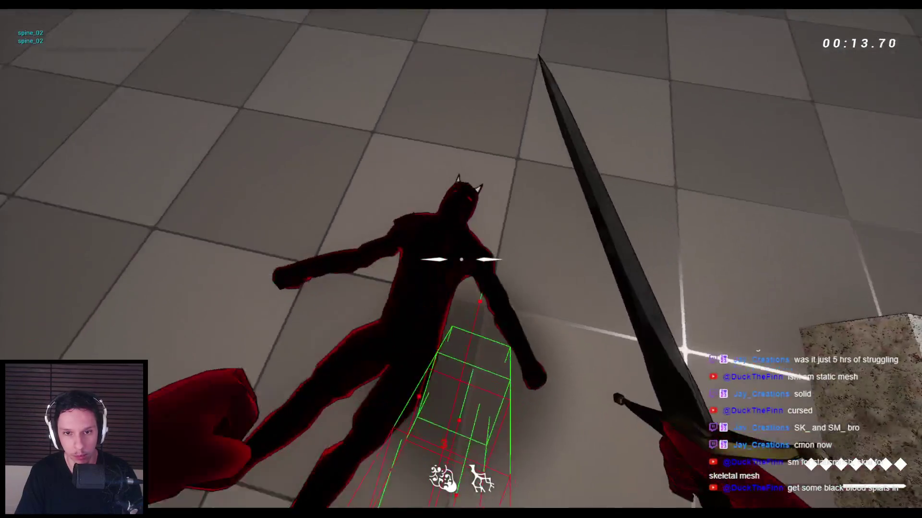
{"action": "left_click", "coordinate": [461, 259]}
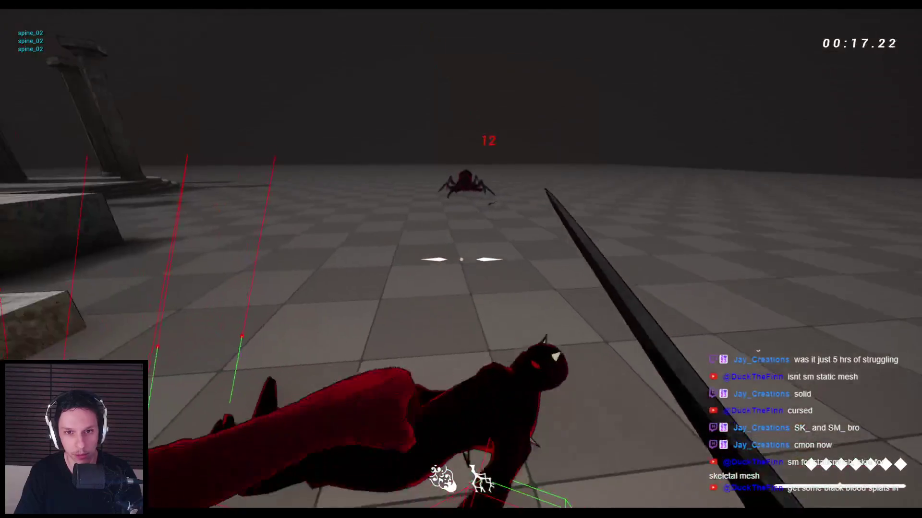
{"action": "left_click", "coordinate": [461, 259]}
{"action": "left_click", "coordinate": [461, 260]}
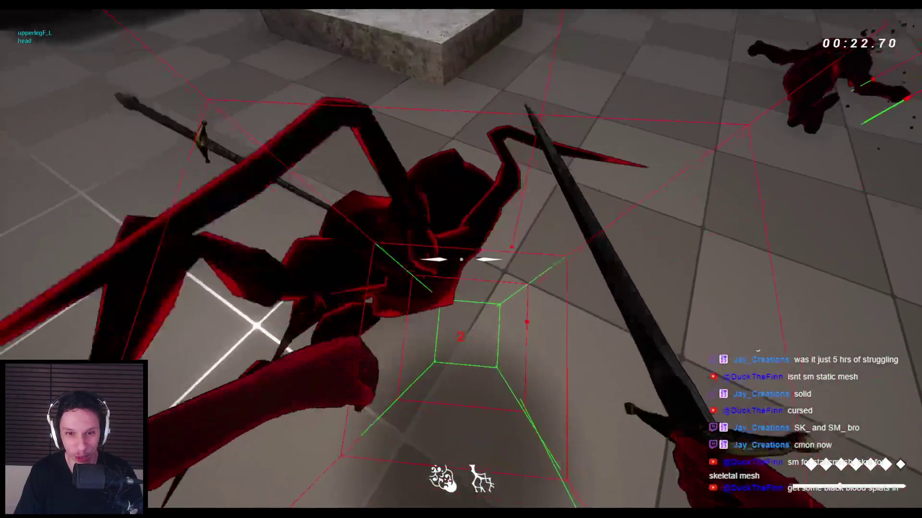
{"action": "left_click", "coordinate": [460, 259]}
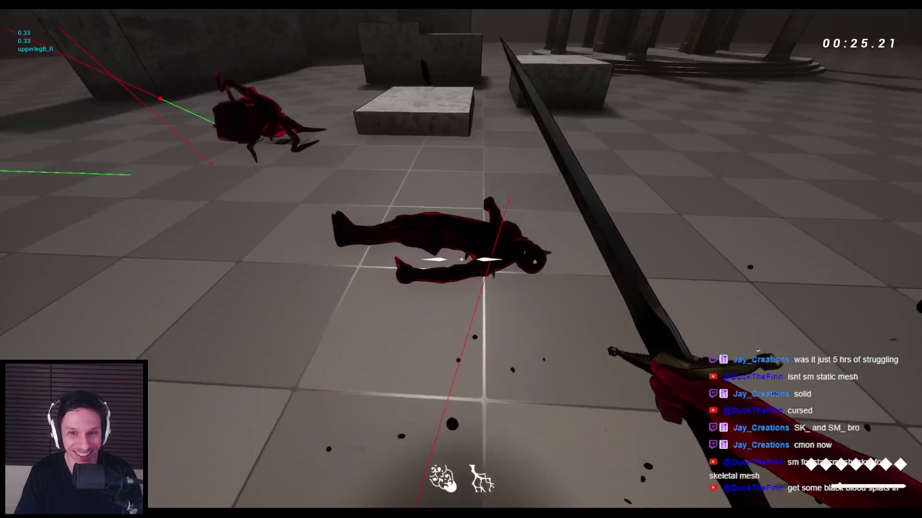
{"action": "left_click", "coordinate": [461, 259]}
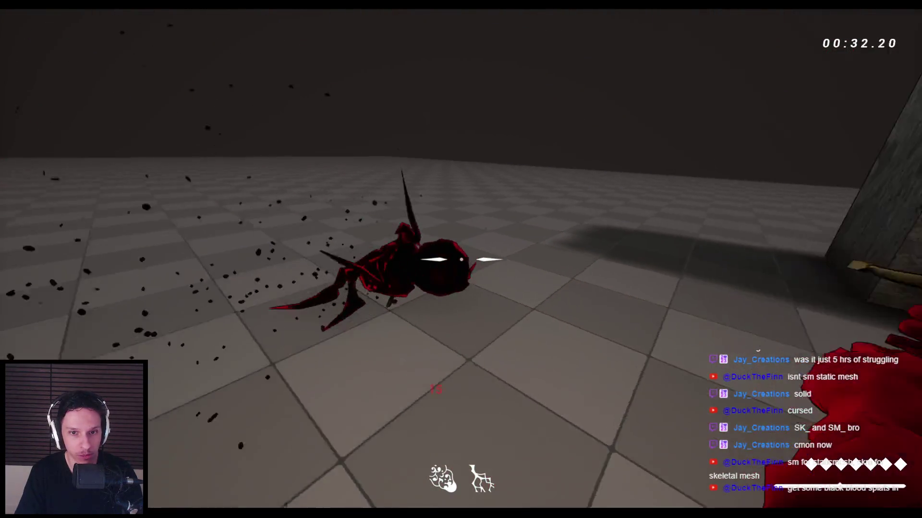
{"action": "left_click", "coordinate": [460, 259]}
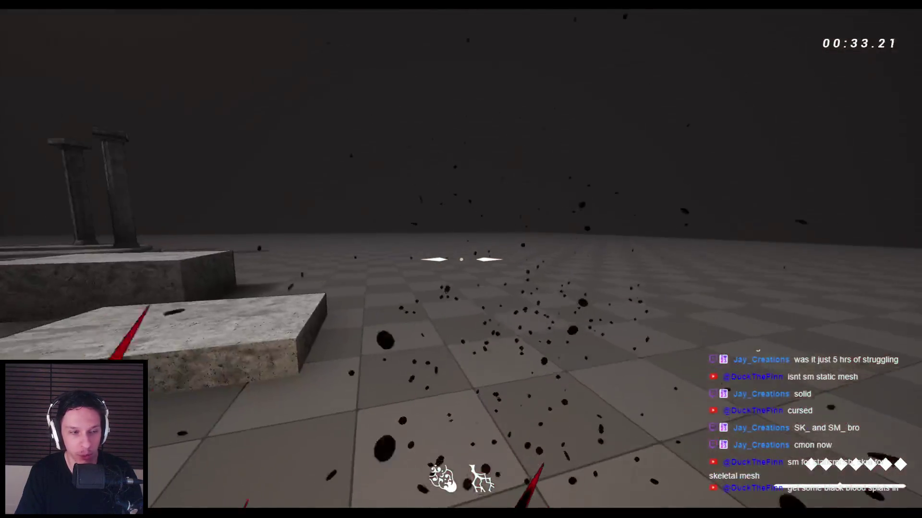
Start a new session and fling the demon's ragdoll with sword hits while swapping weapons.
{"action": "key", "text": "alt+p"}
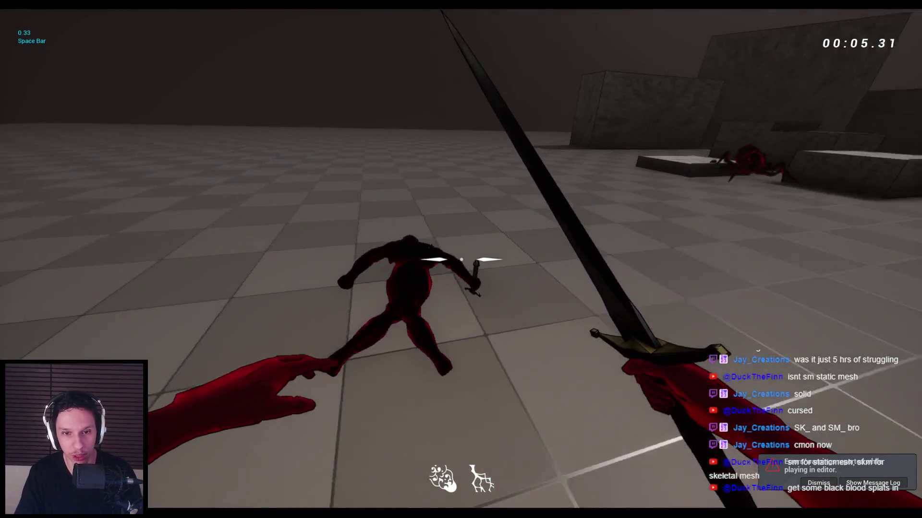
{"action": "left_click", "coordinate": [461, 259]}
{"action": "key", "text": "2"}
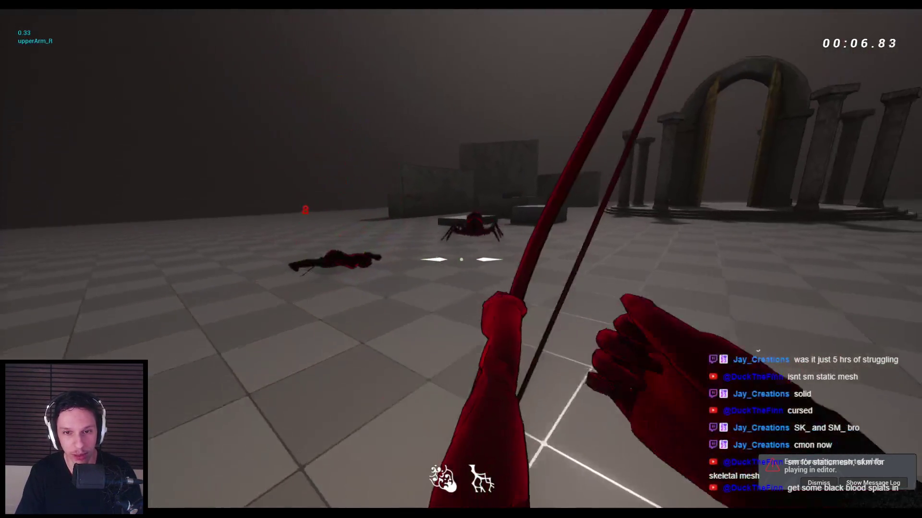
{"action": "key", "text": "1"}
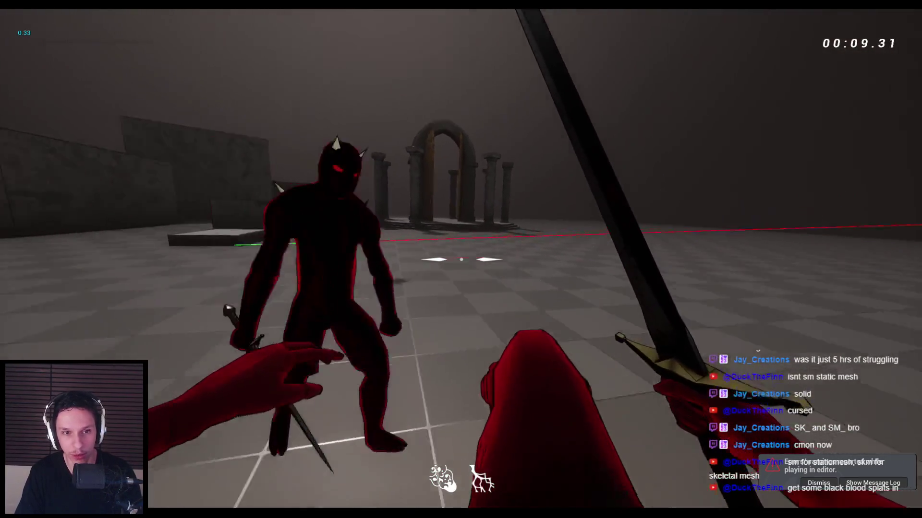
{"action": "left_click", "coordinate": [461, 259]}
{"action": "key", "text": "2"}
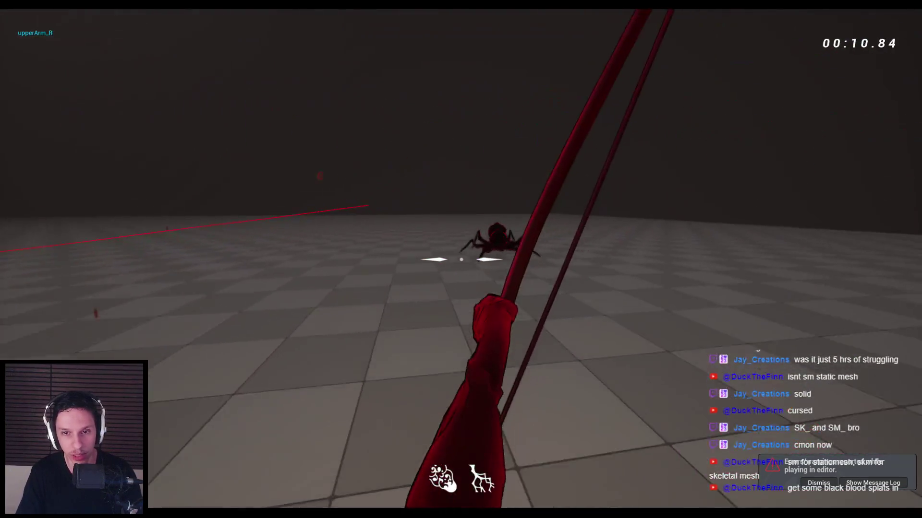
{"action": "key", "text": "2"}
{"action": "key", "text": "1"}
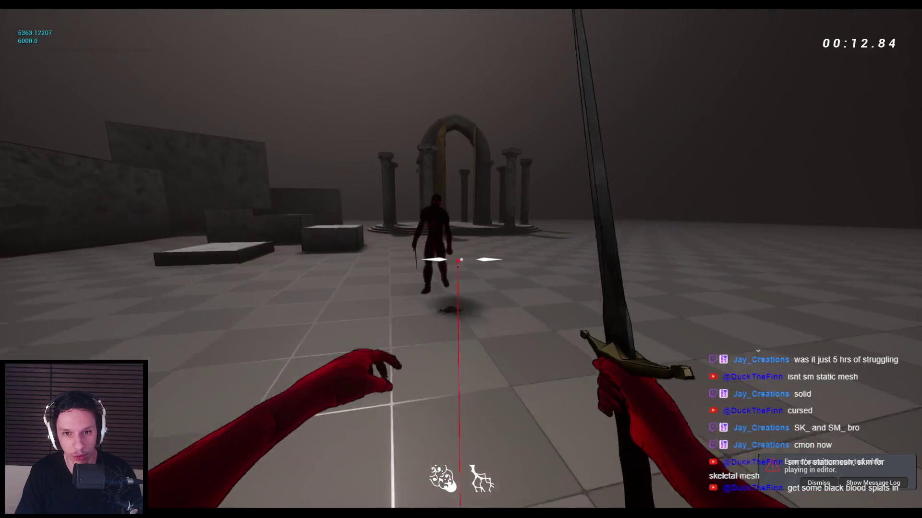
{"action": "left_click", "coordinate": [461, 260]}
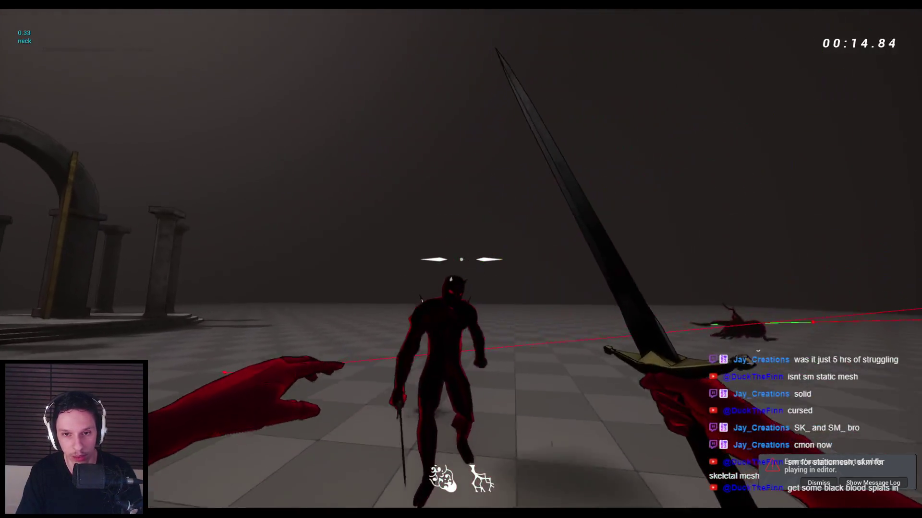
{"action": "left_click", "coordinate": [460, 259]}
Fire an arrow at the enemy with the bow, then return to the sword and jump.
{"action": "key", "text": "2"}
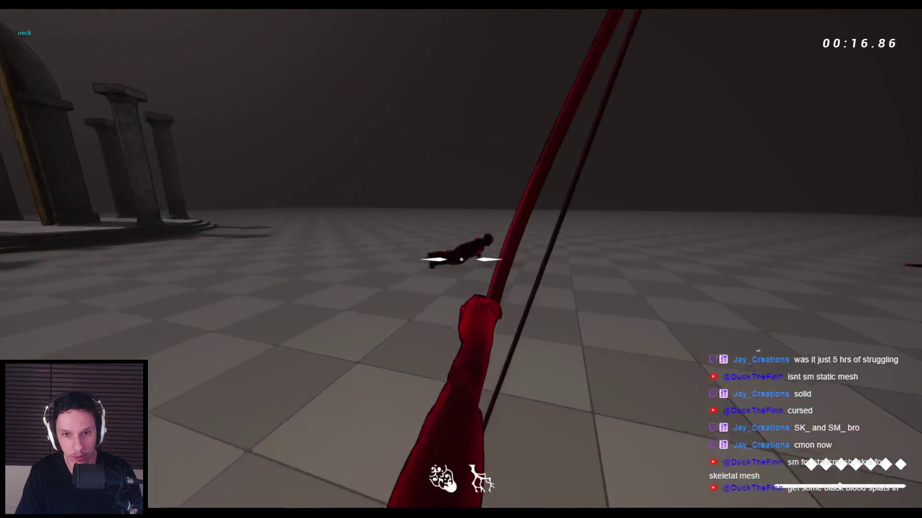
{"action": "key", "text": "1"}
{"action": "key", "text": "2"}
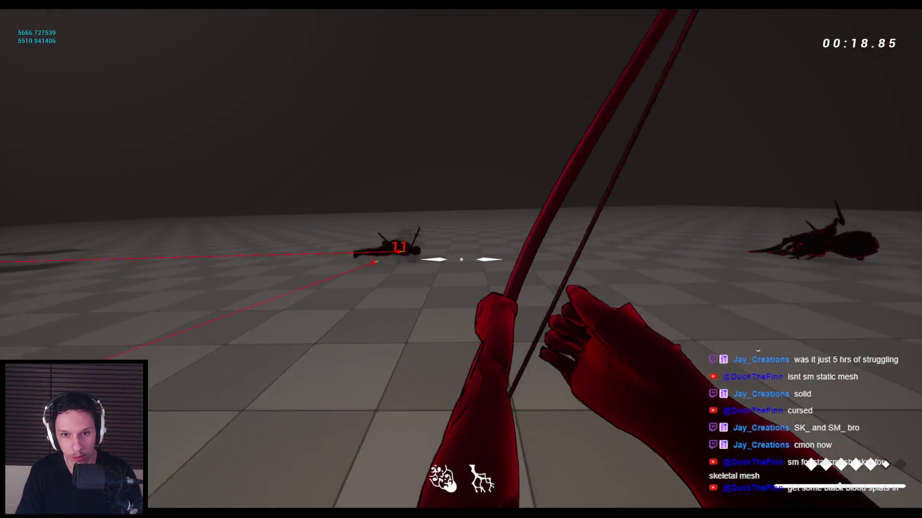
{"action": "left_click", "coordinate": [460, 259]}
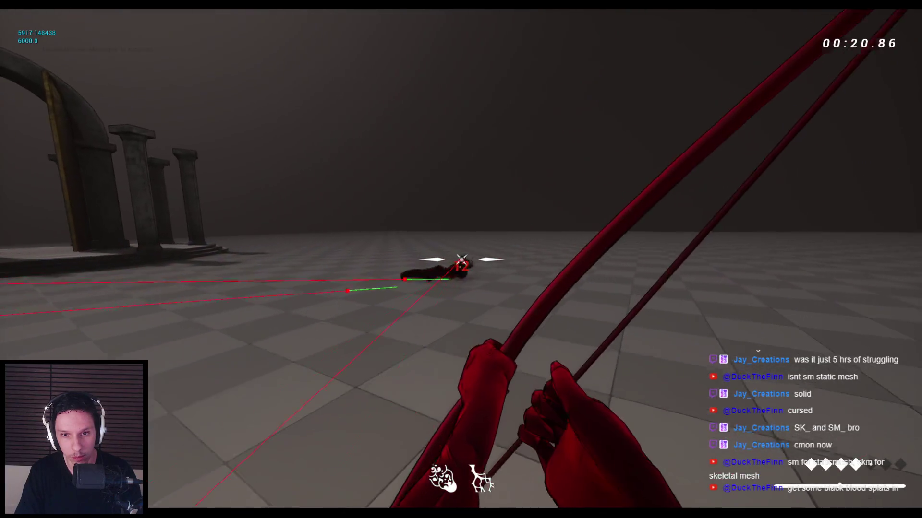
{"action": "key", "text": "1"}
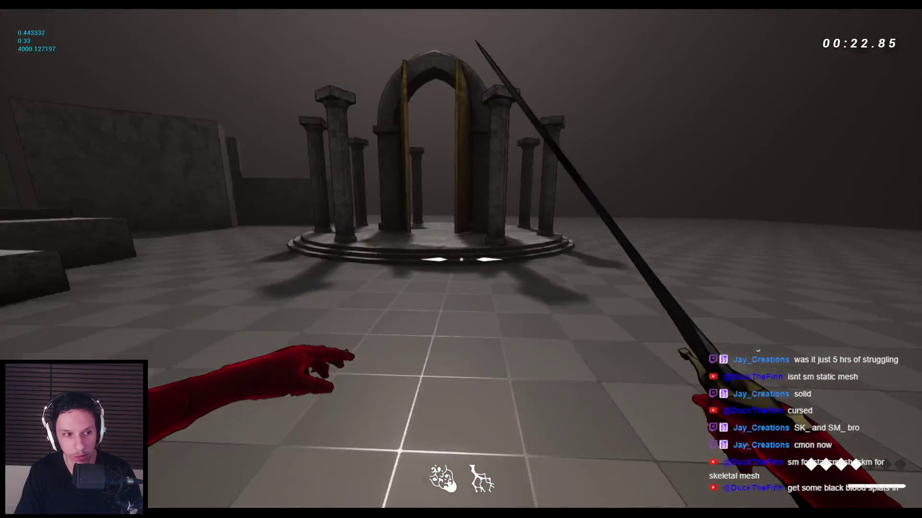
{"action": "key", "text": "space"}
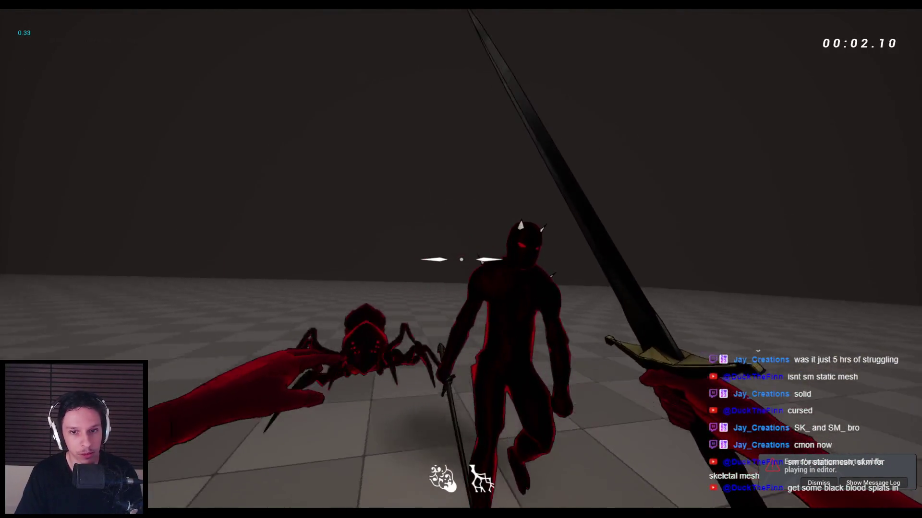
Slash the demon until its ragdoll drops, then kill the spider so it collapses.
{"action": "left_click", "coordinate": [461, 259]}
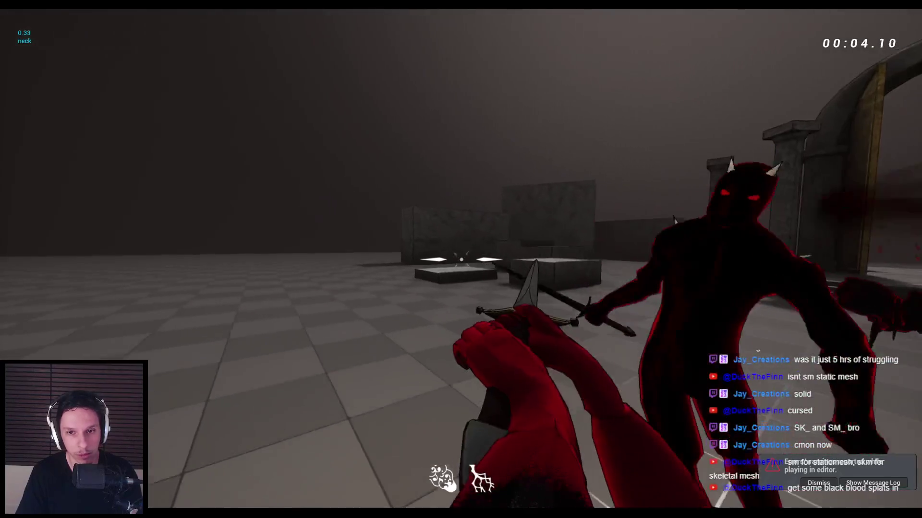
{"action": "left_click", "coordinate": [461, 259]}
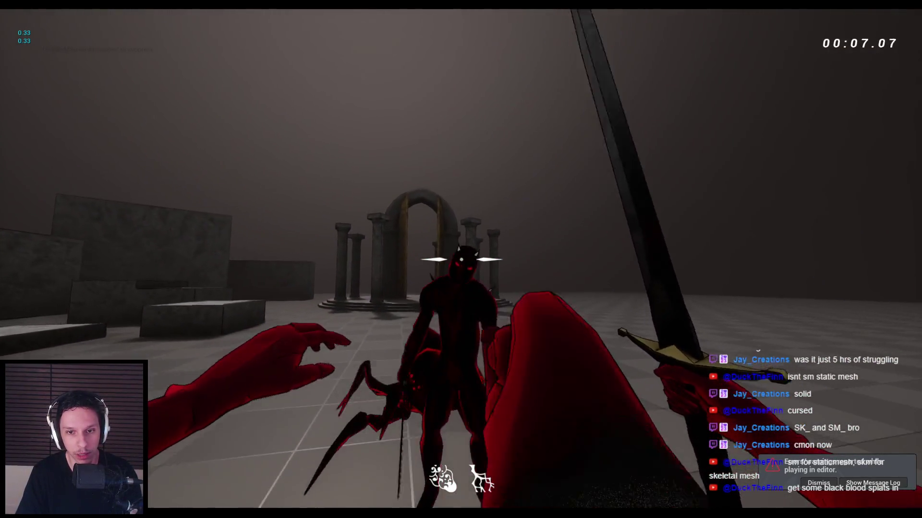
{"action": "left_click", "coordinate": [461, 259]}
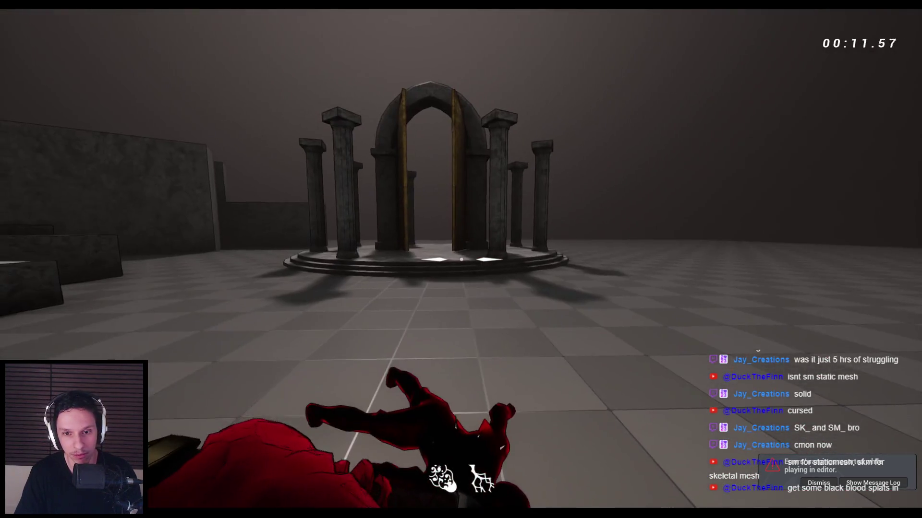
{"action": "left_click", "coordinate": [461, 259]}
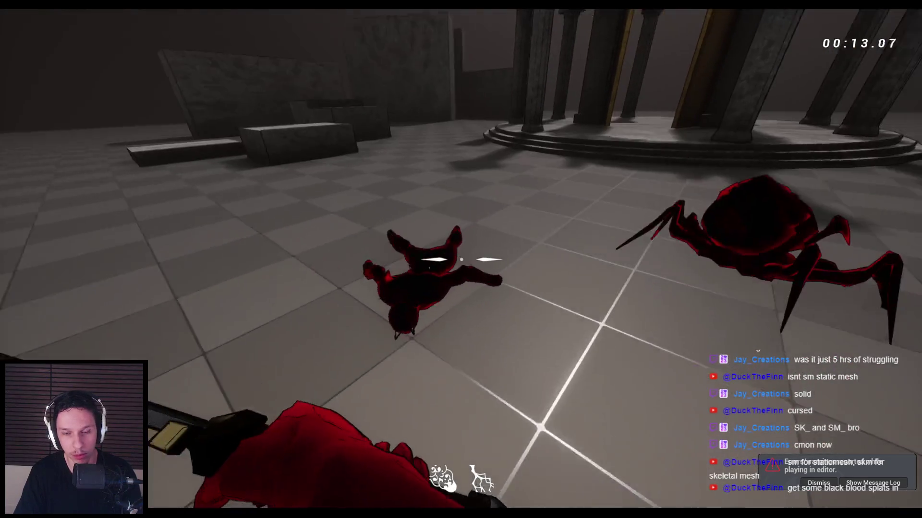
{"action": "left_click", "coordinate": [460, 259]}
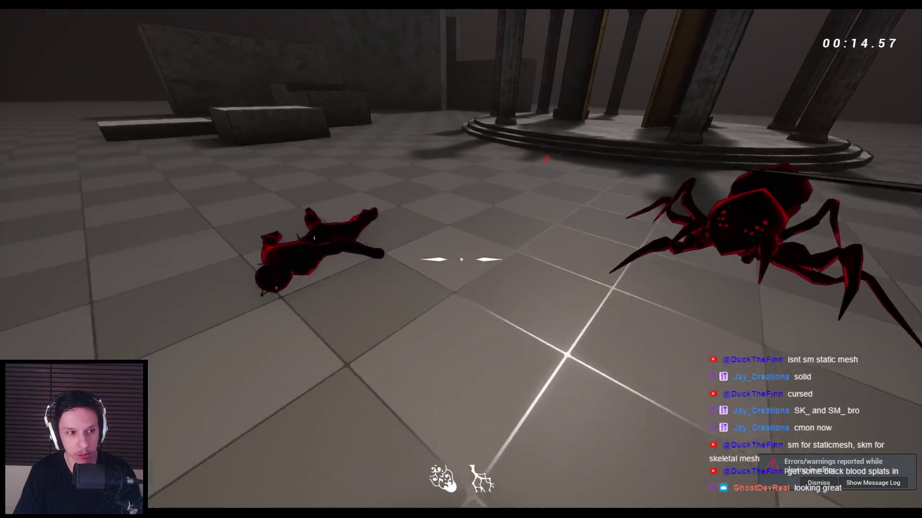
{"action": "left_click", "coordinate": [461, 260]}
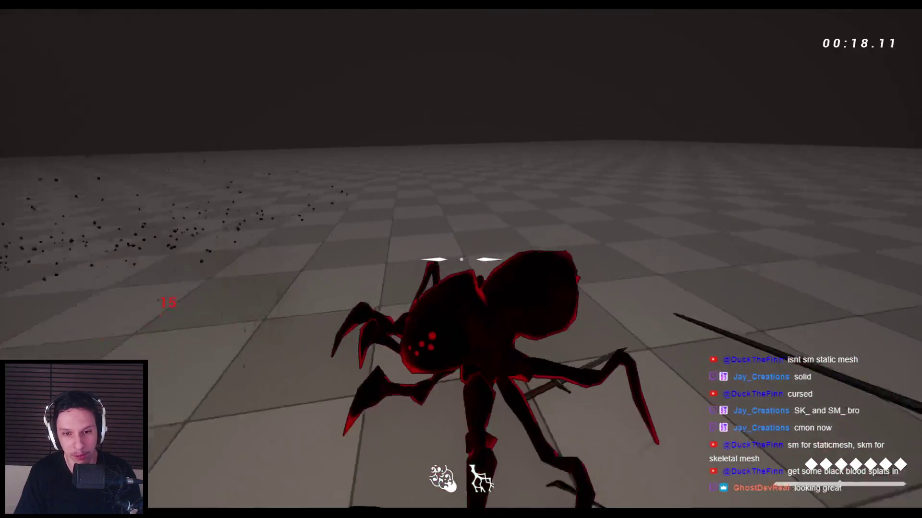
{"action": "left_click", "coordinate": [460, 259]}
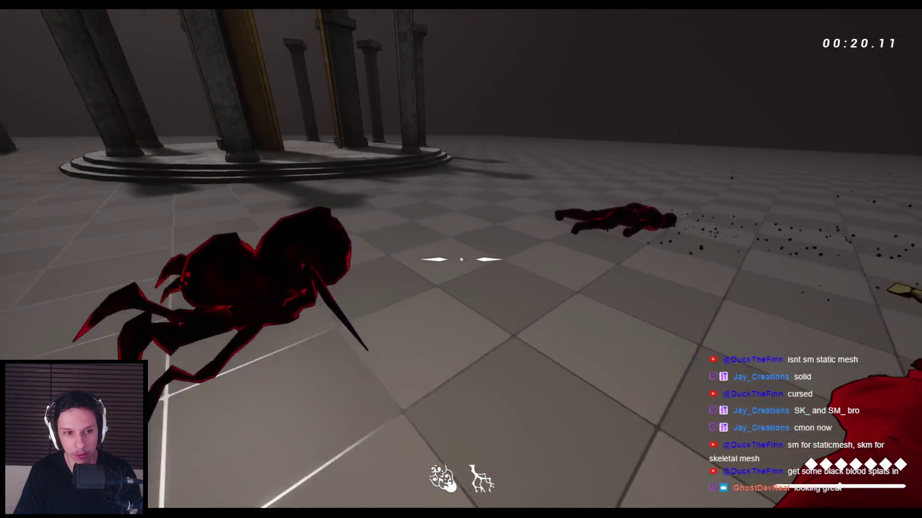
Knock the remaining live spider away with sword strikes, then stop play.
{"action": "left_click", "coordinate": [461, 260]}
{"action": "left_click", "coordinate": [461, 259]}
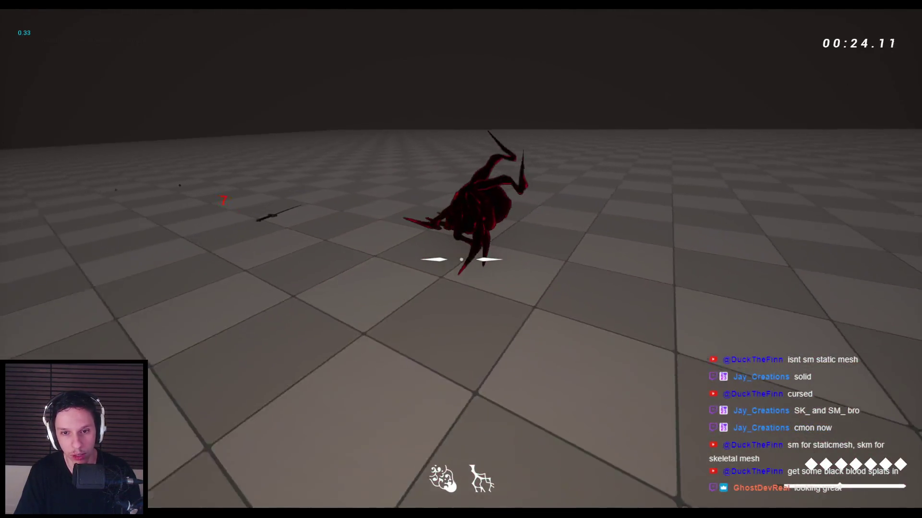
{"action": "left_click", "coordinate": [460, 259]}
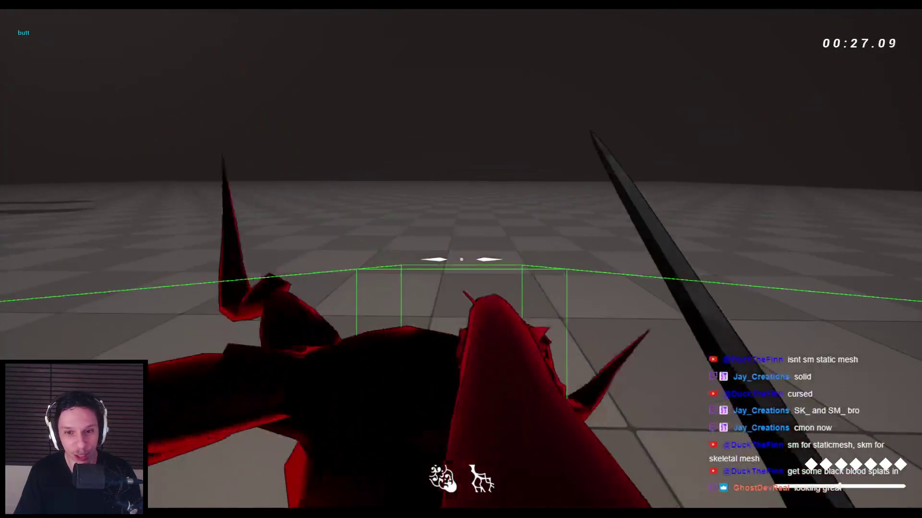
{"action": "left_click", "coordinate": [461, 259]}
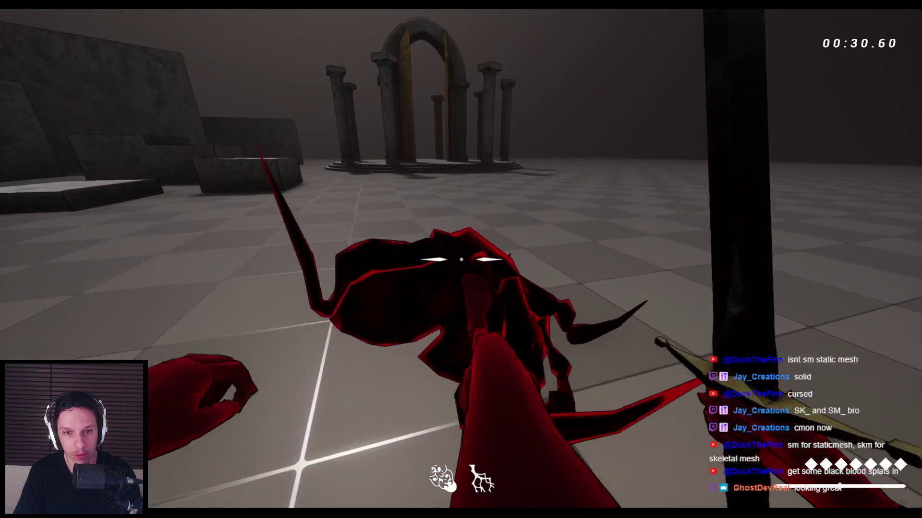
{"action": "left_click", "coordinate": [461, 259]}
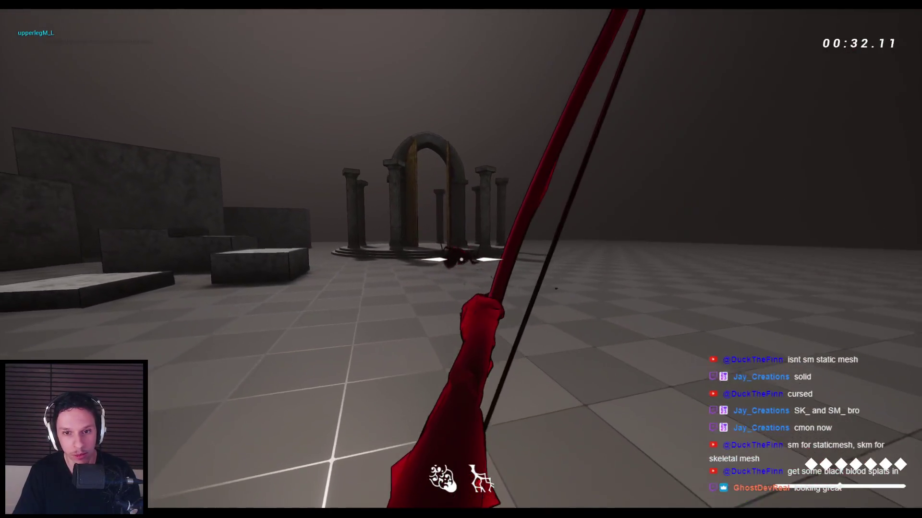
{"action": "key", "text": "space"}
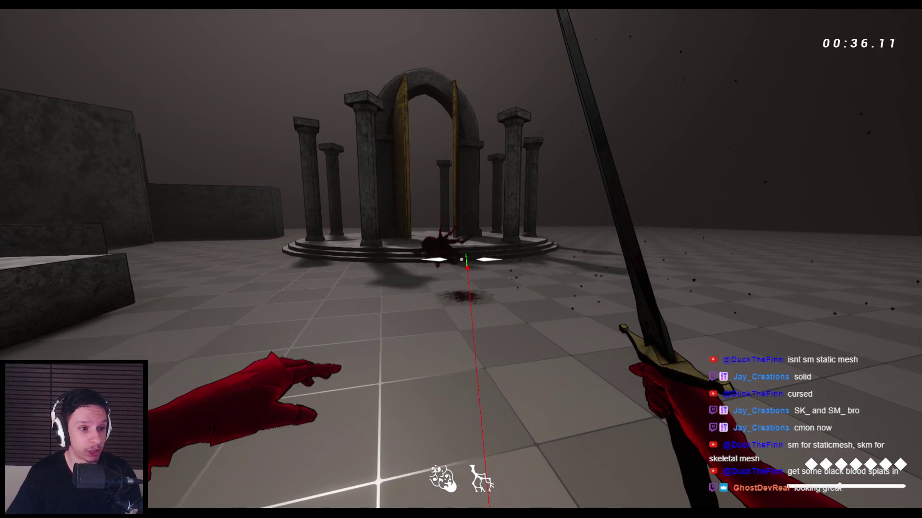
{"action": "key", "text": "Escape"}
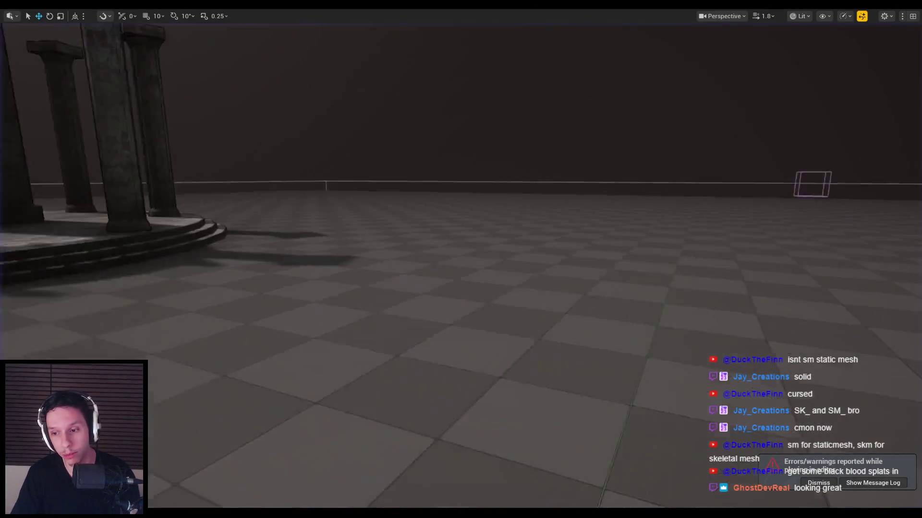
Start a new session, kill the demon with the sword, and shoot arrows at the humanoid and spider.
{"action": "scroll", "coordinate": [548, 242], "scroll_direction": "down", "scroll_amount": 1}
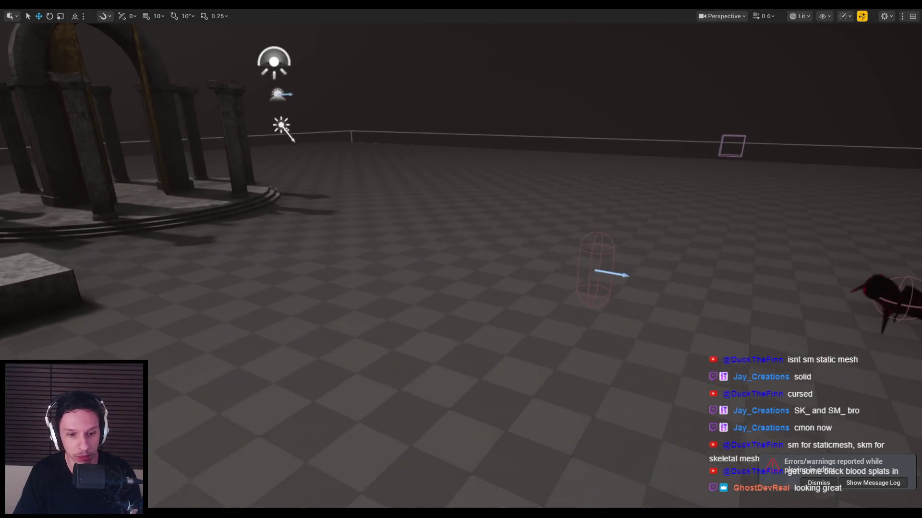
{"action": "key", "text": "alt+p"}
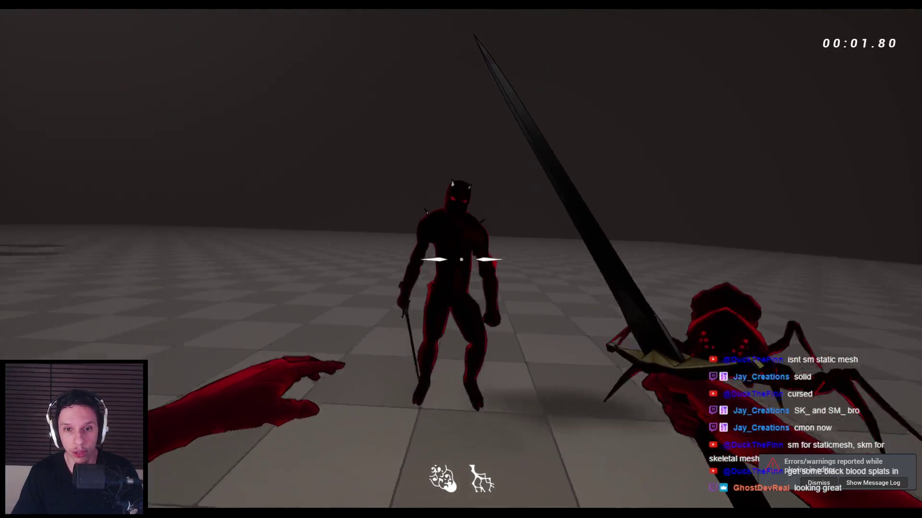
{"action": "left_click", "coordinate": [460, 260]}
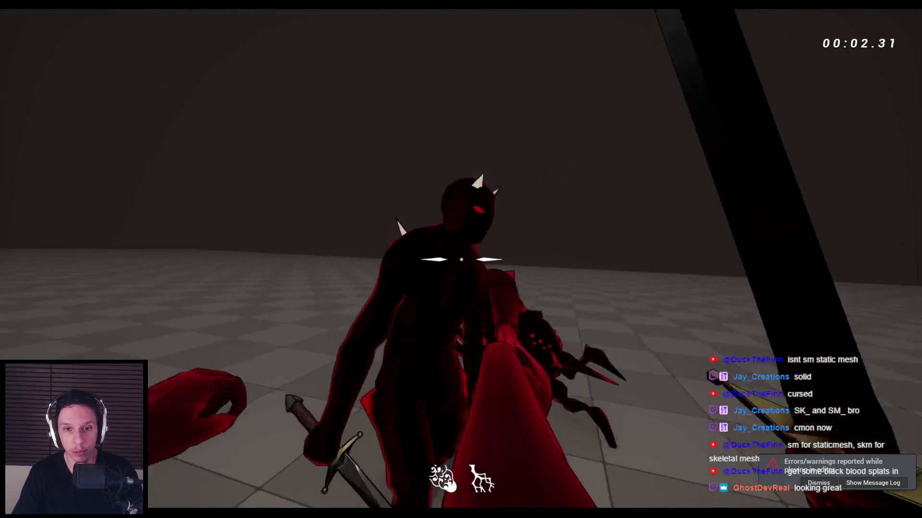
{"action": "key", "text": "2"}
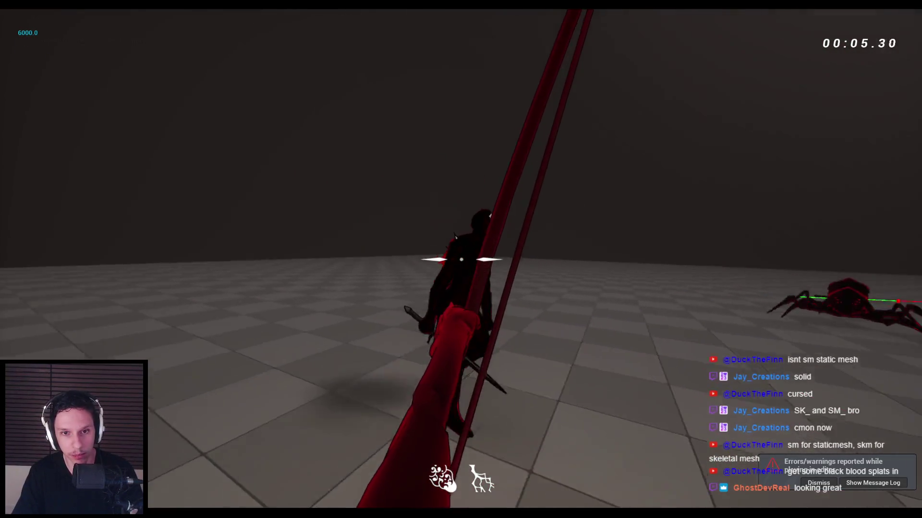
{"action": "left_click", "coordinate": [460, 259]}
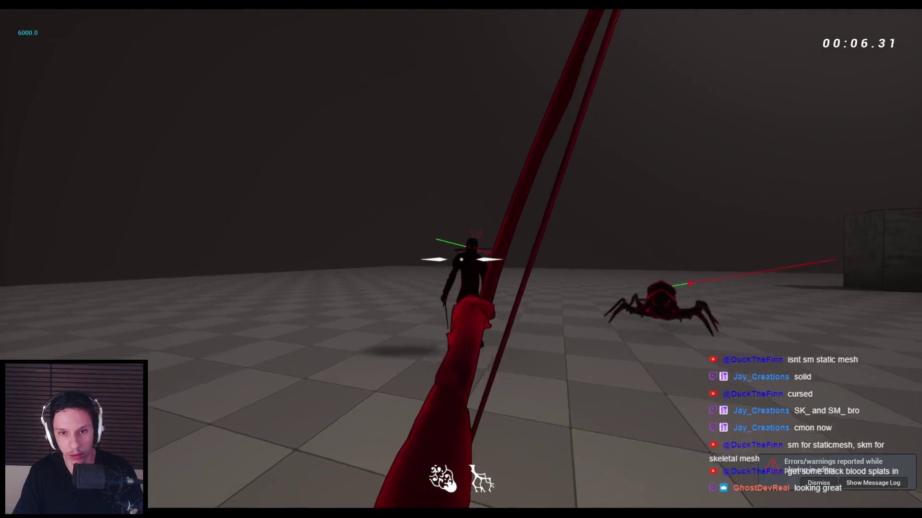
{"action": "left_click", "coordinate": [461, 260]}
Knock the charging spider over with repeated sword strikes, then stop play.
{"action": "key", "text": "1"}
{"action": "left_click", "coordinate": [461, 259]}
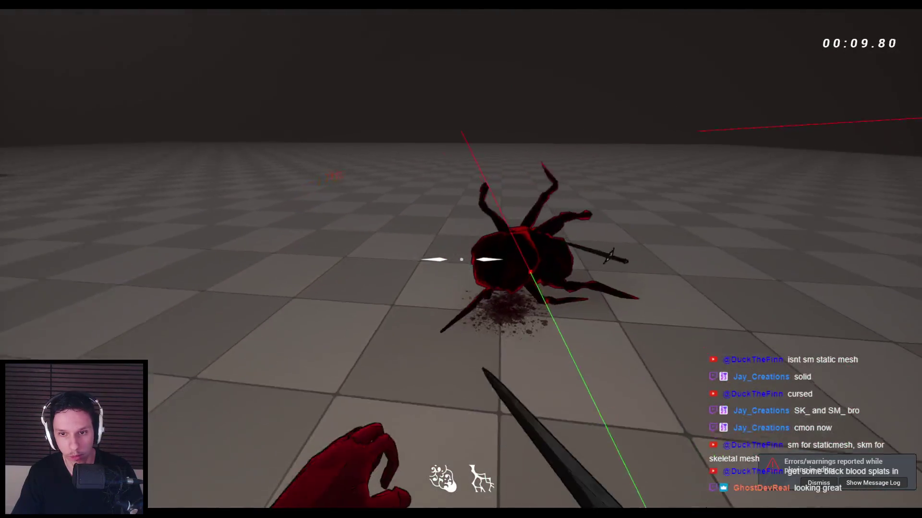
{"action": "left_click", "coordinate": [461, 259]}
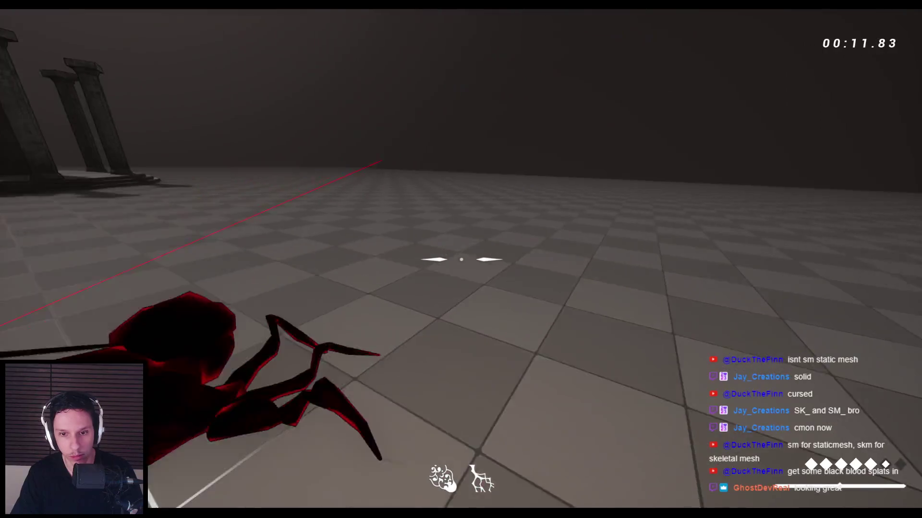
{"action": "left_click", "coordinate": [461, 259]}
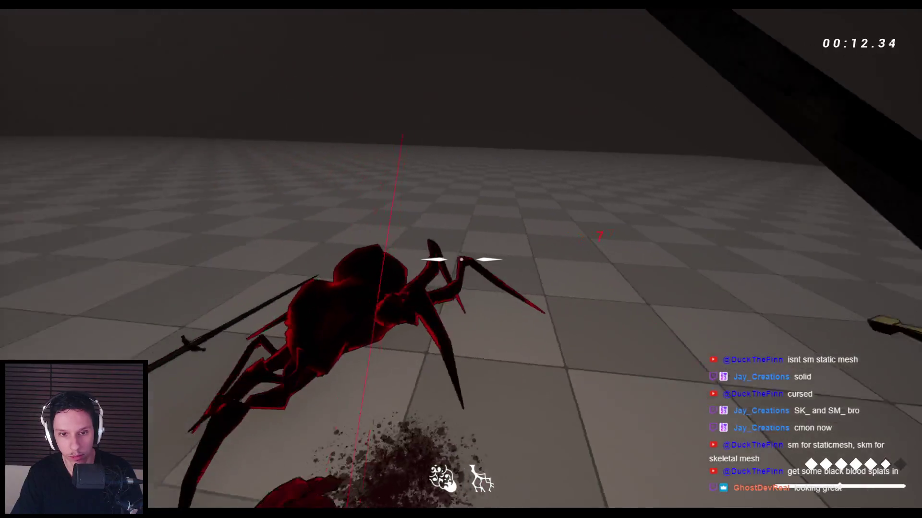
{"action": "left_click", "coordinate": [461, 259]}
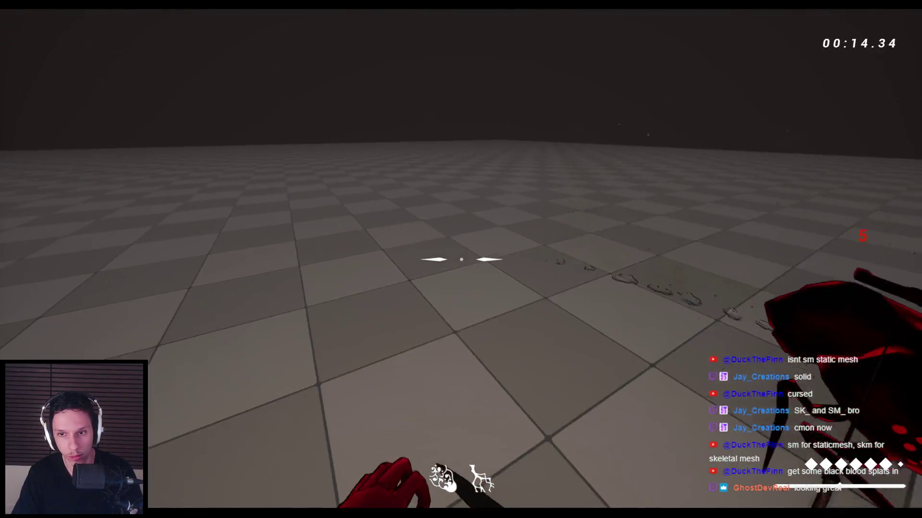
{"action": "left_click", "coordinate": [461, 259]}
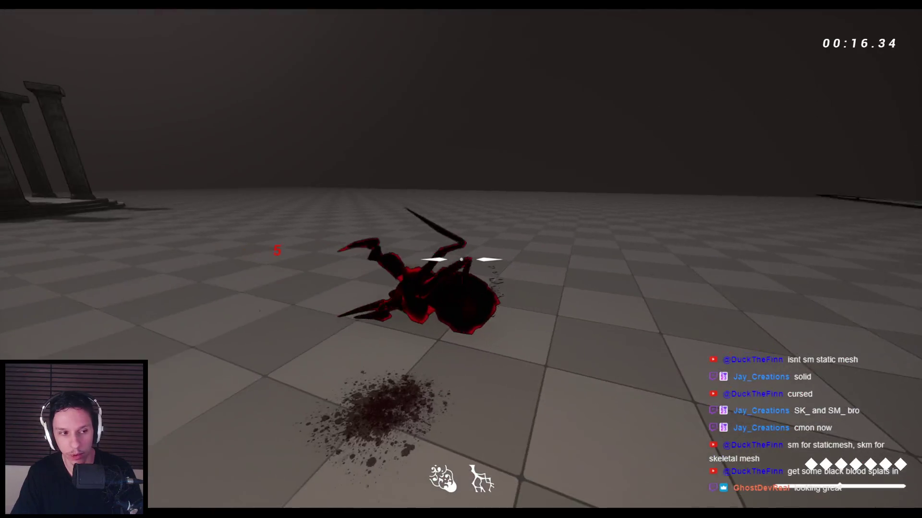
{"action": "key", "text": "Escape"}
Show the Content Browser and switch to the Notion task page.
{"action": "left_click", "coordinate": [33, 316]}
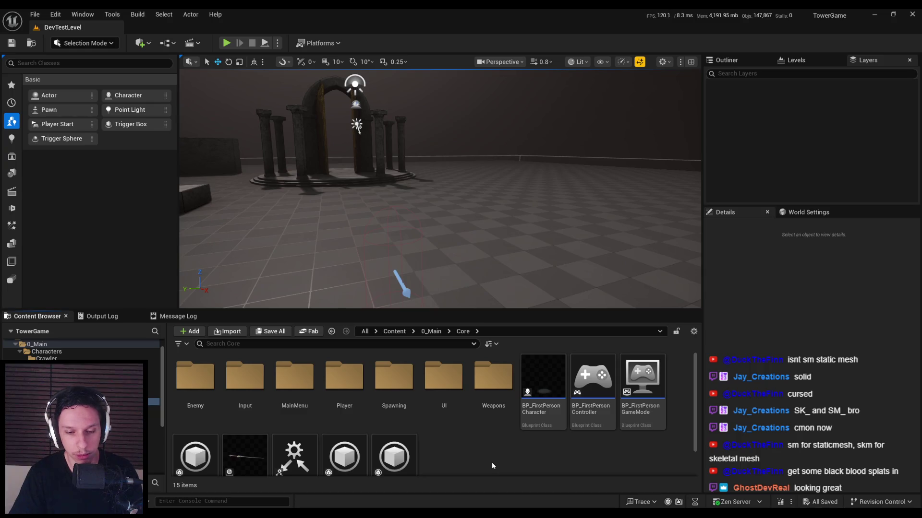
{"action": "key", "text": "alt+Tab"}
{"action": "scroll", "coordinate": [331, 238], "scroll_direction": "up", "scroll_amount": 2}
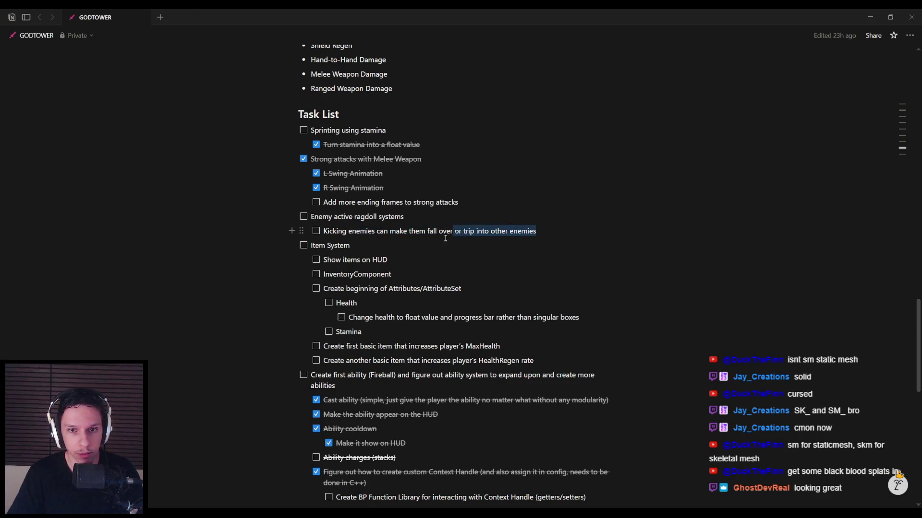
Add a to-do below the kicking item about tripping overlapping enemies.
{"action": "key", "text": "Return"}
{"action": "type", "text": "T"}
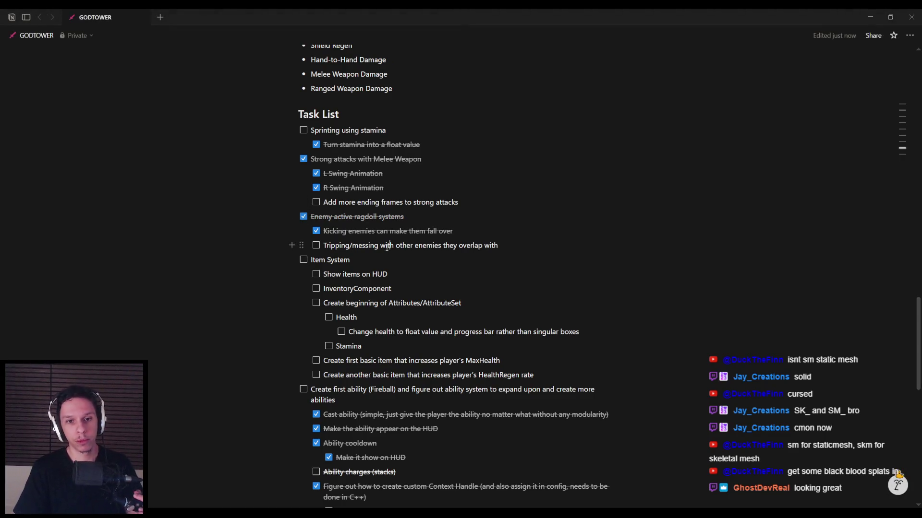
{"action": "left_click_drag", "start_coordinate": [490, 252], "coordinate": [501, 249]}
{"action": "left_click", "coordinate": [509, 250]}
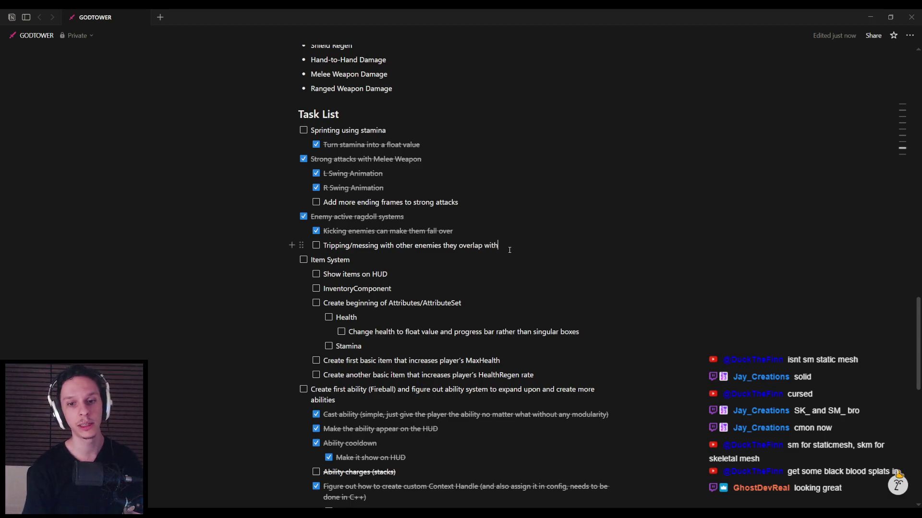
Add a 'Staggering system (somehow)' to-do below it, then return to Unreal.
{"action": "key", "text": "Return"}
{"action": "type", "text": "Staggering system (somehow"}
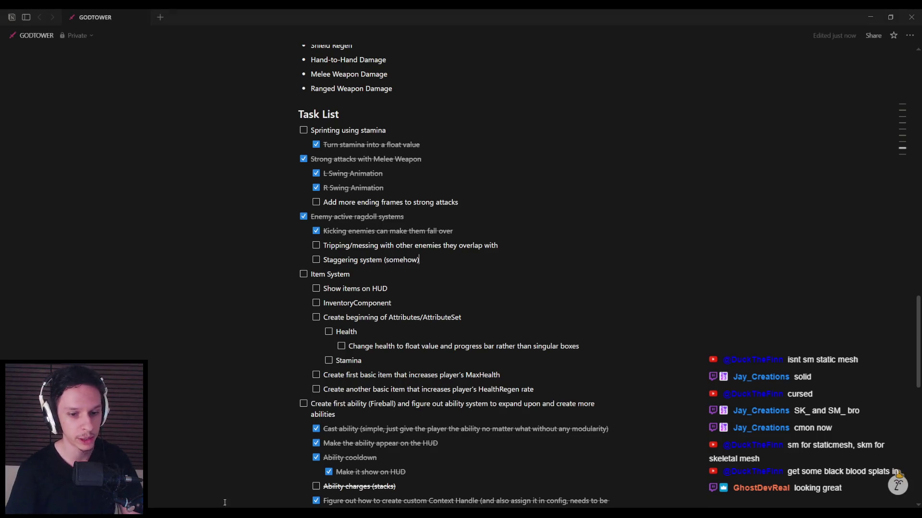
{"action": "mouse_move", "coordinate": [220, 502]}
{"action": "left_click", "coordinate": [225, 473]}
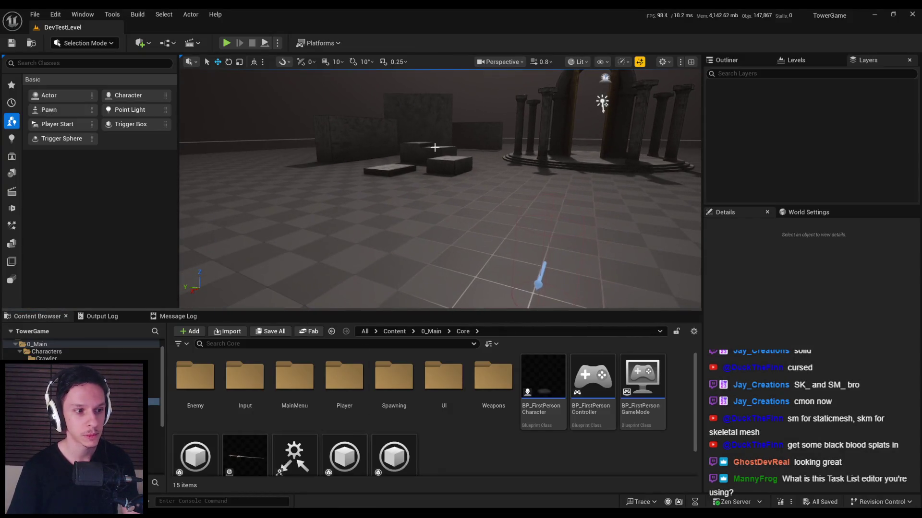
Start a fullscreen play session and sword-fight the horned humanoid until it ragdolls.
{"action": "left_click", "coordinate": [226, 43]}
{"action": "key", "text": "F11"}
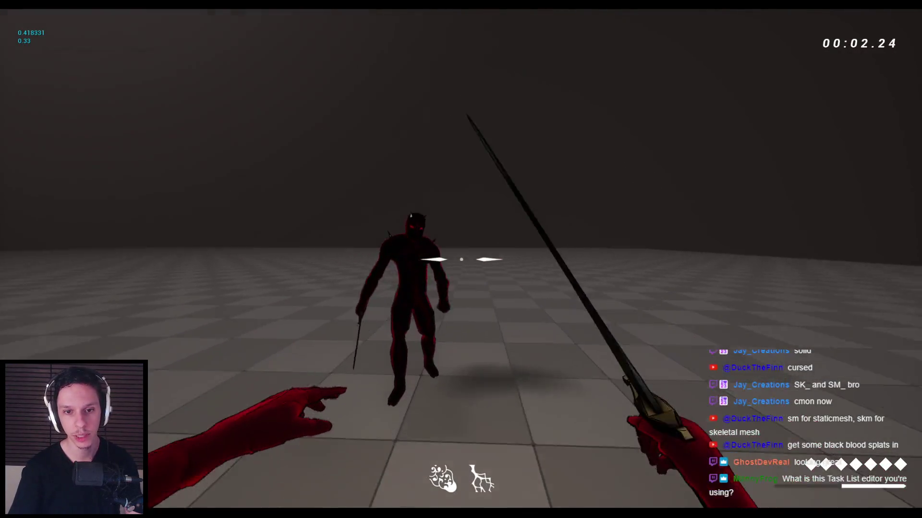
{"action": "left_click", "coordinate": [460, 259]}
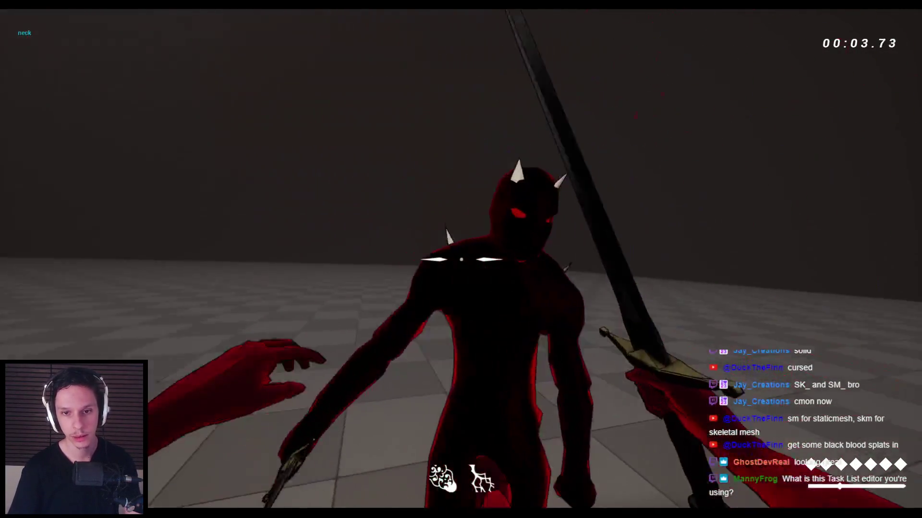
{"action": "left_click", "coordinate": [460, 259]}
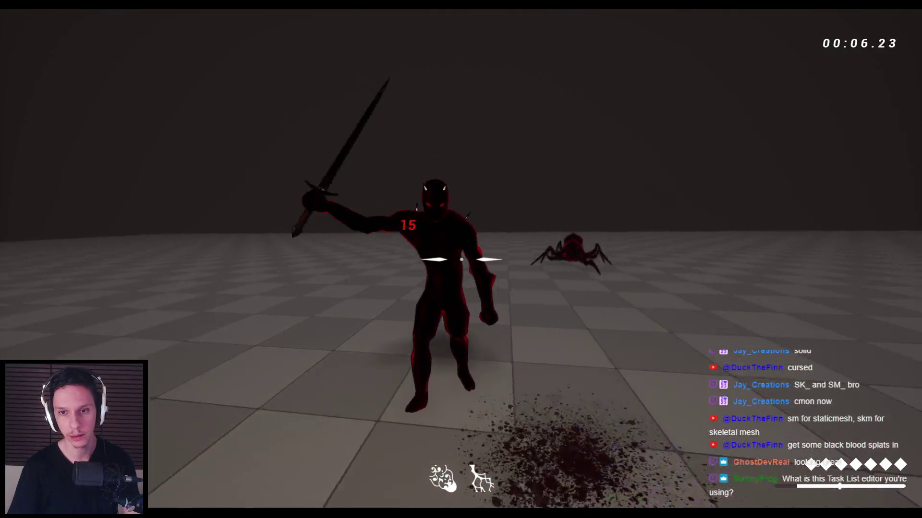
{"action": "left_click", "coordinate": [461, 259]}
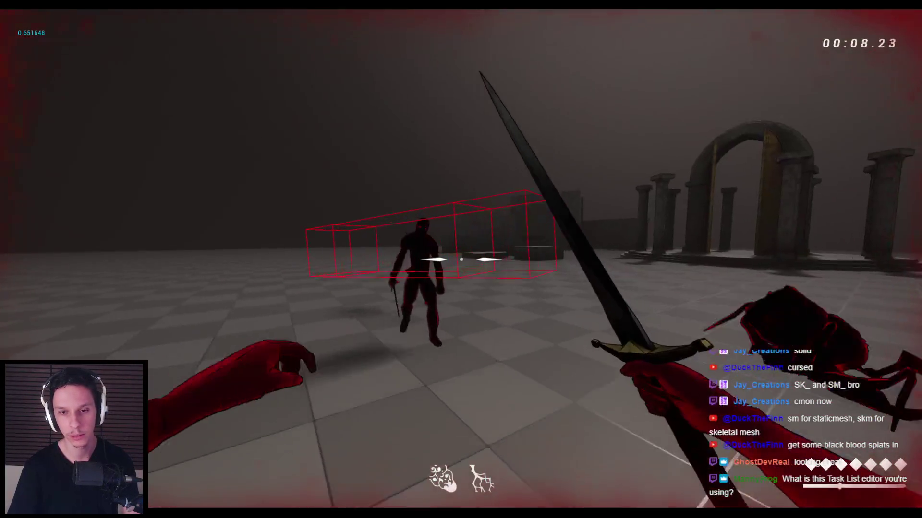
{"action": "left_click", "coordinate": [460, 259]}
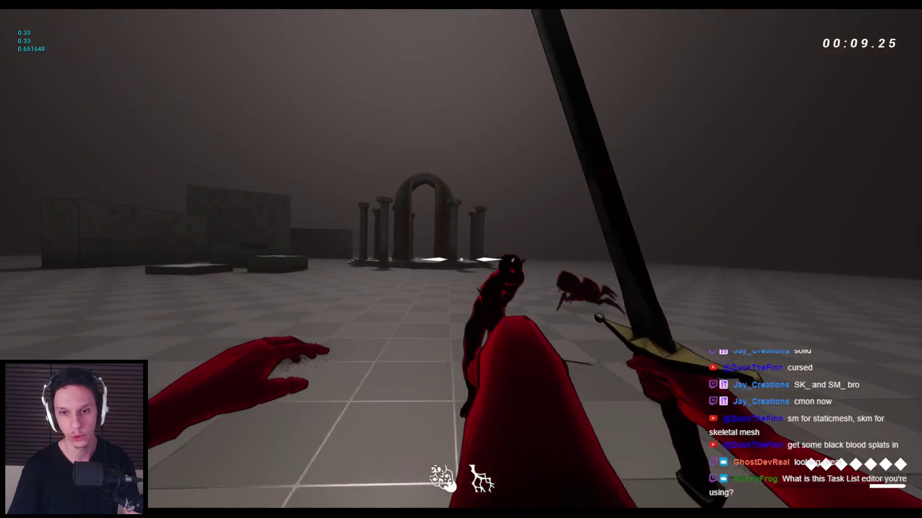
{"action": "left_click", "coordinate": [460, 259]}
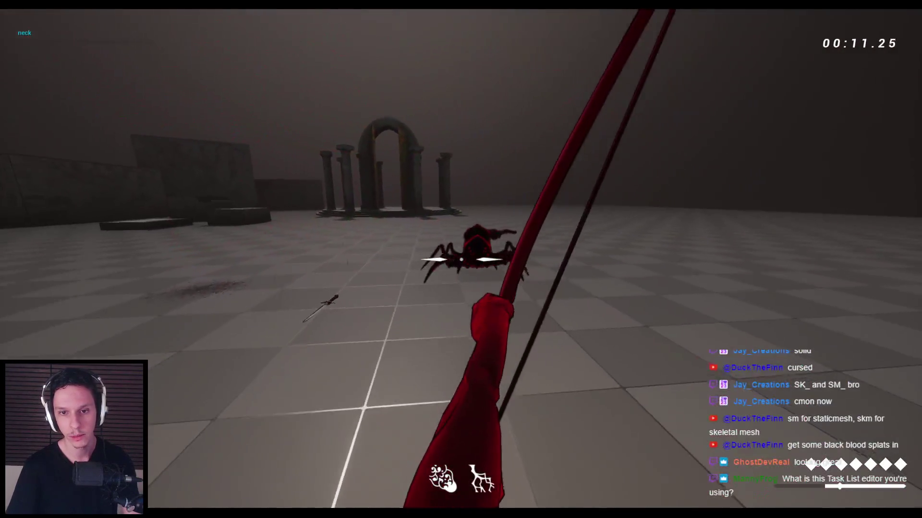
{"action": "left_click", "coordinate": [460, 259]}
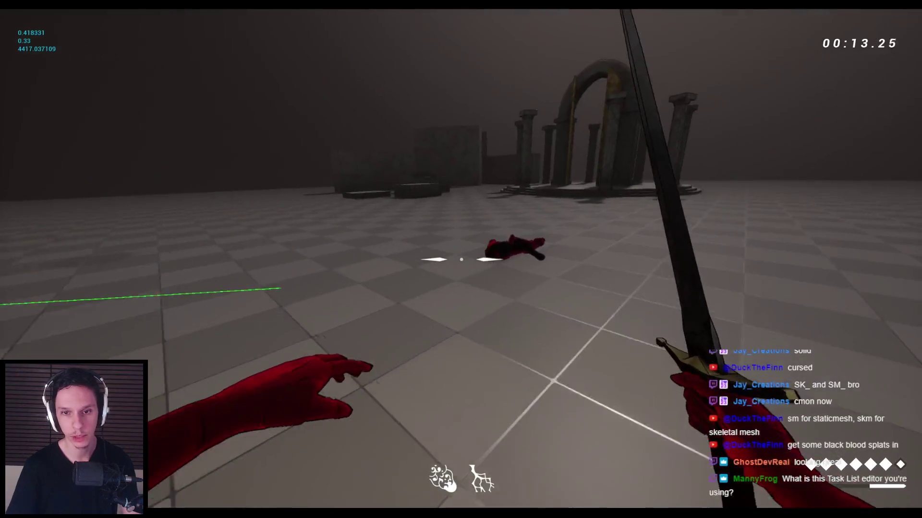
Fight the spider by knocking it away and repeatedly throwing and recalling the sword.
{"action": "key", "text": "w"}
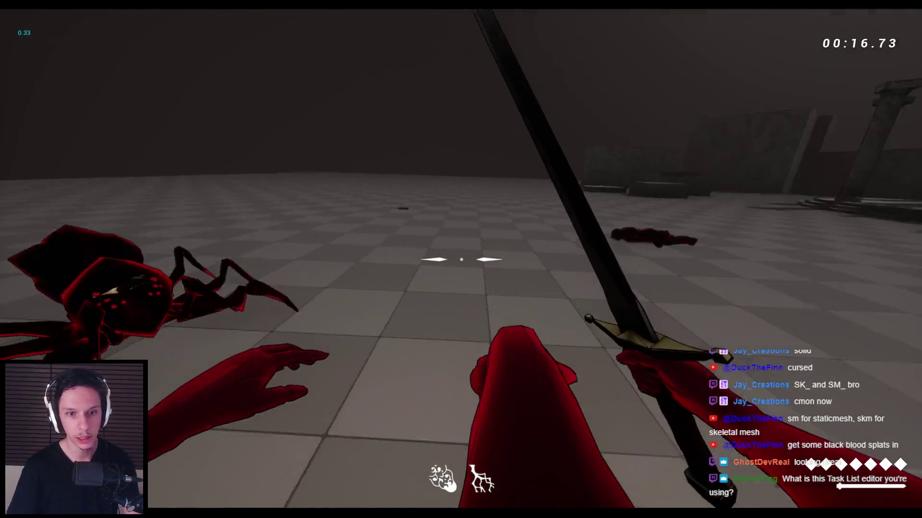
{"action": "left_click", "coordinate": [461, 259]}
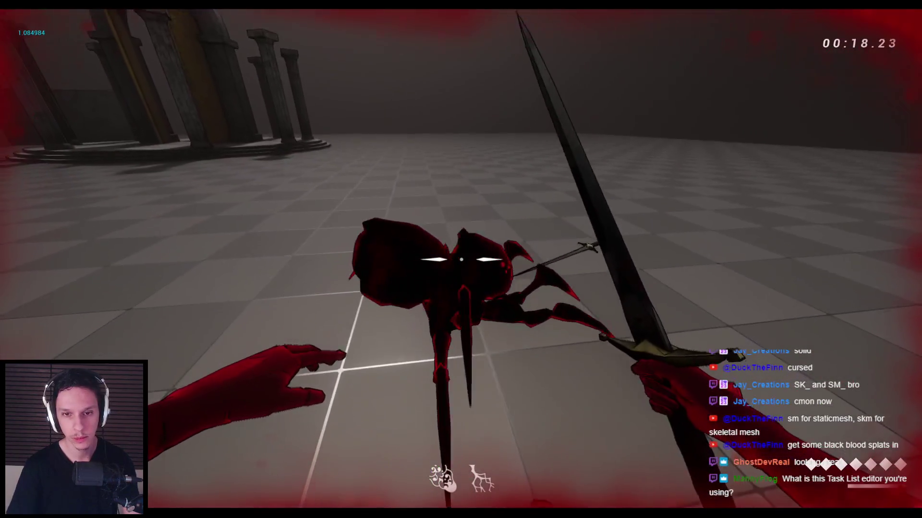
{"action": "right_click", "coordinate": [461, 259]}
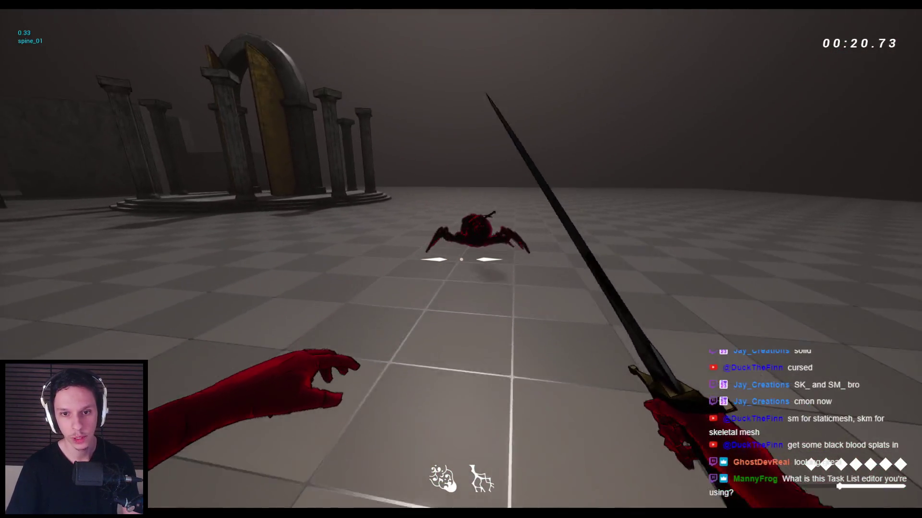
{"action": "left_click", "coordinate": [460, 259]}
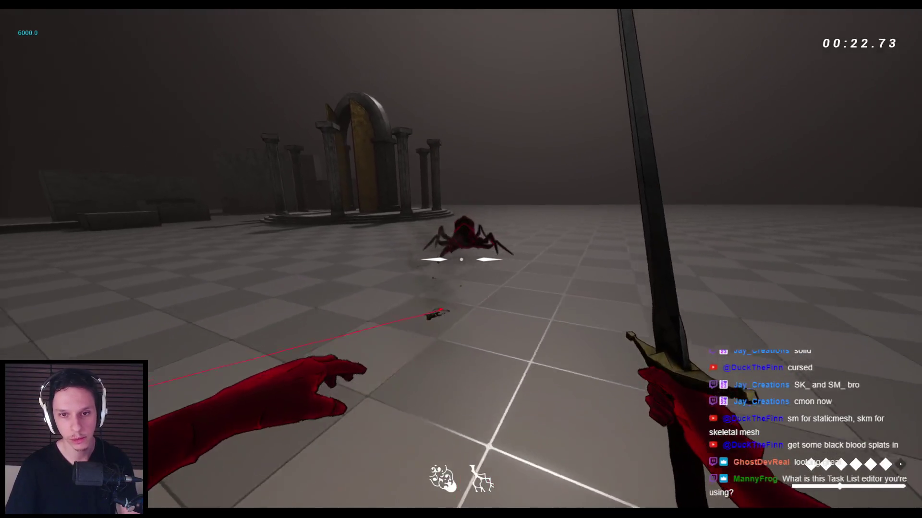
{"action": "left_click", "coordinate": [461, 259]}
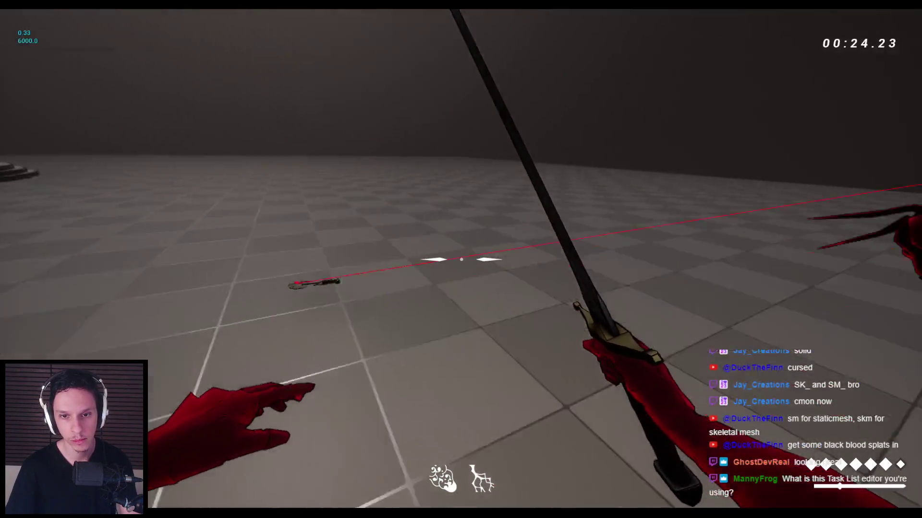
{"action": "left_click", "coordinate": [461, 259]}
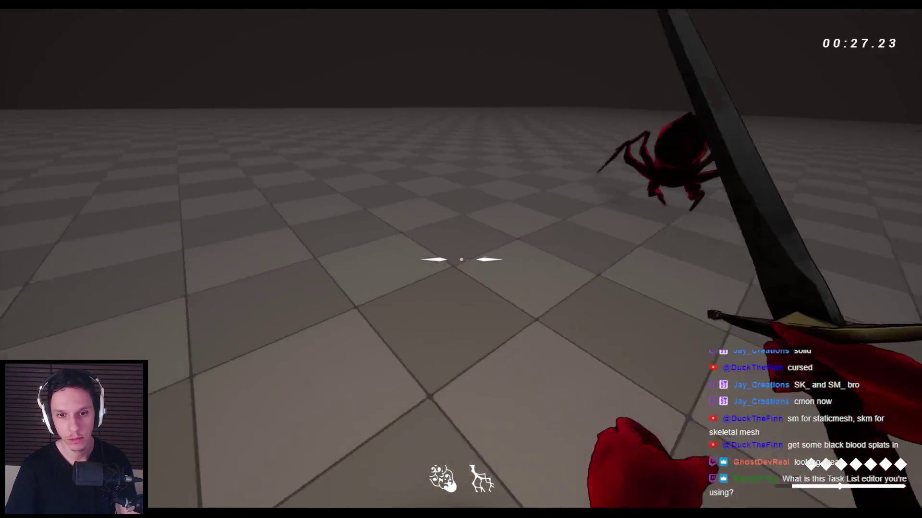
{"action": "left_click", "coordinate": [461, 259]}
{"action": "right_click", "coordinate": [461, 259]}
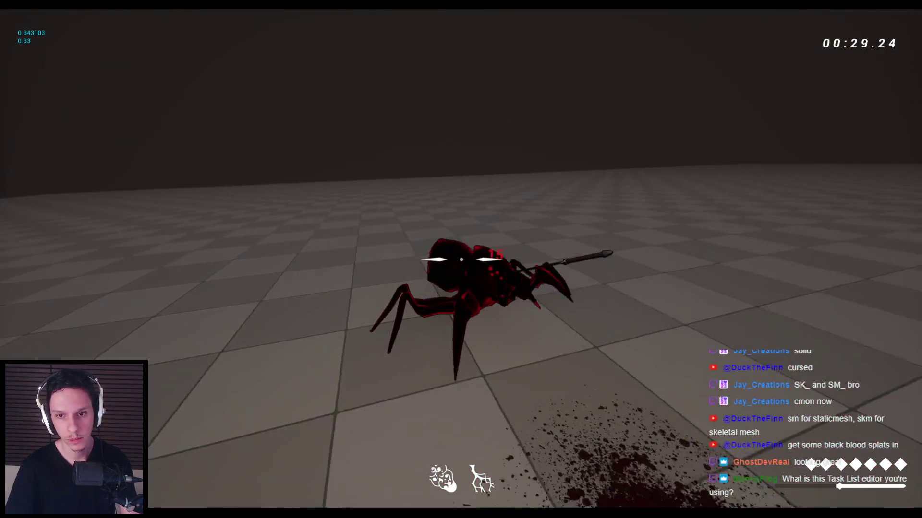
Climb over the stone blocks, switch to the bow, then restart the play session.
{"action": "key", "text": "space"}
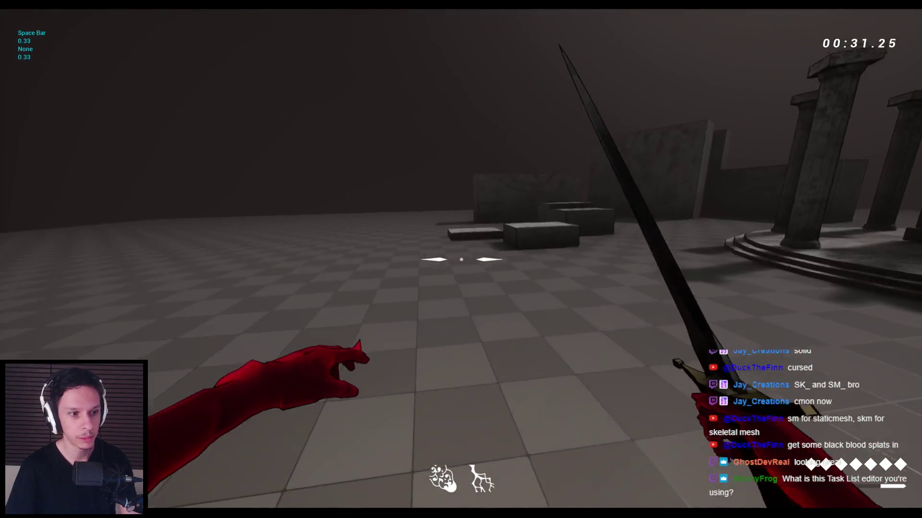
{"action": "key", "text": "w"}
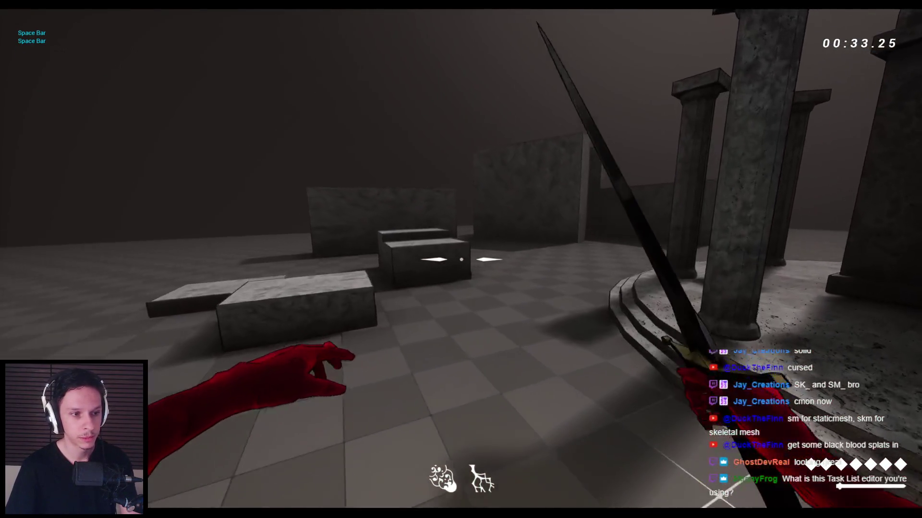
{"action": "key", "text": "w"}
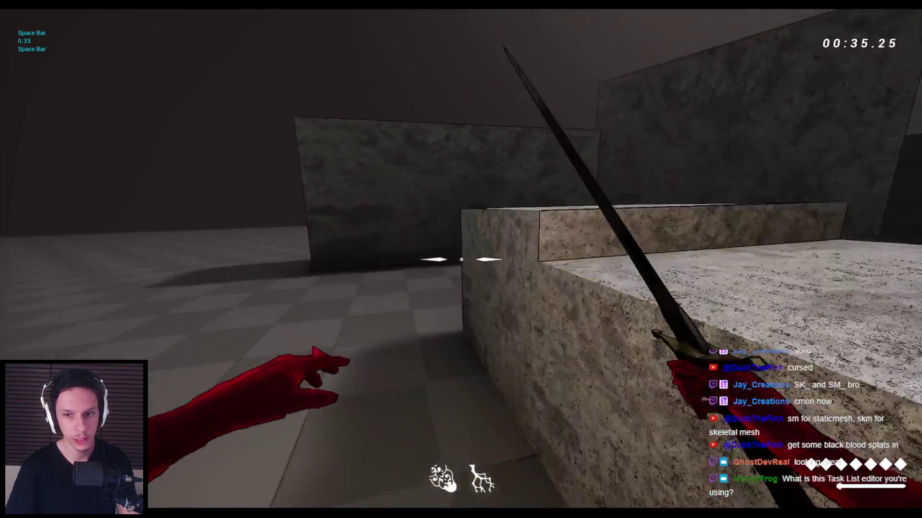
{"action": "key", "text": "space"}
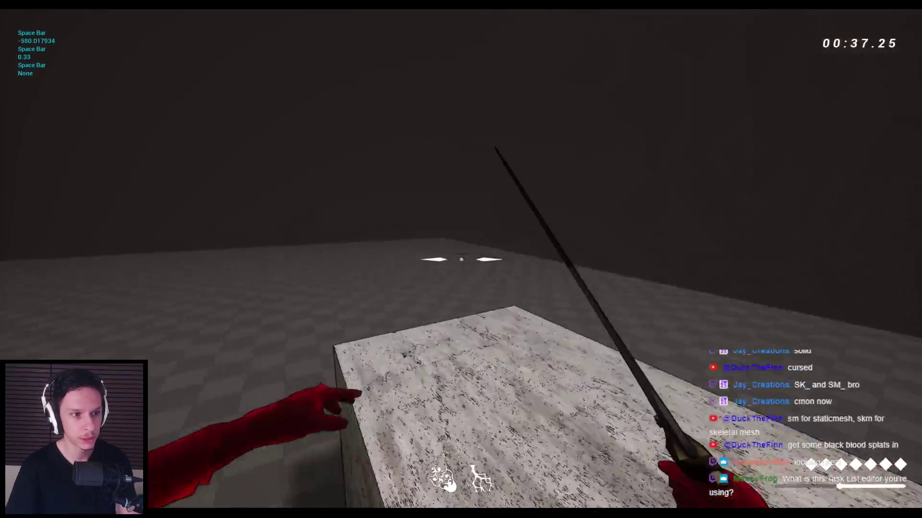
{"action": "key", "text": "w"}
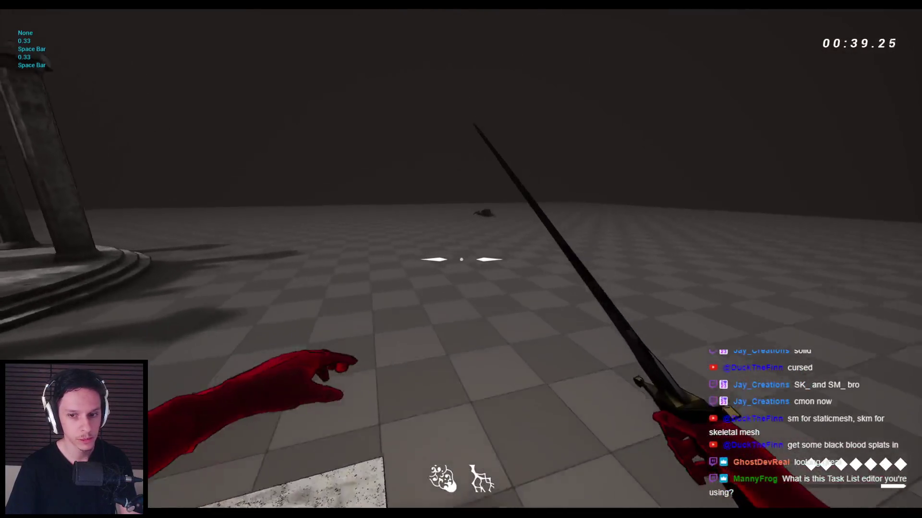
{"action": "key", "text": "2"}
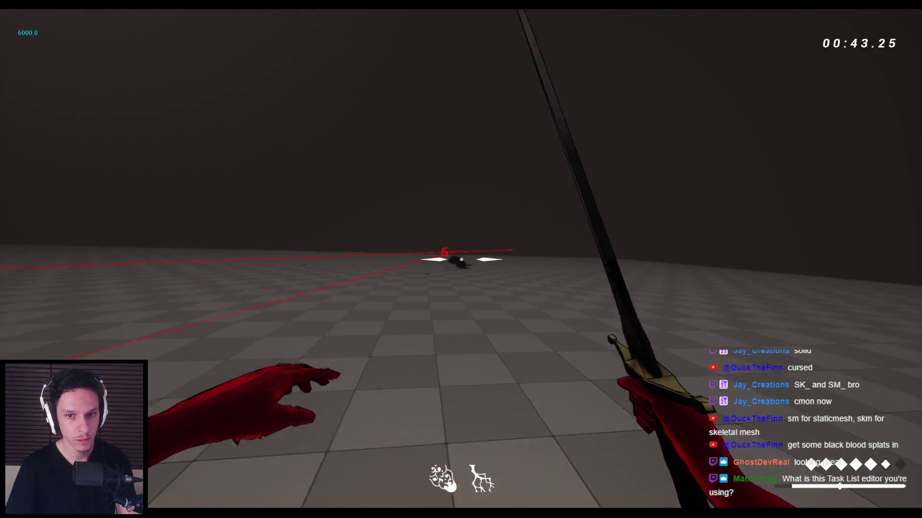
{"action": "key", "text": "Escape"}
{"action": "key", "text": "alt+p"}
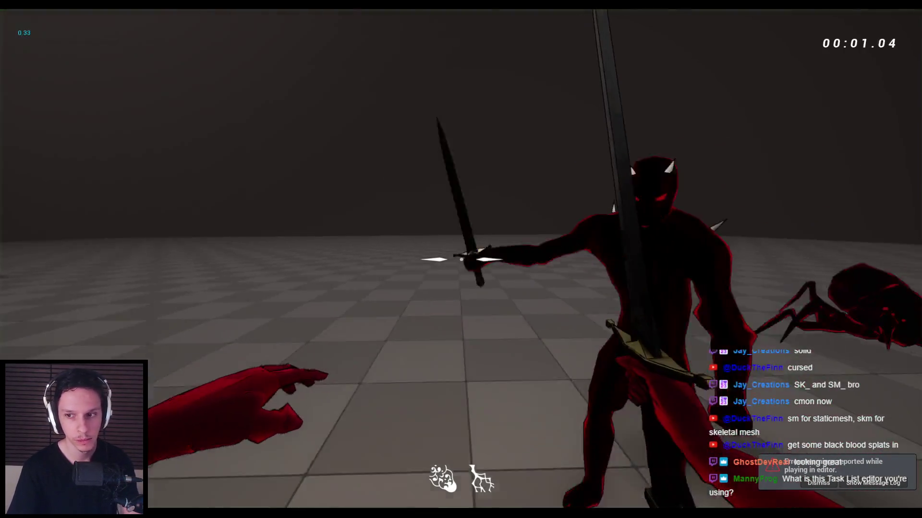
Slash the demon down, fight the spider until it kills the player, then restart.
{"action": "left_click", "coordinate": [461, 259]}
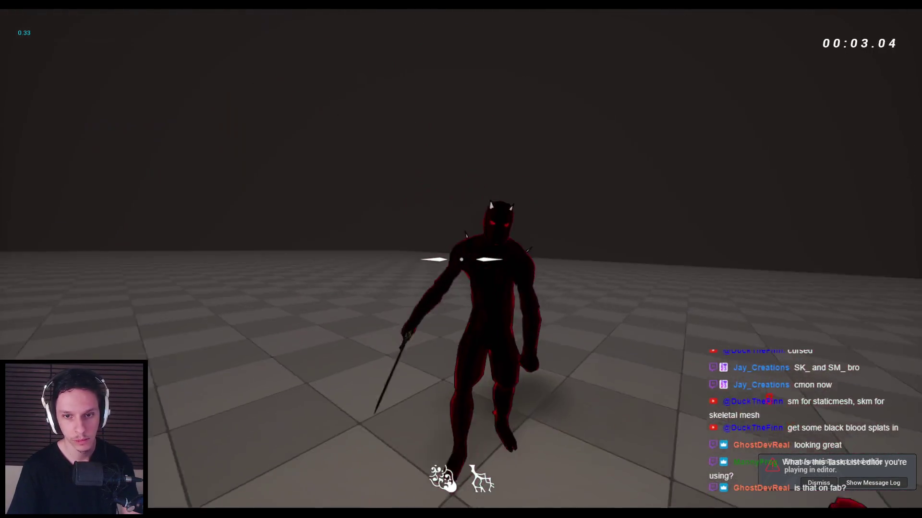
{"action": "left_click", "coordinate": [460, 260]}
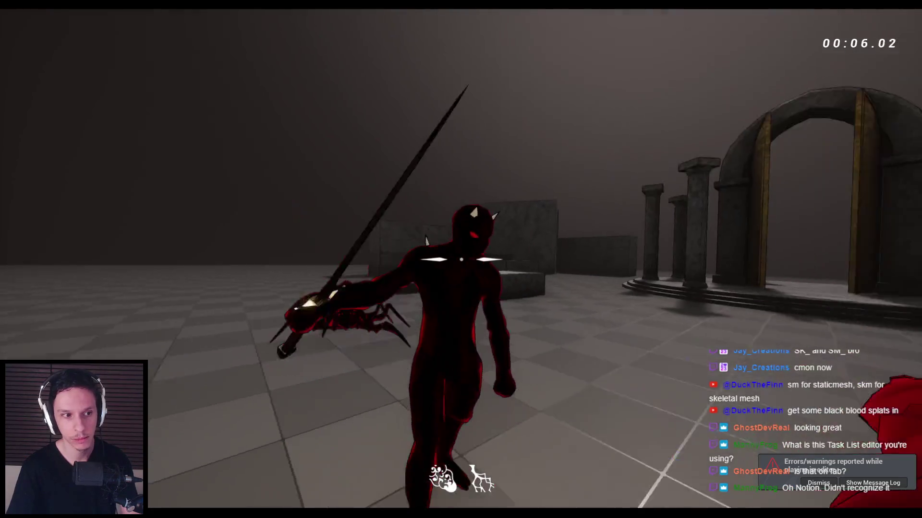
{"action": "left_click", "coordinate": [461, 259]}
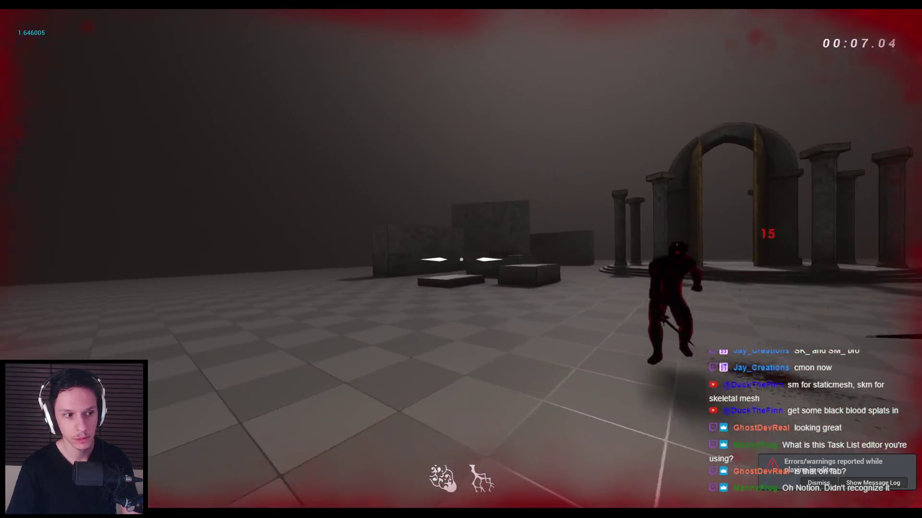
{"action": "left_click", "coordinate": [460, 260]}
{"action": "left_click", "coordinate": [461, 259]}
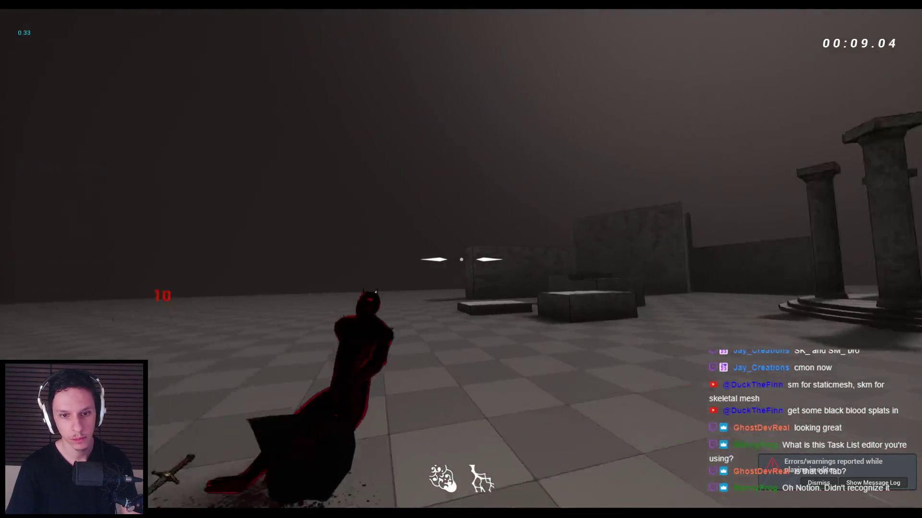
{"action": "left_click", "coordinate": [461, 259]}
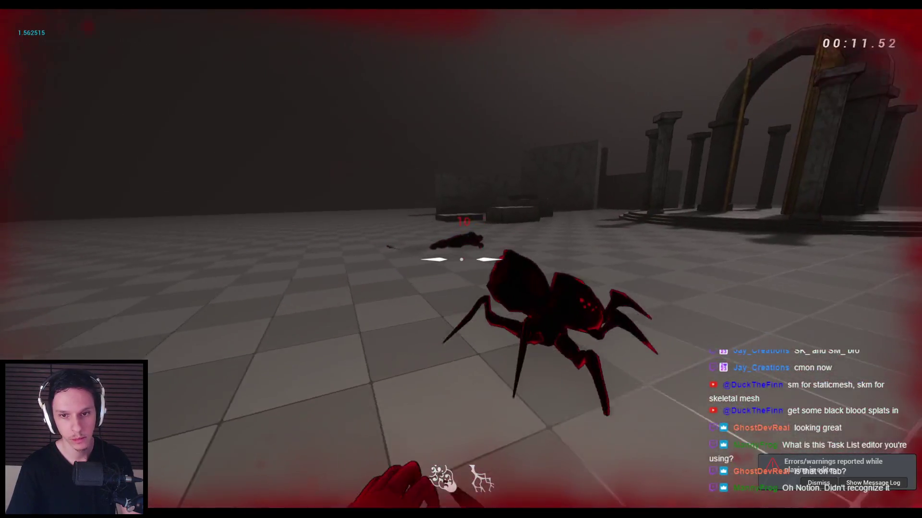
{"action": "left_click", "coordinate": [461, 259]}
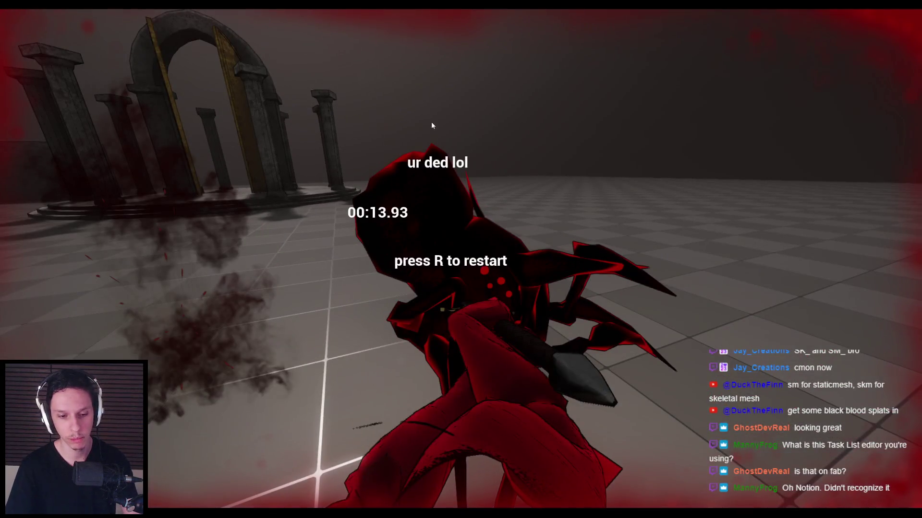
{"action": "key", "text": "r"}
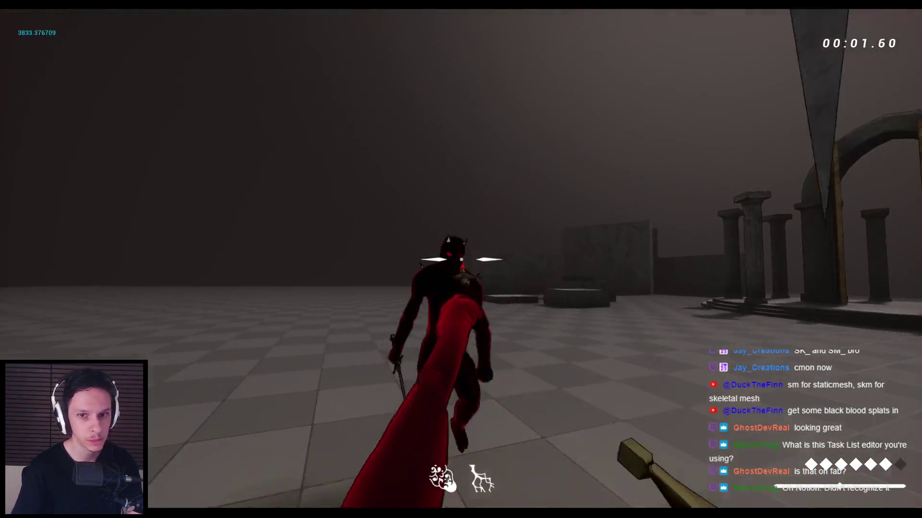
Hit the spider and knock the humanoid into a ragdoll, then relaunch the session.
{"action": "left_click", "coordinate": [461, 259]}
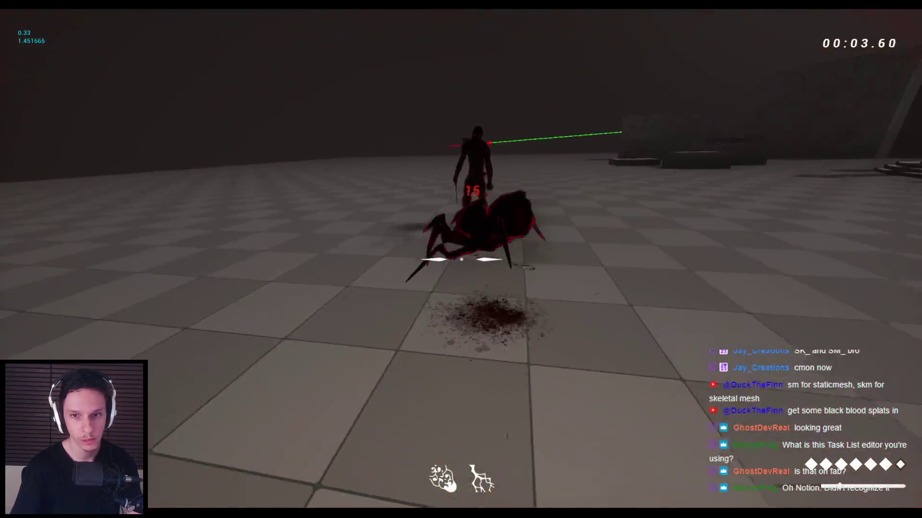
{"action": "left_click", "coordinate": [461, 259]}
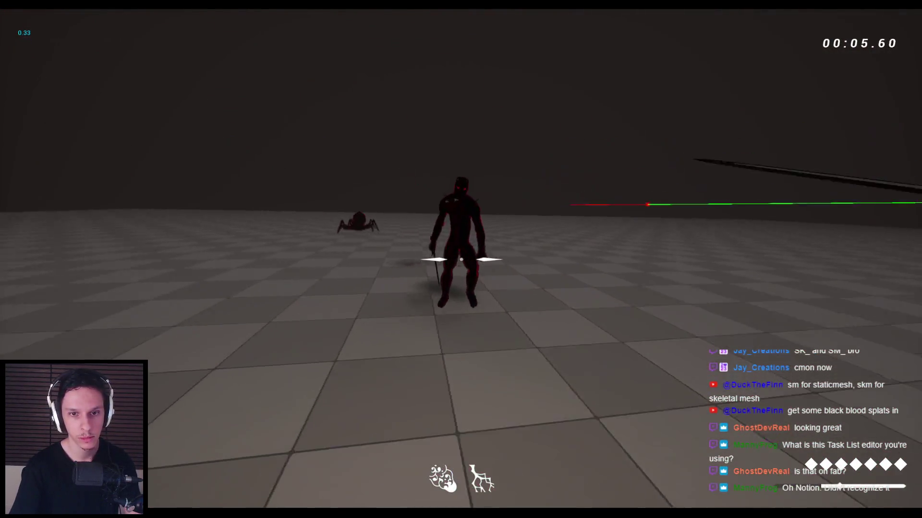
{"action": "left_click", "coordinate": [461, 260]}
{"action": "left_click", "coordinate": [460, 259]}
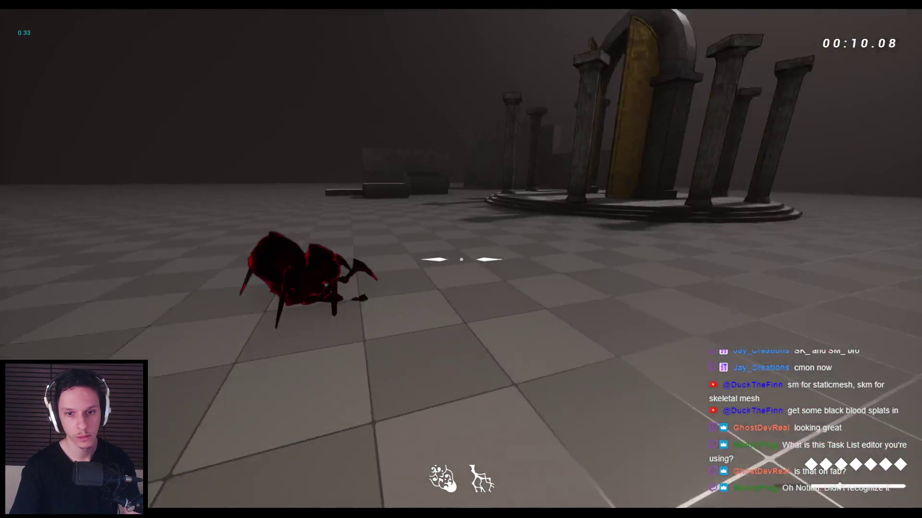
{"action": "left_click", "coordinate": [461, 259]}
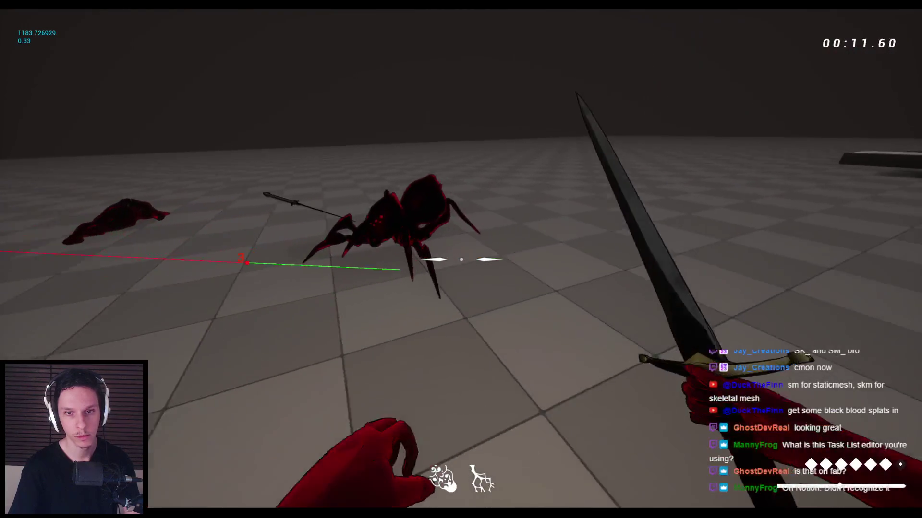
{"action": "left_click", "coordinate": [461, 259]}
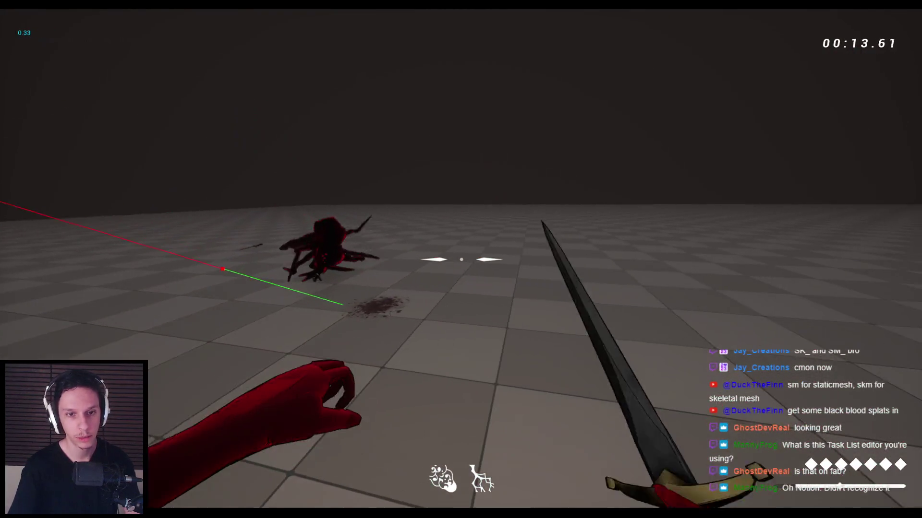
{"action": "key", "text": "Escape"}
{"action": "key", "text": "alt+p"}
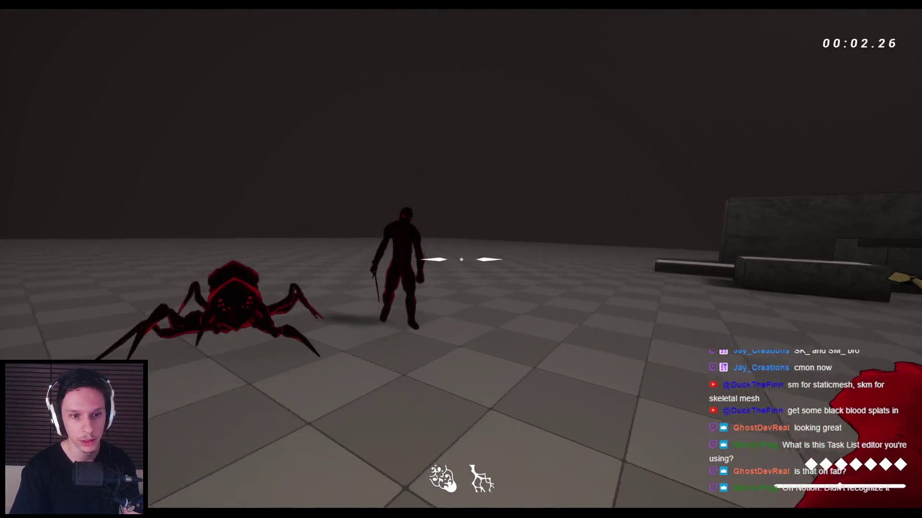
Repeatedly strike and thrust at the demon, then attack the spider.
{"action": "left_click", "coordinate": [460, 259]}
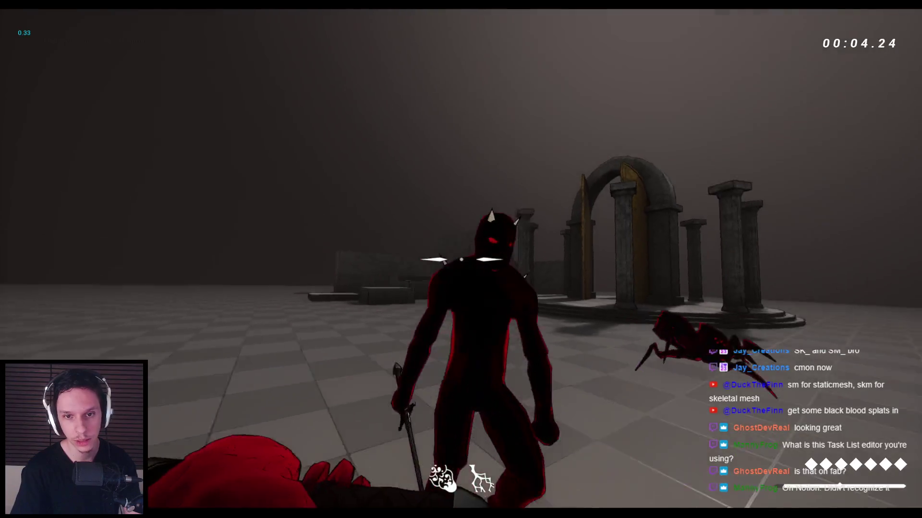
{"action": "left_click", "coordinate": [461, 259]}
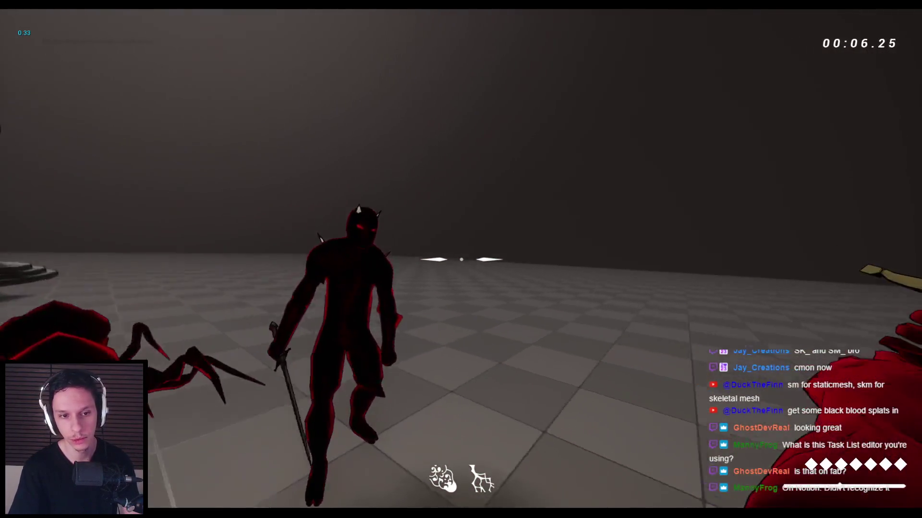
{"action": "left_click", "coordinate": [461, 259]}
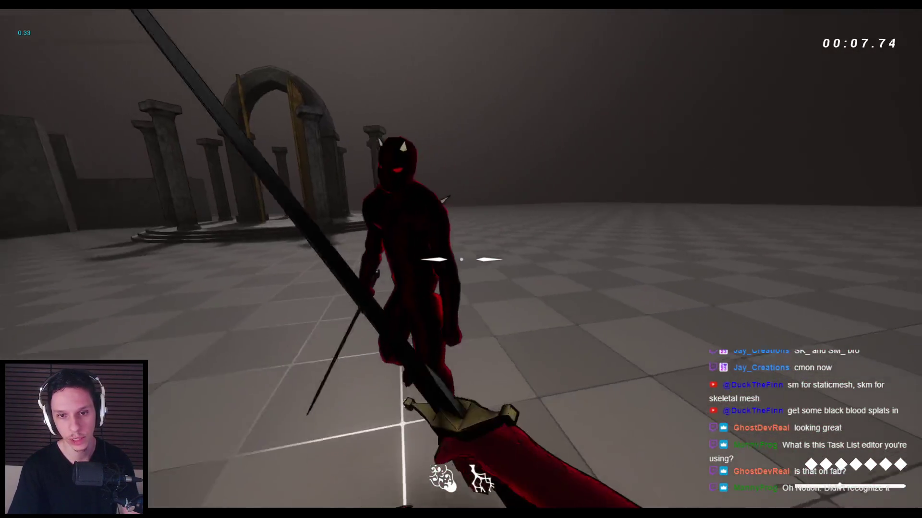
{"action": "left_click", "coordinate": [461, 259]}
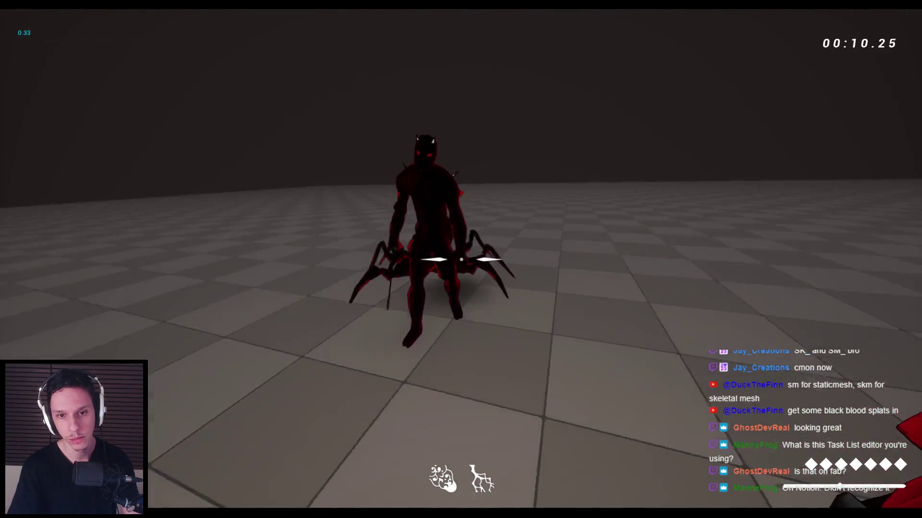
{"action": "left_click", "coordinate": [461, 259]}
{"action": "left_click", "coordinate": [461, 259]}
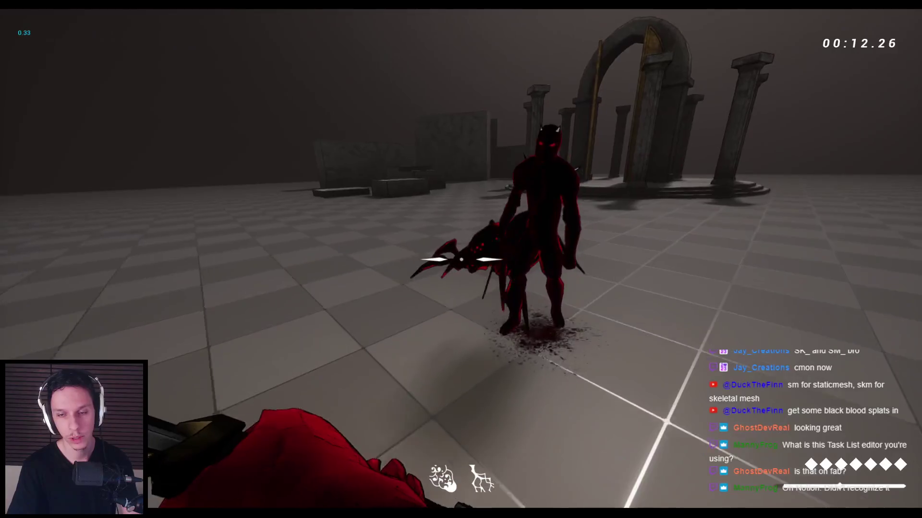
{"action": "left_click", "coordinate": [461, 260]}
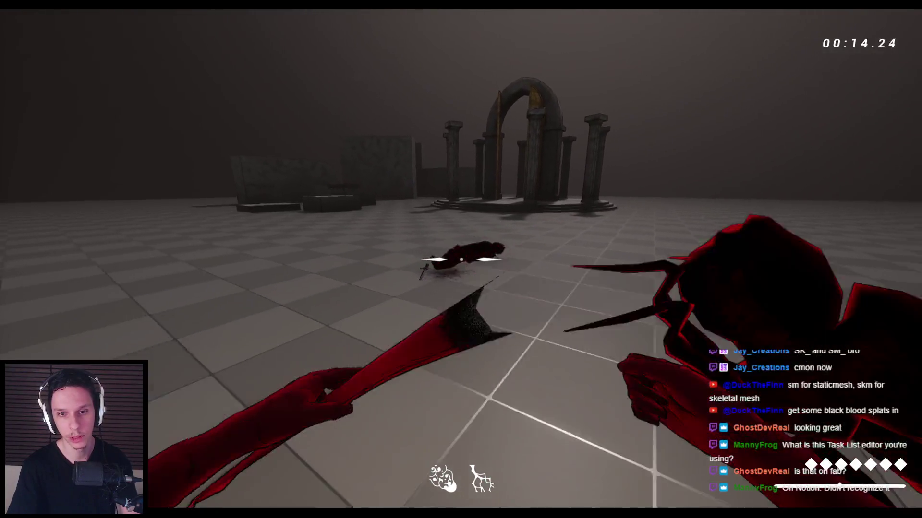
{"action": "left_click", "coordinate": [461, 259]}
{"action": "left_click", "coordinate": [461, 259]}
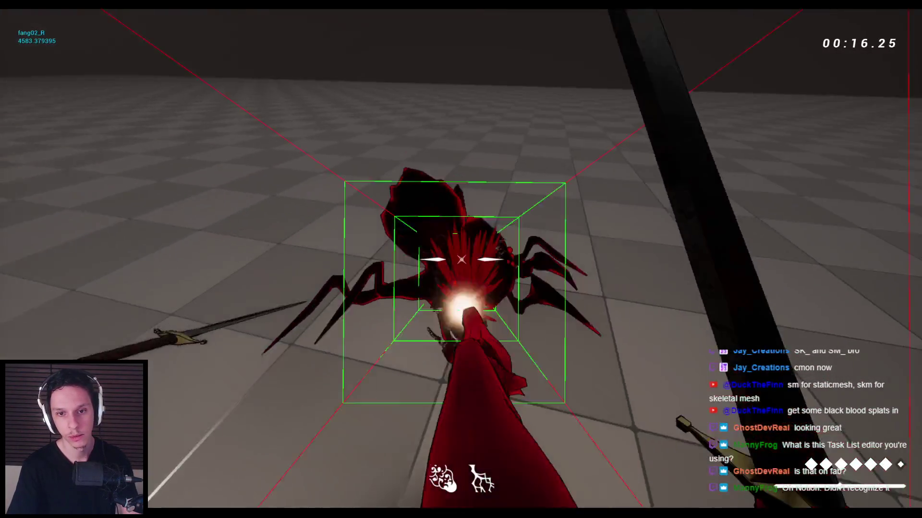
{"action": "key", "text": "2"}
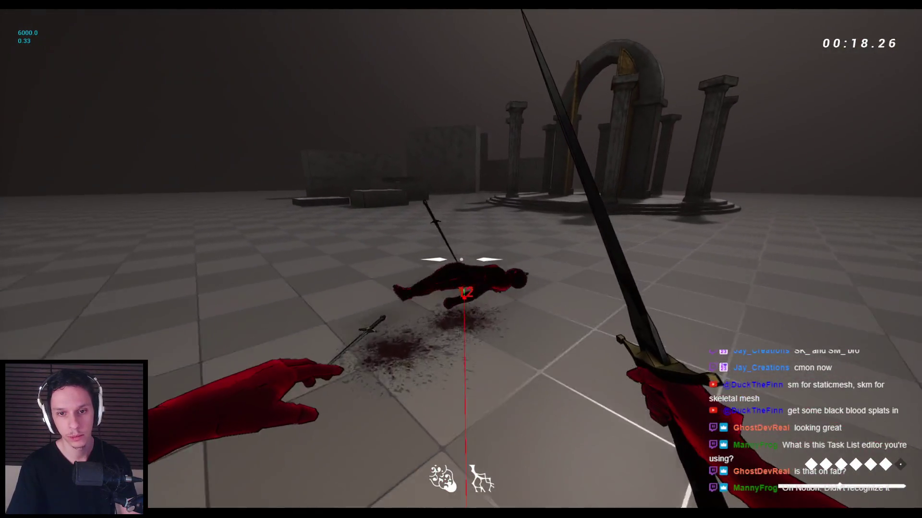
Ragdoll the demon, grab and fling the spider away, then stop the session.
{"action": "left_click", "coordinate": [461, 259]}
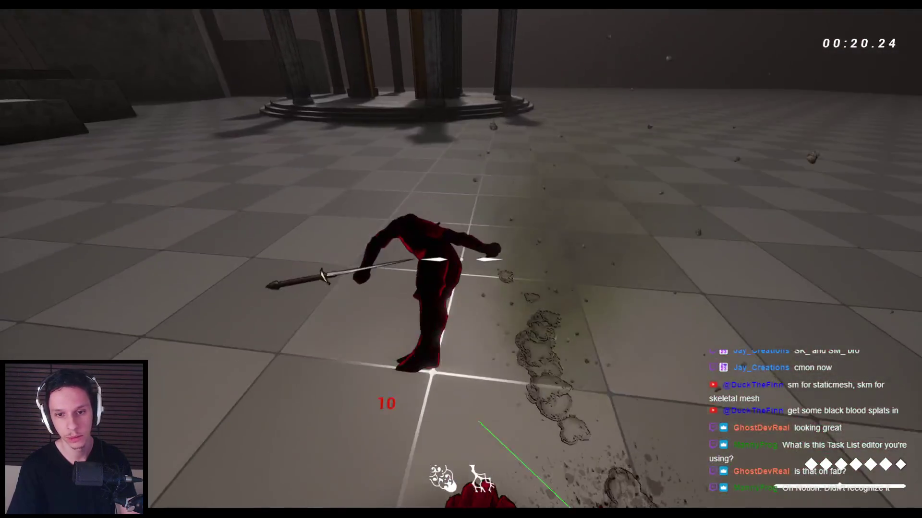
{"action": "left_click", "coordinate": [461, 259]}
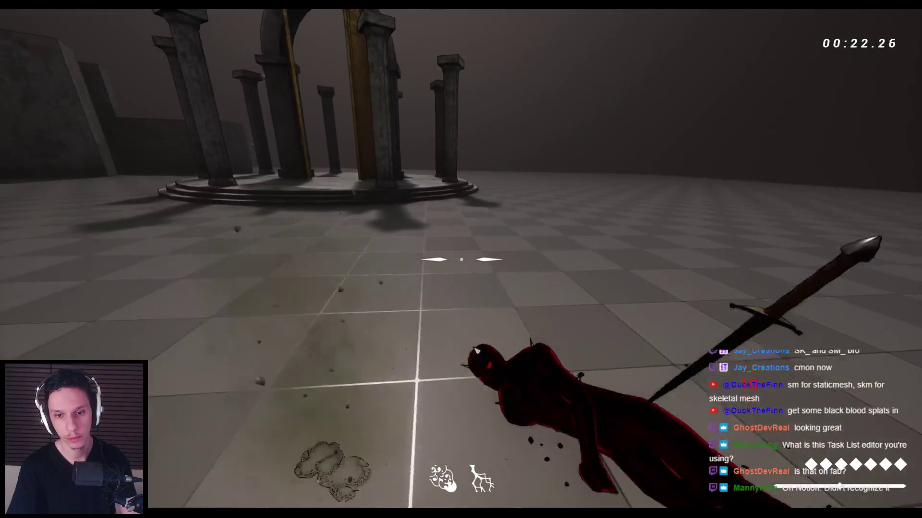
{"action": "right_click", "coordinate": [461, 259]}
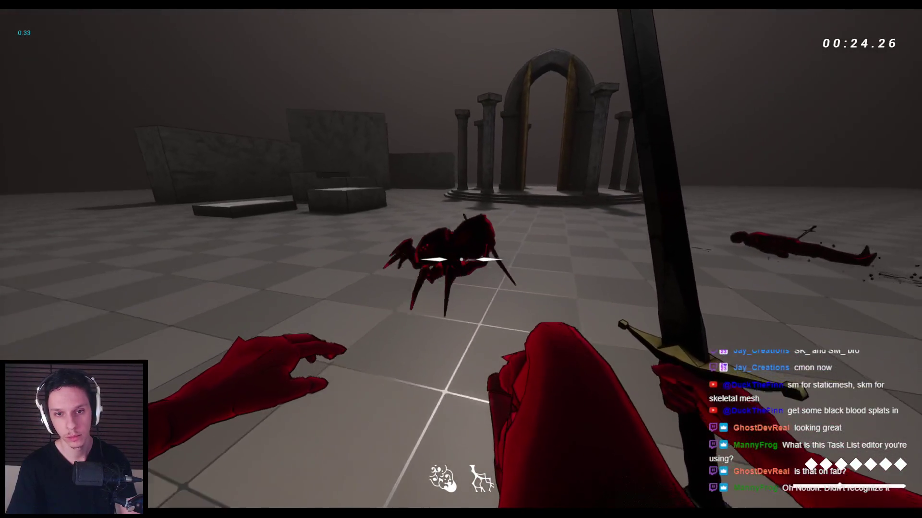
{"action": "left_click", "coordinate": [461, 259]}
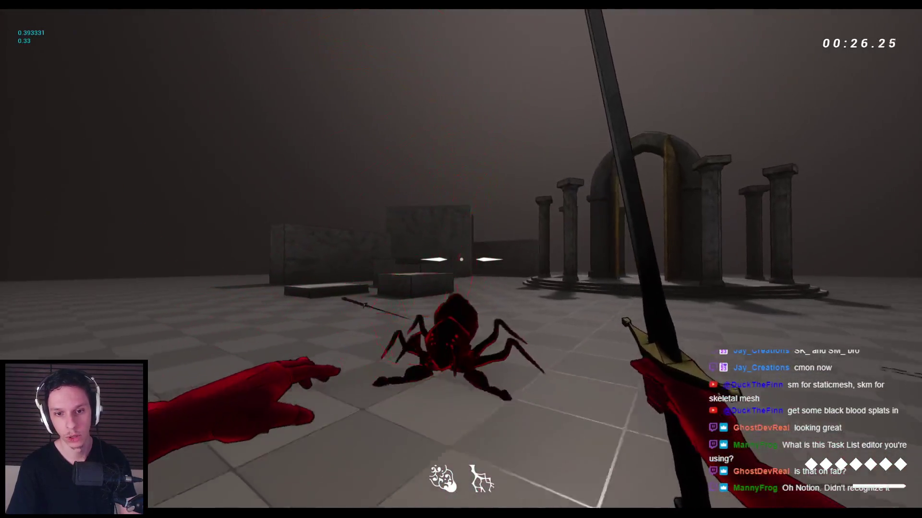
{"action": "right_click", "coordinate": [461, 259]}
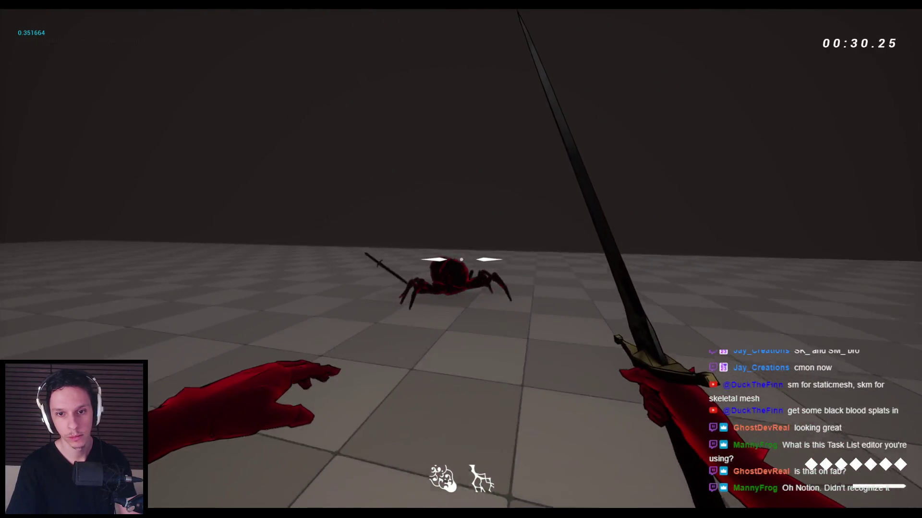
{"action": "left_click", "coordinate": [461, 259]}
{"action": "right_click", "coordinate": [461, 259]}
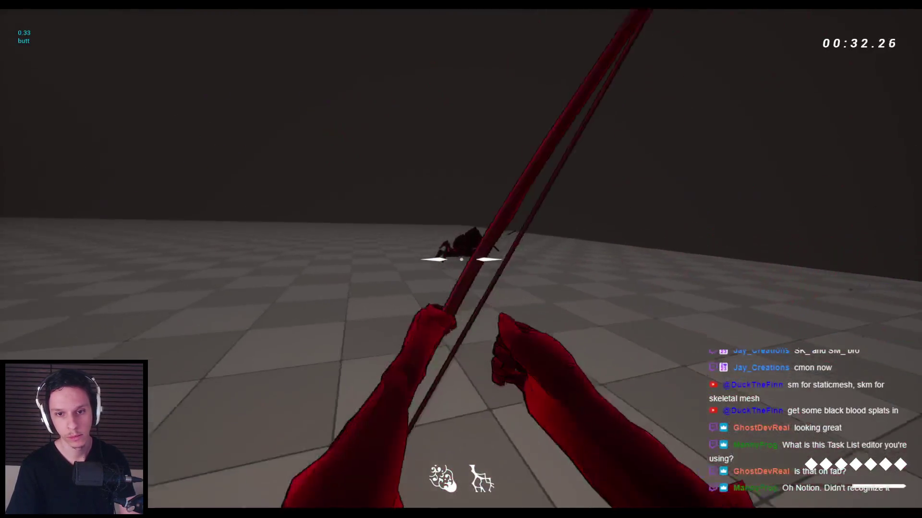
{"action": "key", "text": "space"}
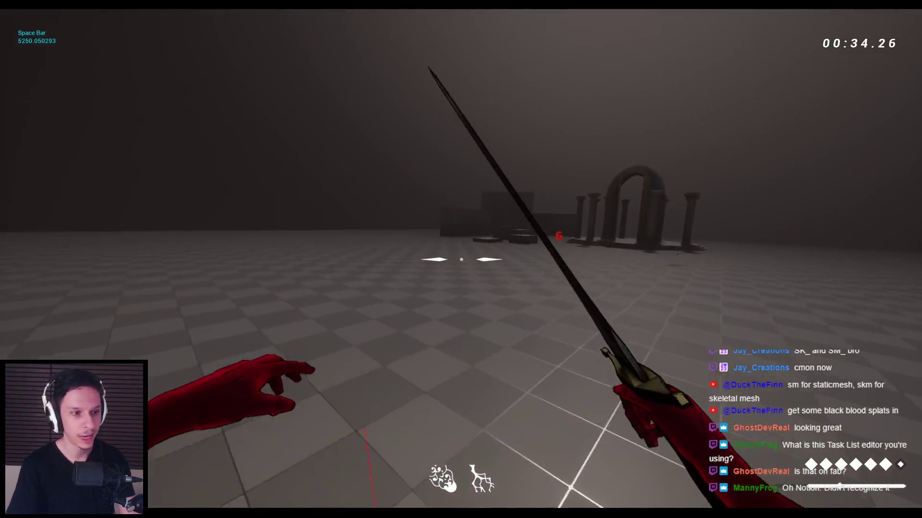
{"action": "key", "text": "Escape"}
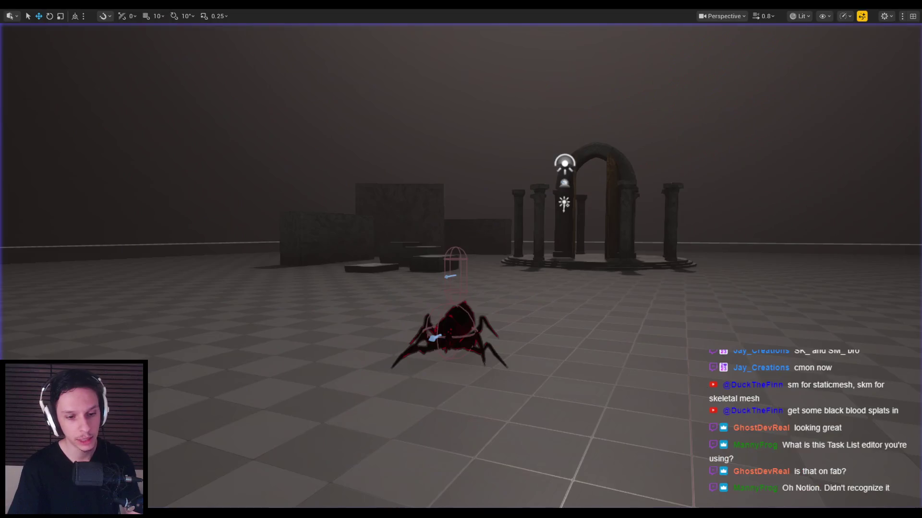
Add a blank top-level to-do beneath 'Turn stamina into a float value' in Notion.
{"action": "key", "text": "alt+Tab"}
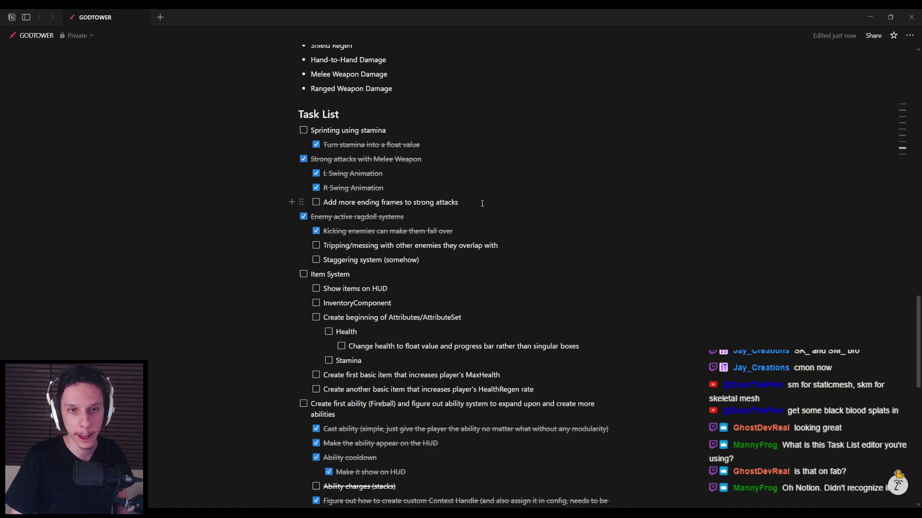
{"action": "key", "text": "Return"}
{"action": "key", "text": "shift+Tab"}
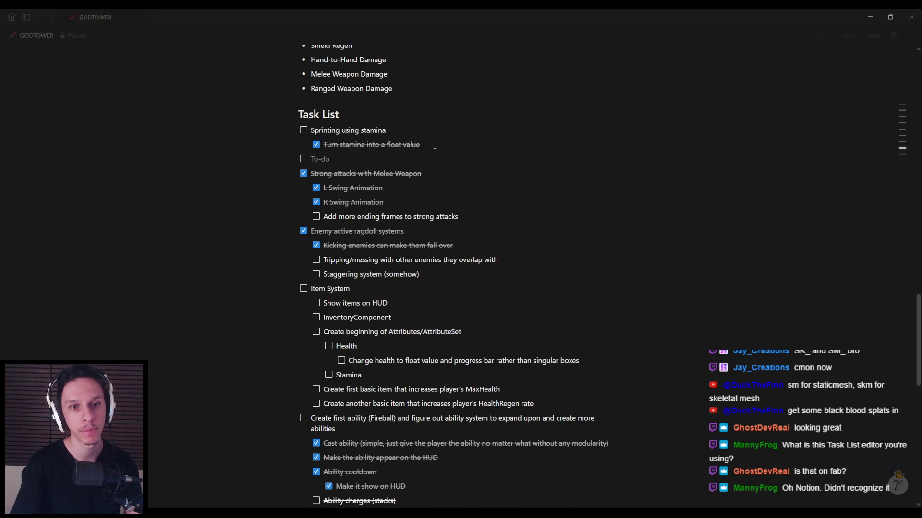
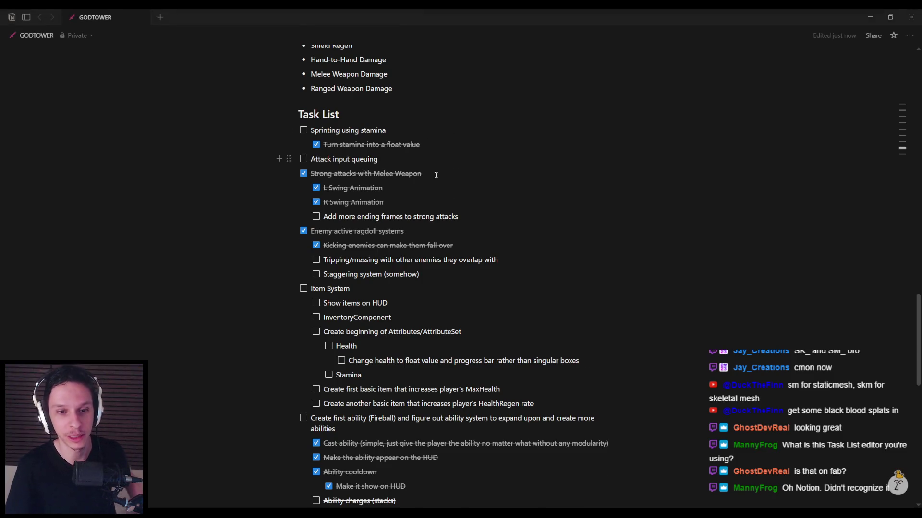
Delete the 'Strong attacks with Melee Weapon' task and its subtasks, then switch back to Unreal Editor.
{"action": "scroll", "coordinate": [438, 170], "scroll_direction": "down", "scroll_amount": 1}
{"action": "scroll", "coordinate": [392, 175], "scroll_direction": "up", "scroll_amount": 1}
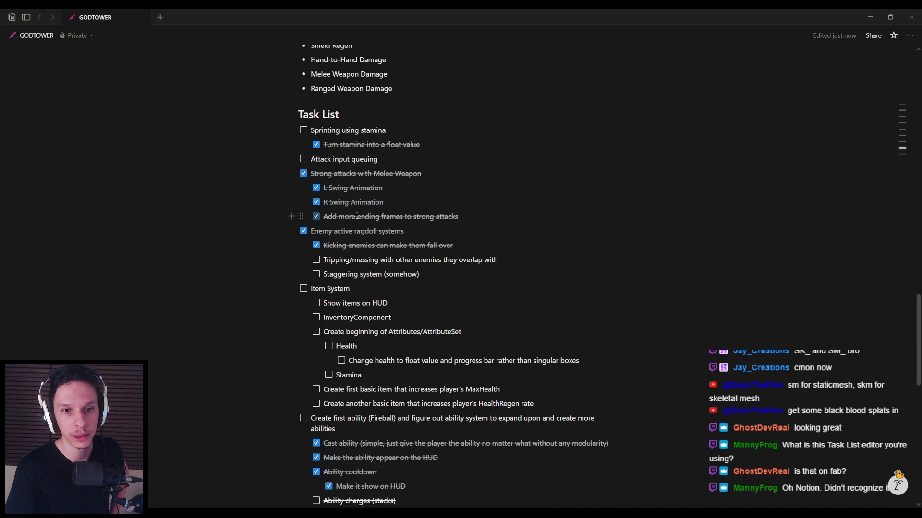
{"action": "left_click_drag", "start_coordinate": [314, 176], "coordinate": [320, 179]}
{"action": "key", "text": "BackSpace"}
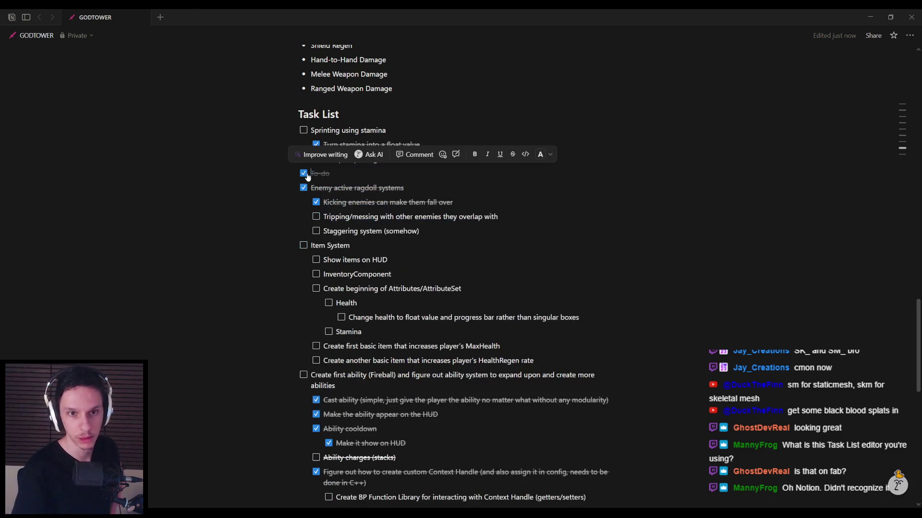
{"action": "key", "text": "alt+Tab"}
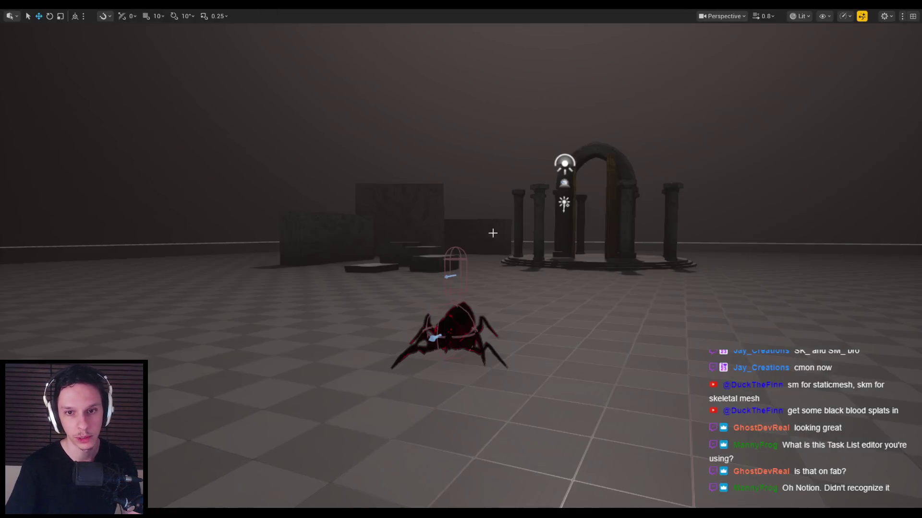
Start Play-In-Editor with Alt+P and swing the sword at the spider twice.
{"action": "key", "text": "alt+p"}
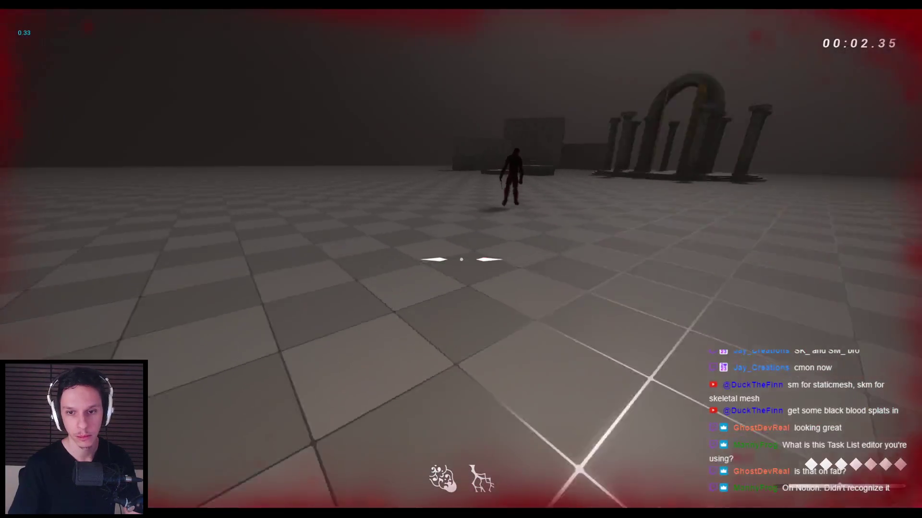
{"action": "left_click", "coordinate": [461, 259]}
{"action": "left_click", "coordinate": [461, 259]}
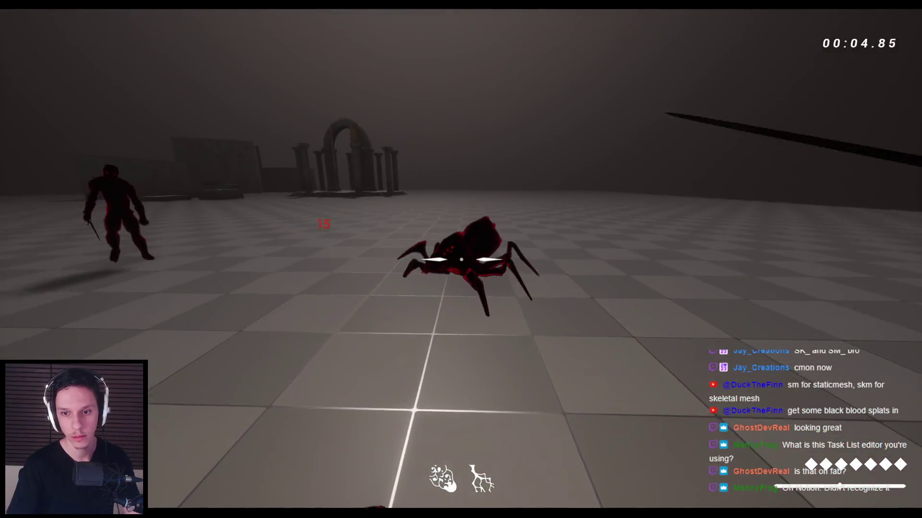
Attack the red humanoid enemy repeatedly with the sword until it dies.
{"action": "left_click", "coordinate": [460, 259]}
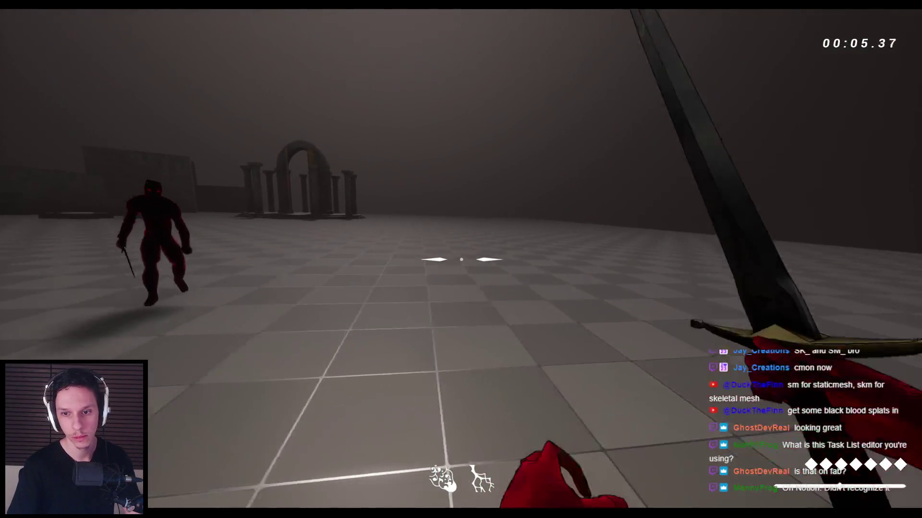
{"action": "left_click", "coordinate": [461, 259]}
{"action": "left_click", "coordinate": [461, 259]}
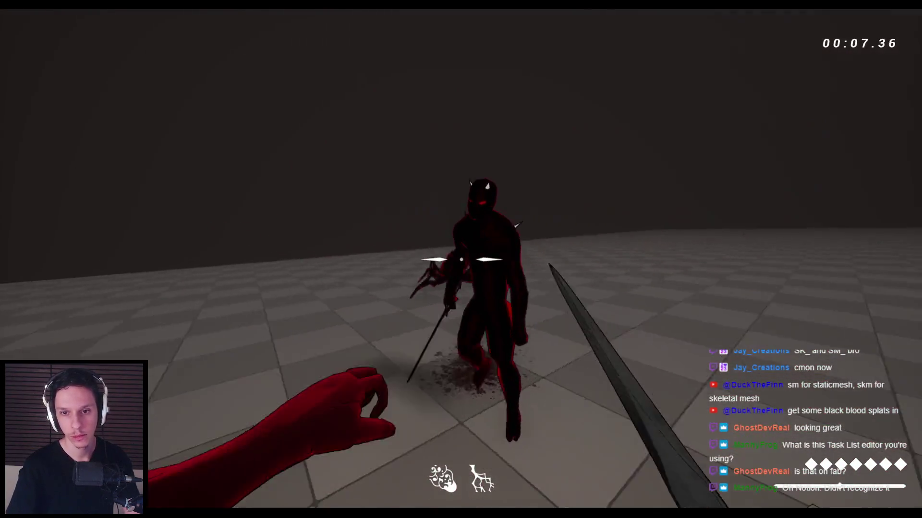
{"action": "left_click", "coordinate": [461, 260]}
{"action": "left_click", "coordinate": [460, 259]}
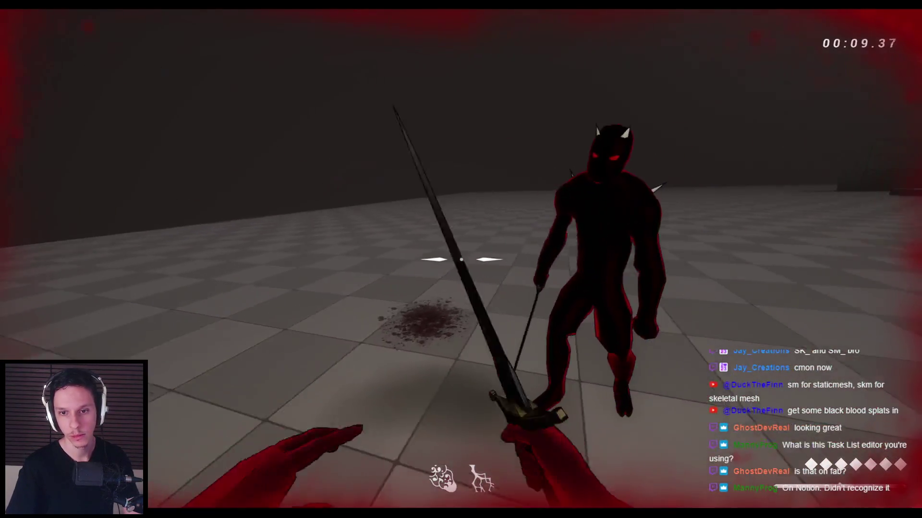
{"action": "left_click", "coordinate": [461, 260]}
{"action": "left_click", "coordinate": [460, 260]}
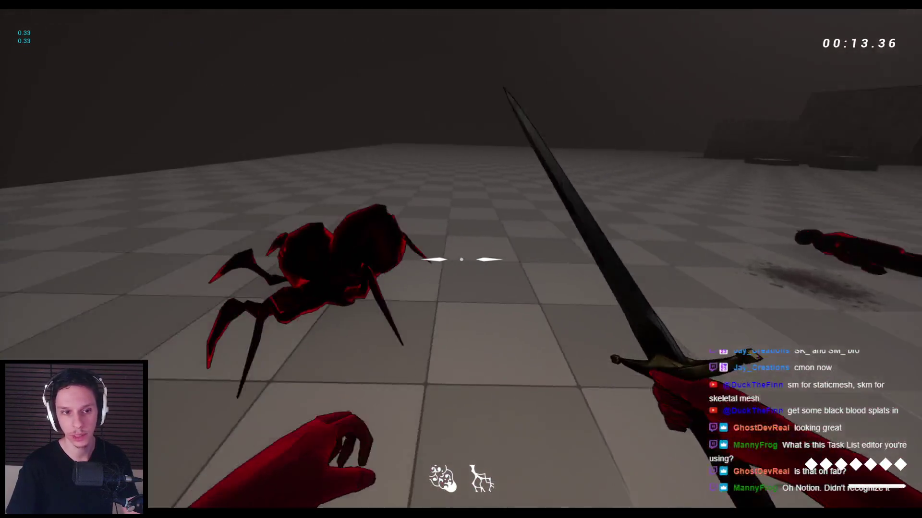
Slash the spider again, then strike another humanoid and knock it down.
{"action": "left_click", "coordinate": [460, 259]}
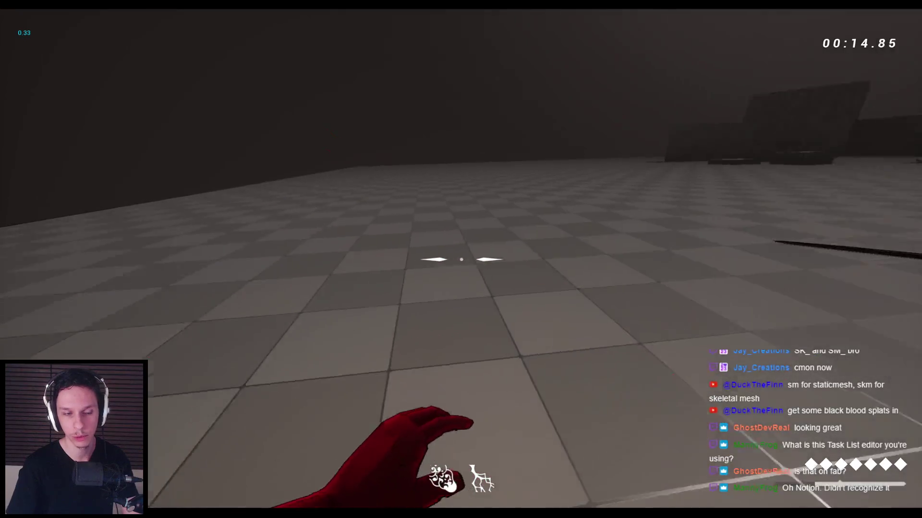
{"action": "left_click", "coordinate": [461, 259]}
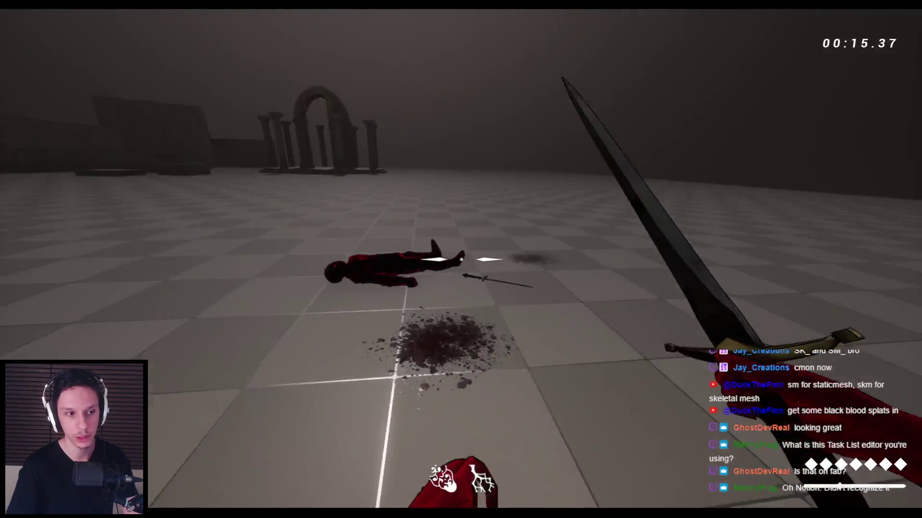
{"action": "left_click", "coordinate": [461, 259]}
{"action": "left_click", "coordinate": [461, 259]}
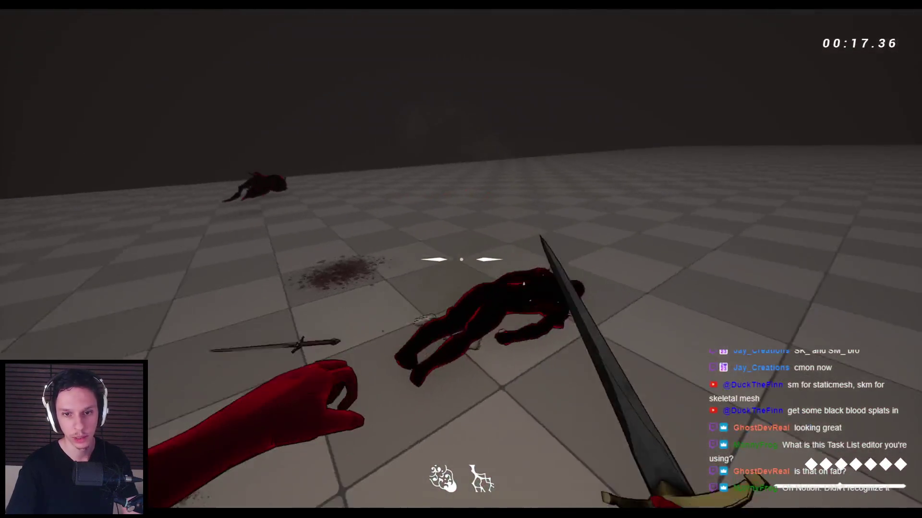